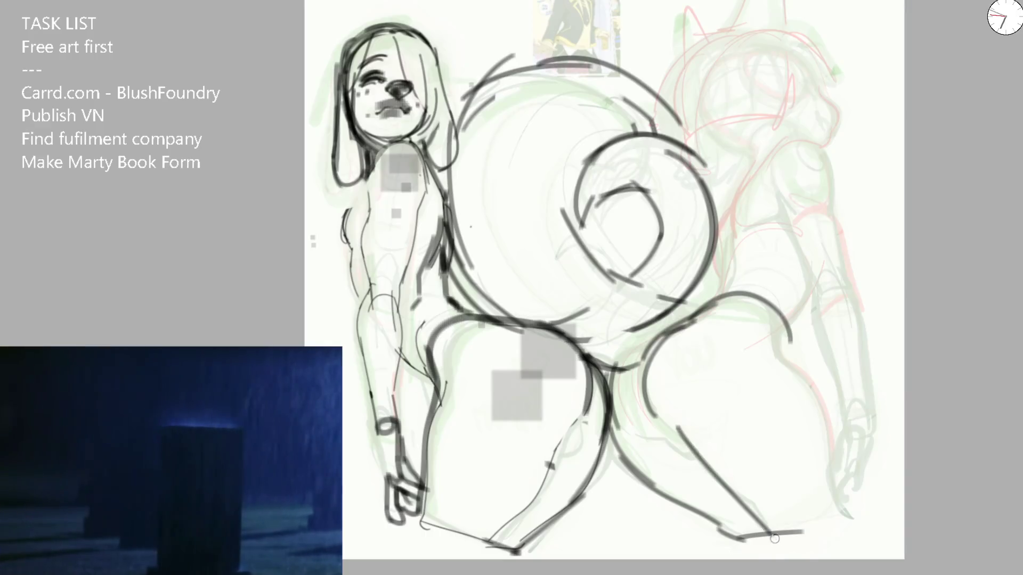
Step: Ink the right leg's contour and an outline stroke on the right figure, then mirror the view to check
left_click_drag(788, 356, 854, 521)
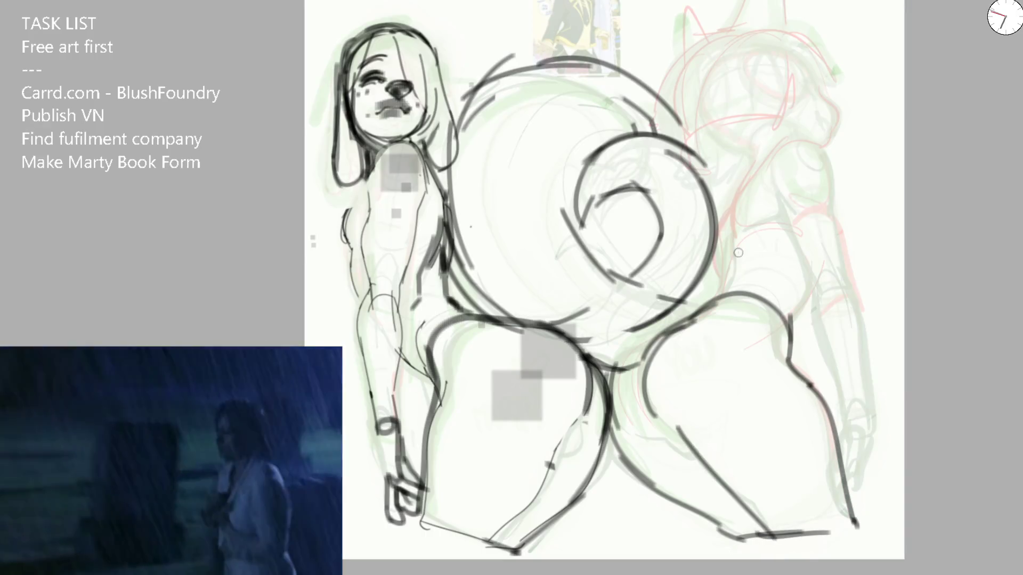
mouse_move(729, 281)
left_mouse_down()
mouse_move(771, 145)
mouse_move(717, 284)
left_mouse_up()
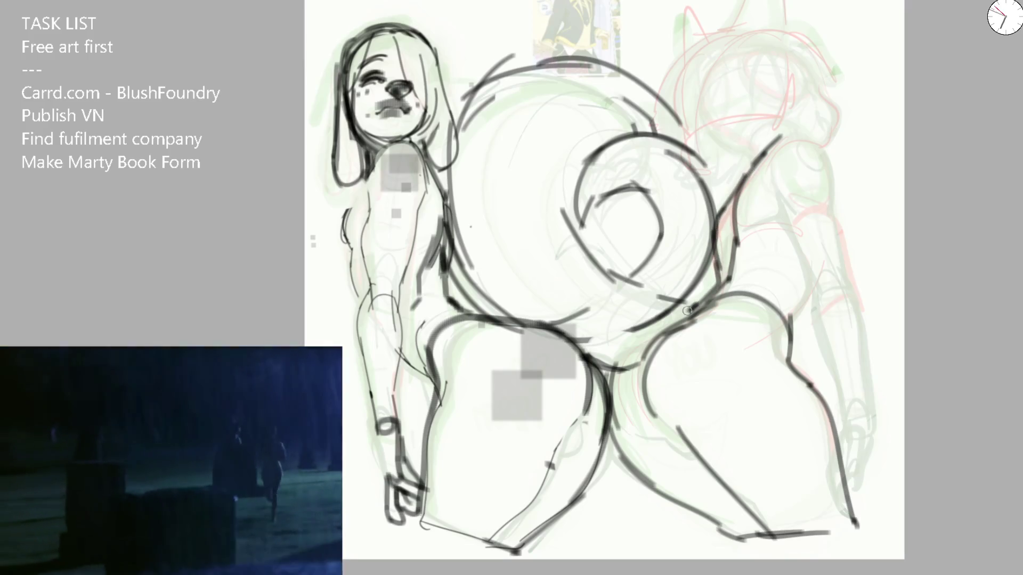
key("m")
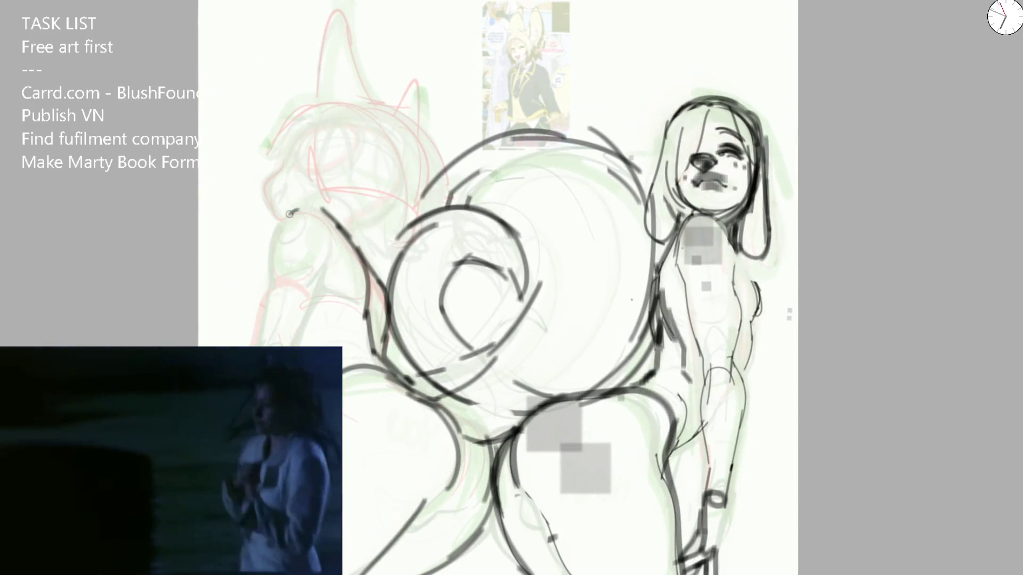
Step: Ink the arc over the back-view figure's shoulder and short left-leg strokes, undoing a bad one
left_click_drag(312, 227, 267, 283)
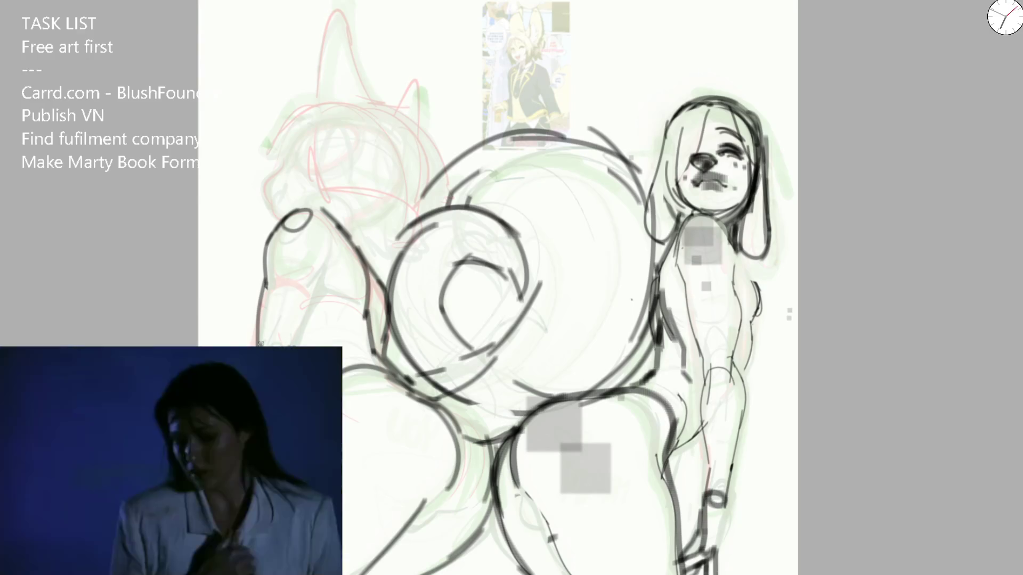
left_click_drag(270, 273, 307, 321)
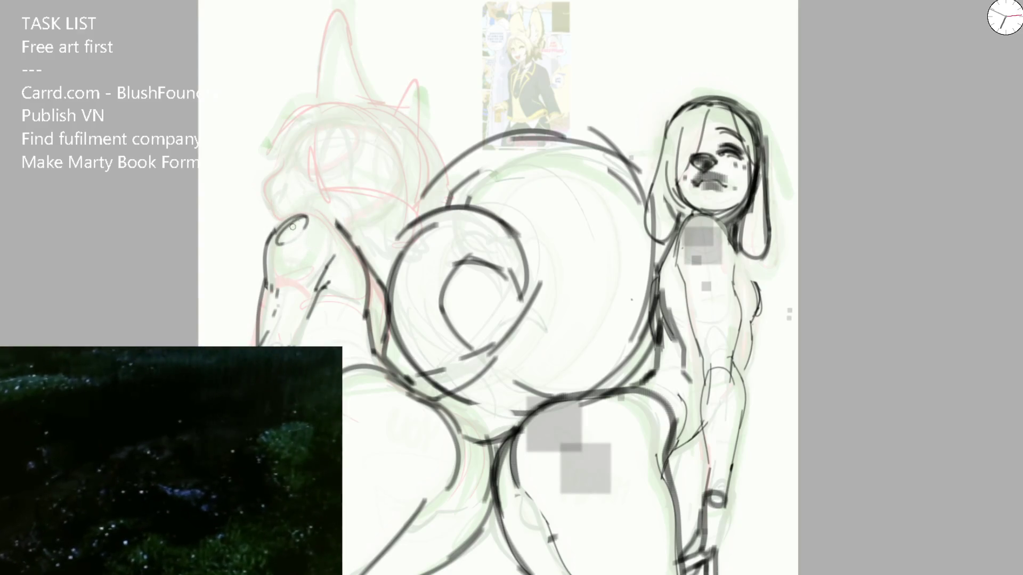
key("ctrl+z")
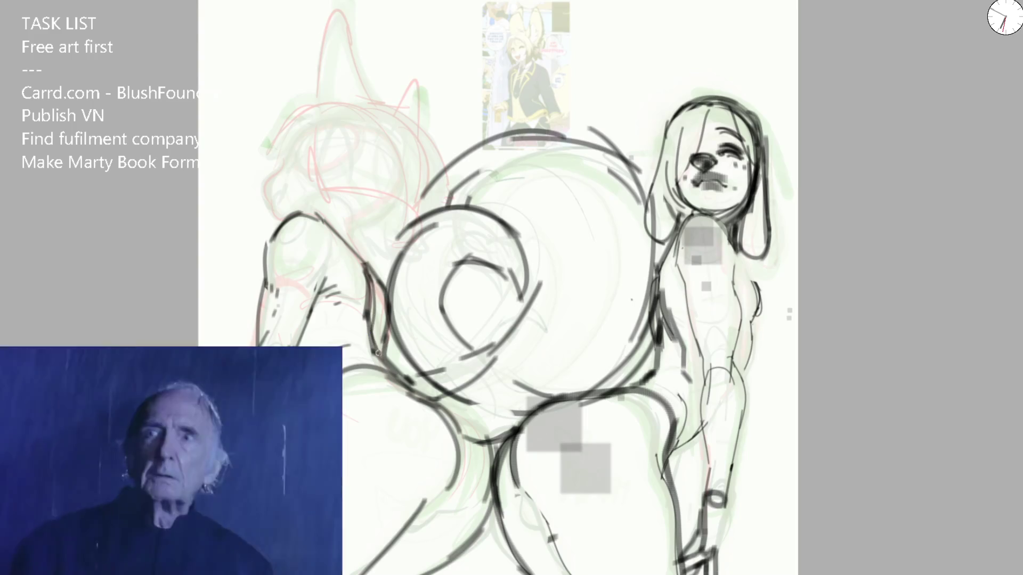
key("ctrl+minus")
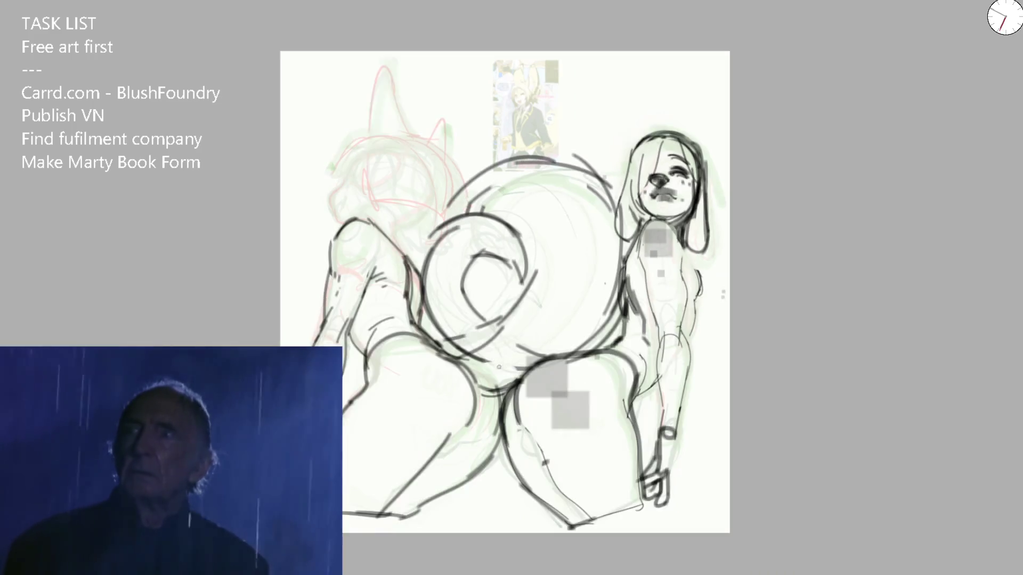
Step: Undo the rough spiral strokes and redraw the upper arc of the central circle
key("ctrl+plus")
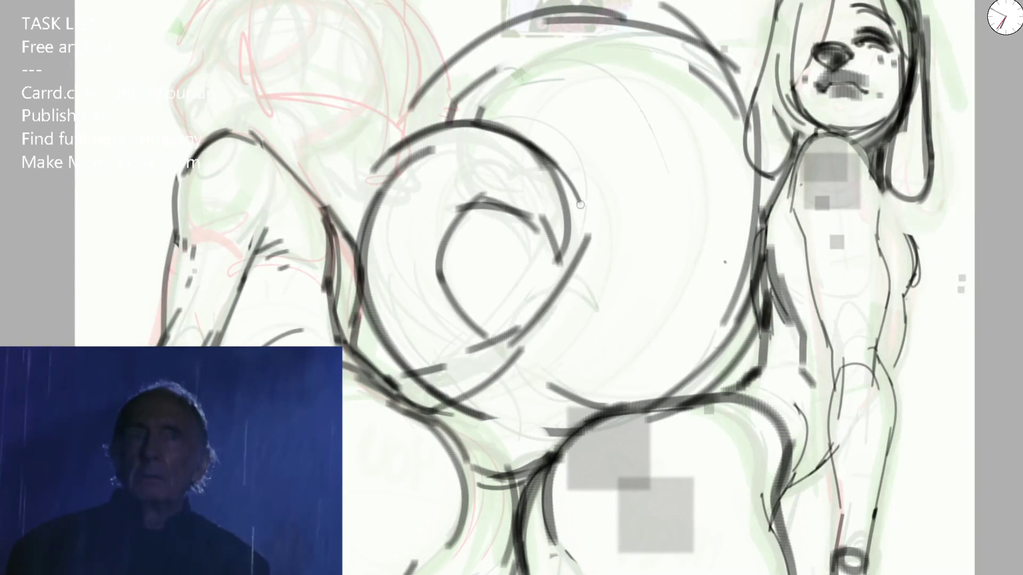
key("m")
key("ctrl+z")
key("ctrl+z")
key("ctrl+z")
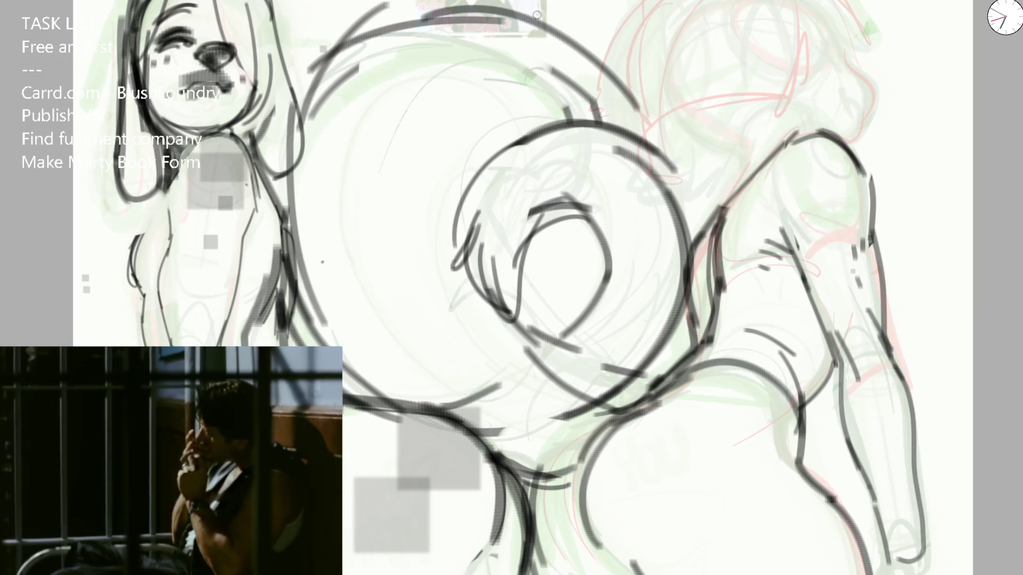
key("ctrl+z")
key("ctrl+z")
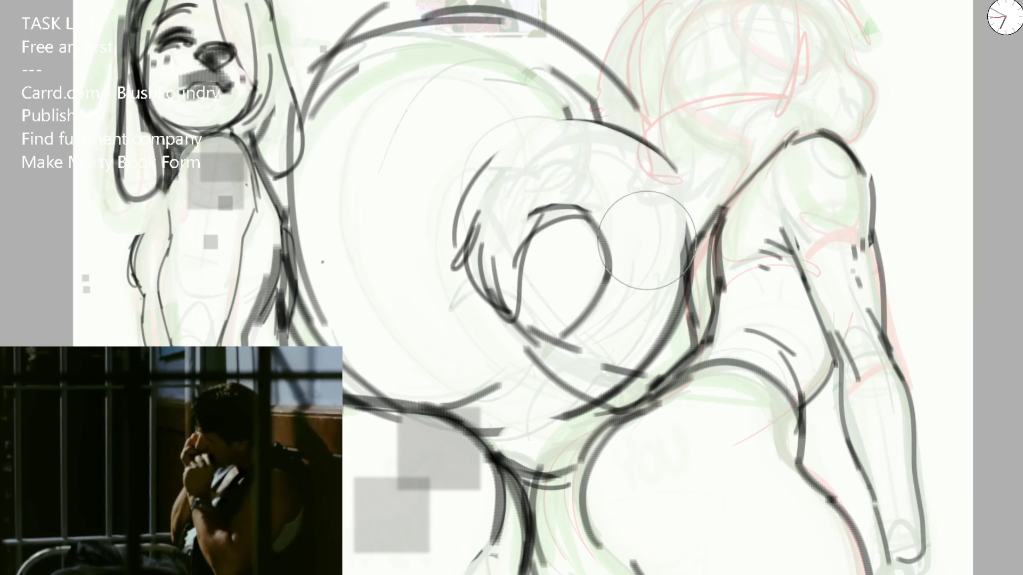
mouse_move(590, 119)
left_mouse_down()
mouse_move(702, 200)
mouse_move(688, 376)
left_mouse_up()
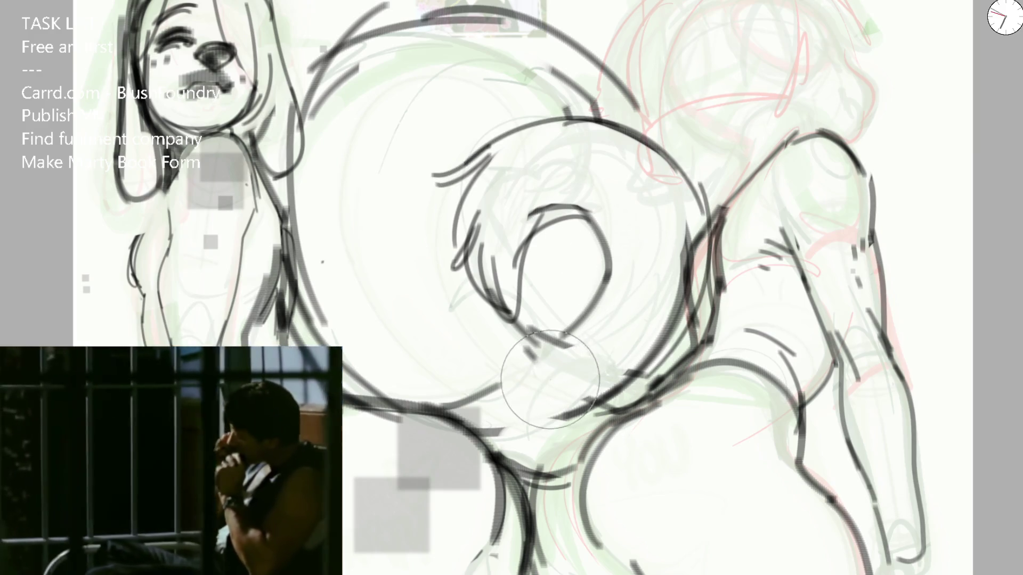
key("ctrl+z")
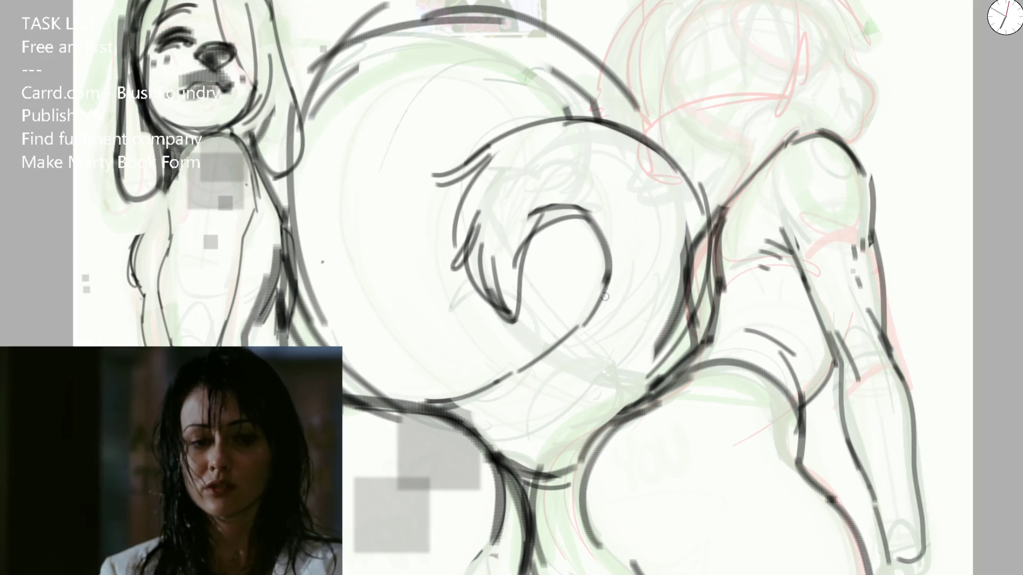
Step: Ink a line down from the tail curl's top and the top-left arc of the big circle, flipping to check
key("m")
left_click_drag(460, 215, 457, 316)
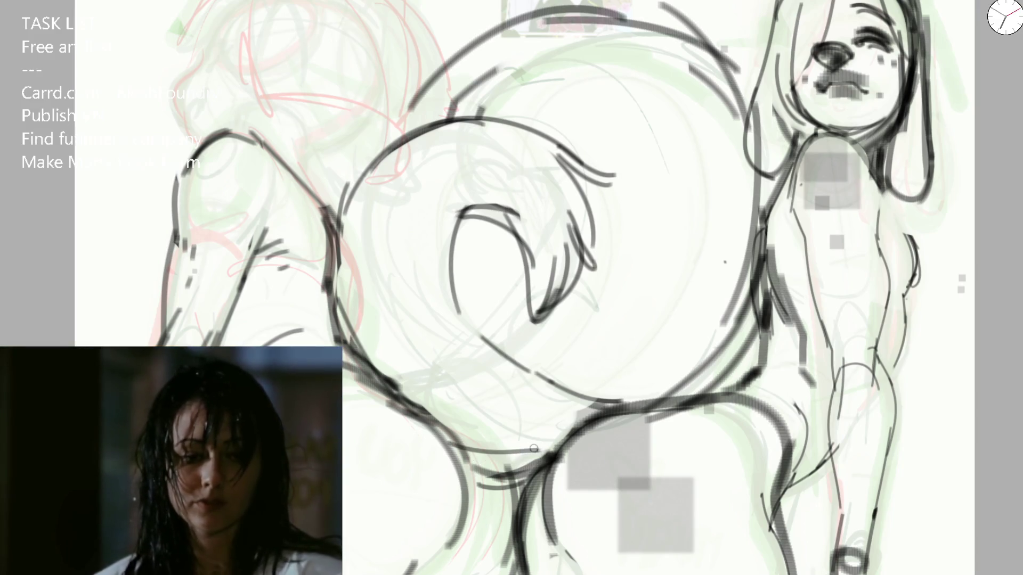
key("m")
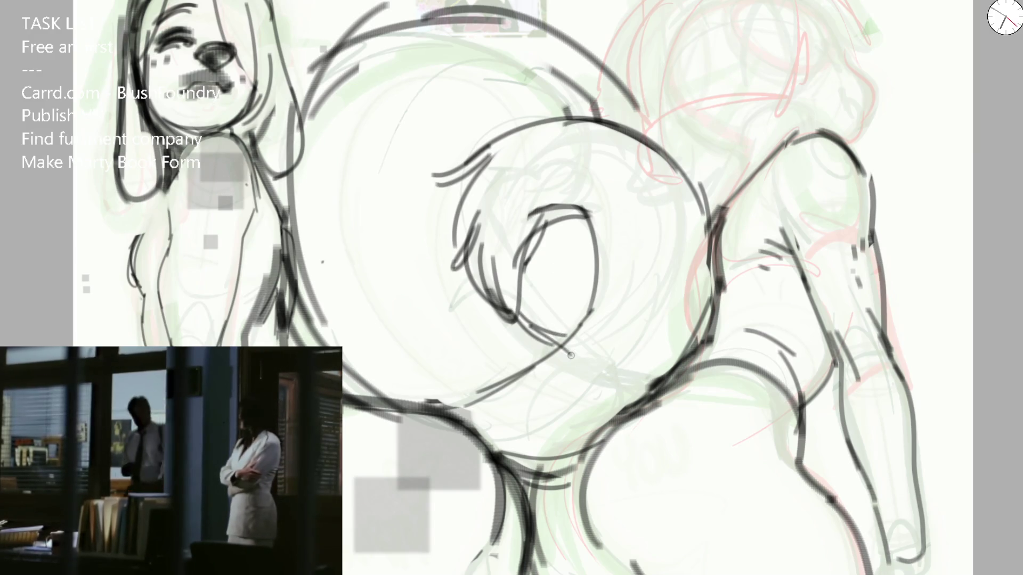
left_click_drag(272, 136, 489, 22)
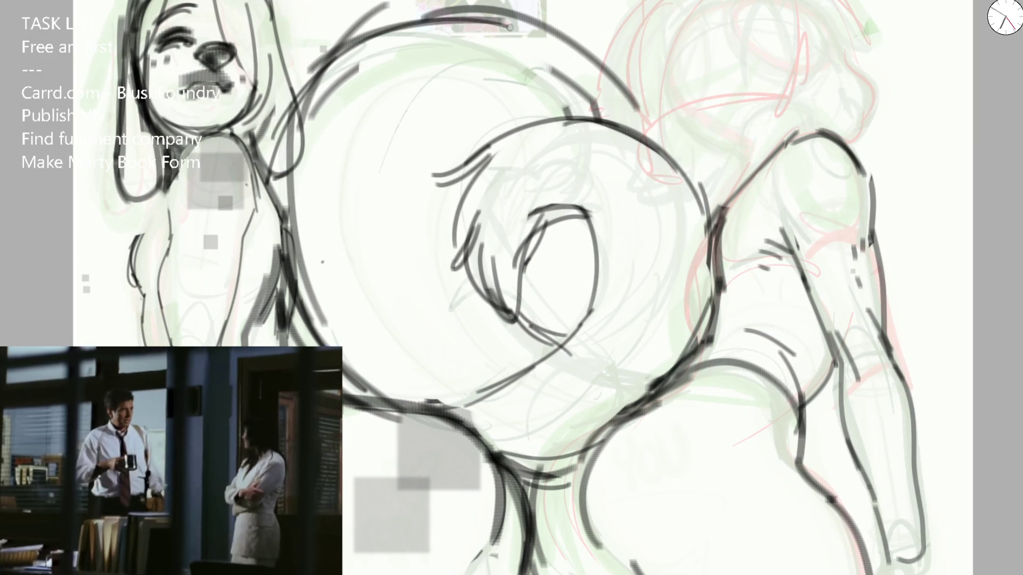
scroll(537, 252, "down", 5)
scroll(538, 252, "up", 3)
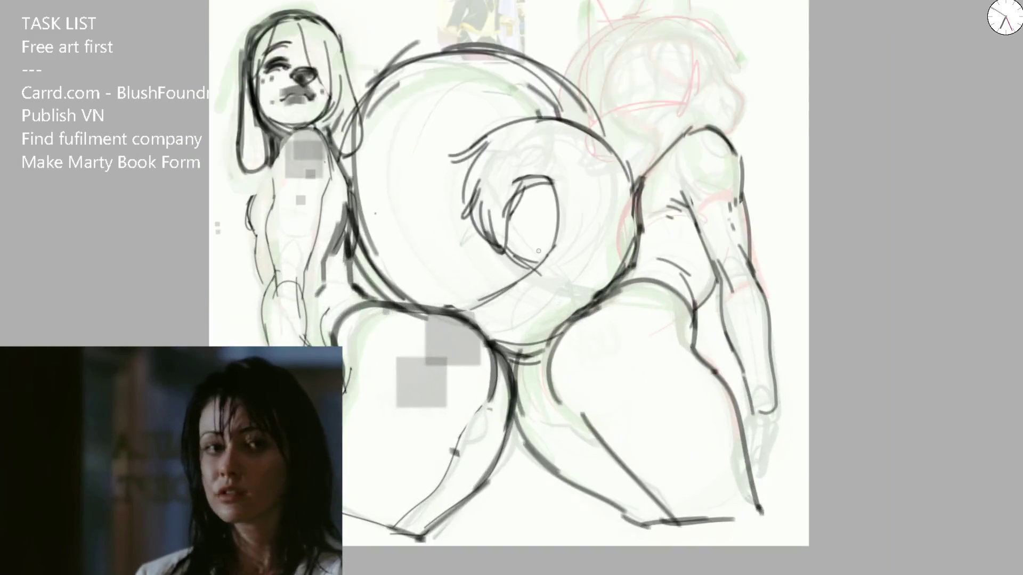
Step: Erase and lighten the stray dark lines inside the tail curl, flipping the view to check
key("m")
scroll(535, 263, "up", 2)
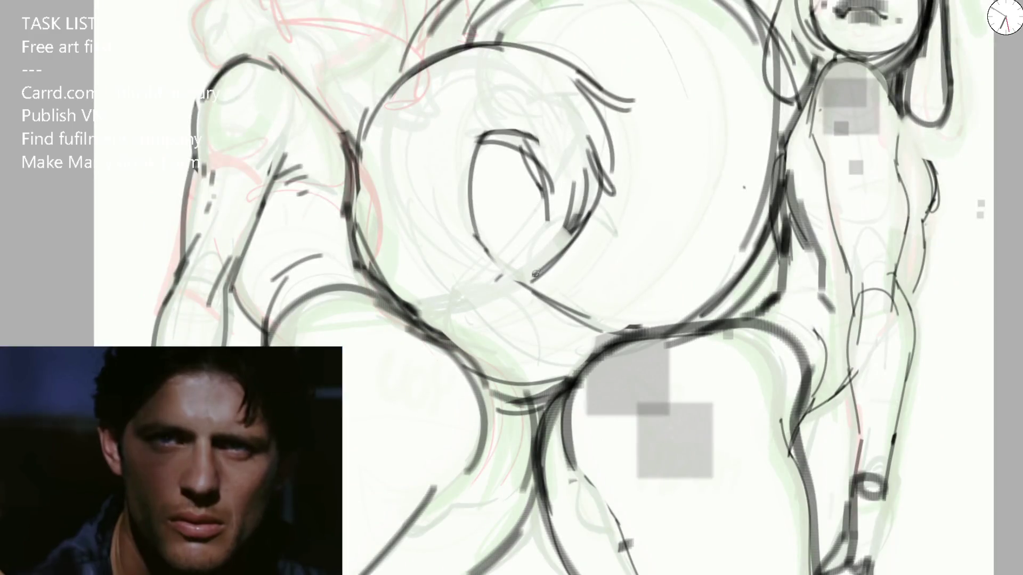
left_click_drag(571, 229, 512, 281)
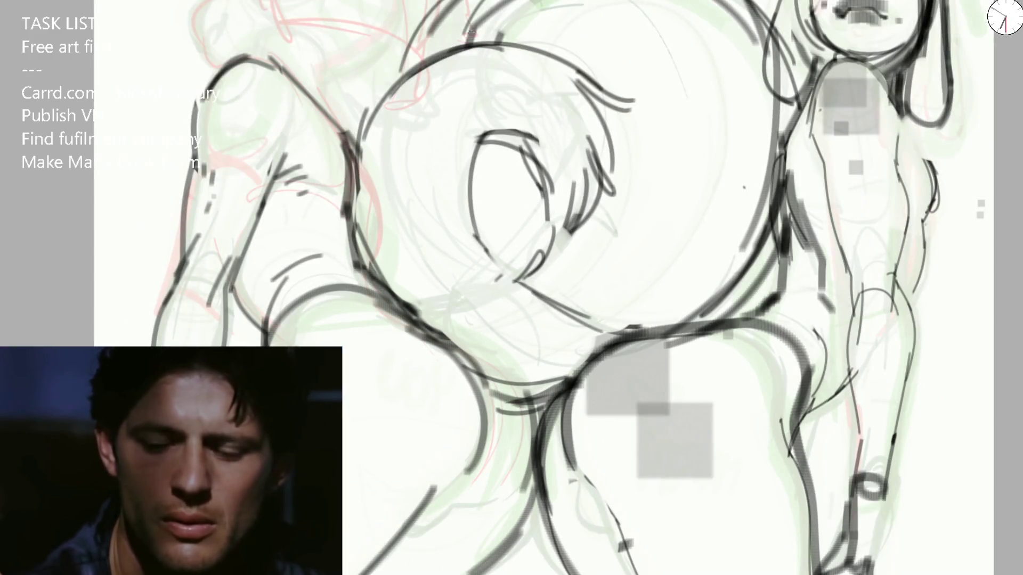
left_click_drag(559, 297, 519, 256)
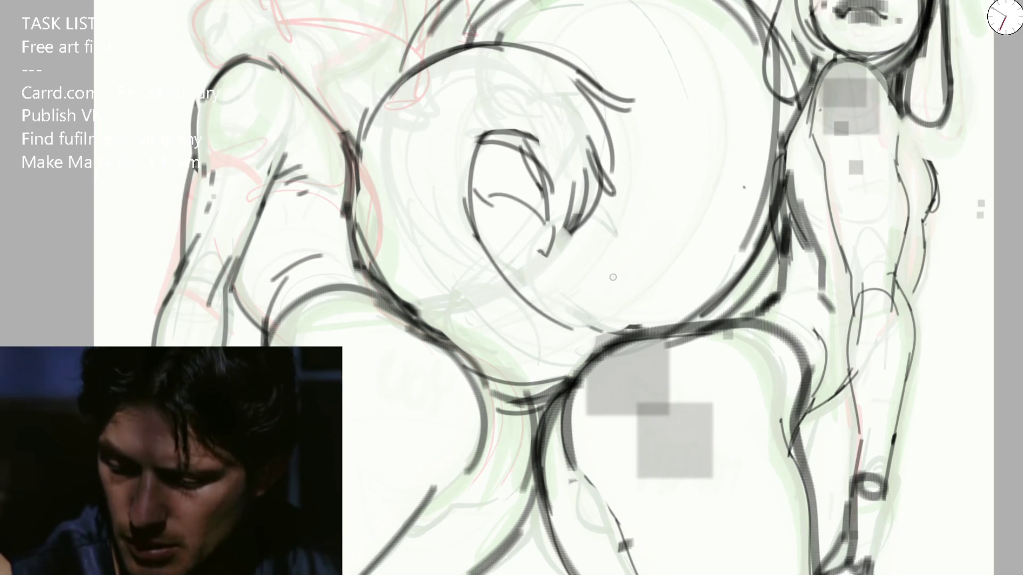
key("m")
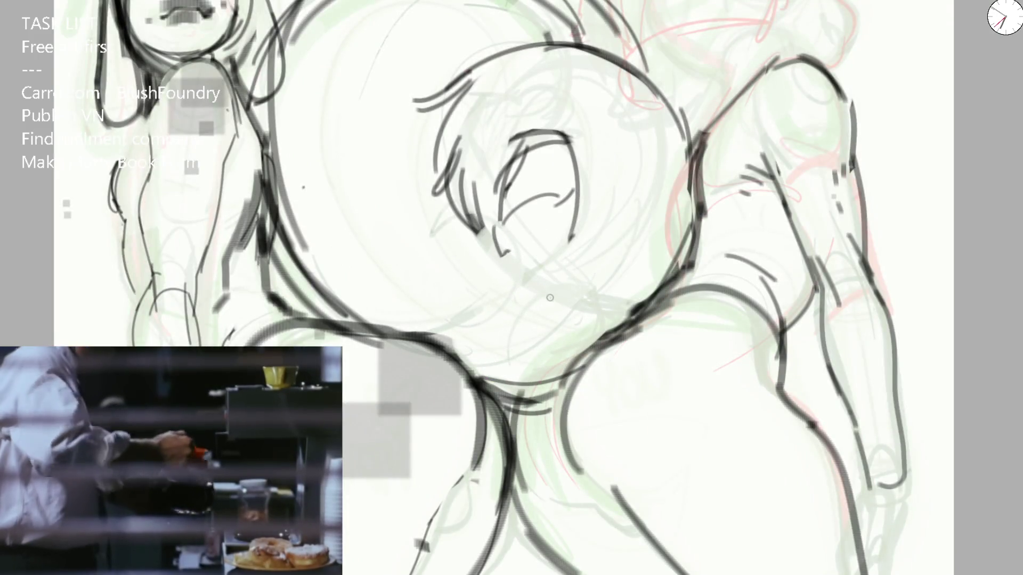
key("m")
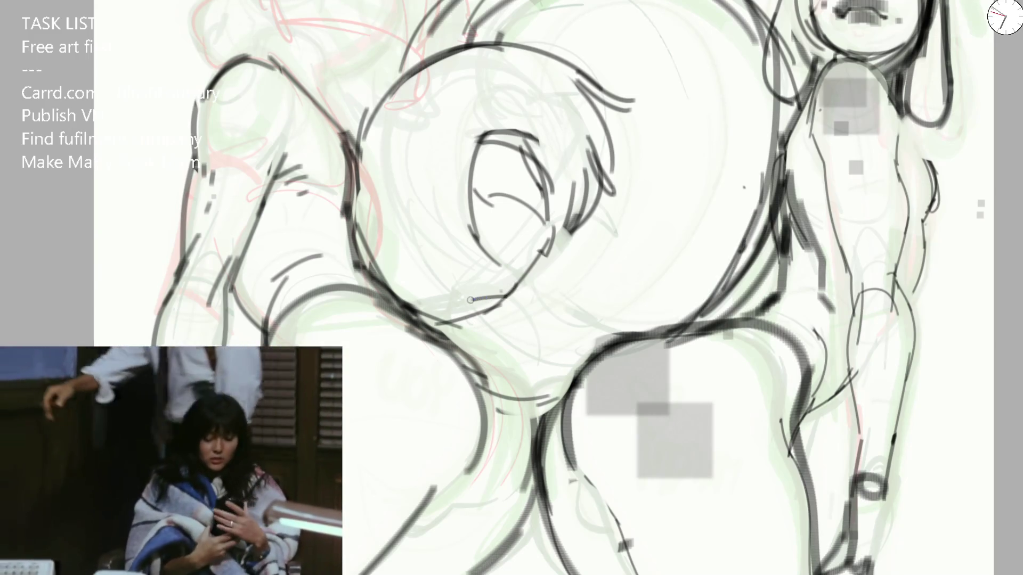
Step: Add a short stroke near the lower curl, enlarge the brush and pan to the back-view figure's hips
left_click_drag(562, 311, 544, 274)
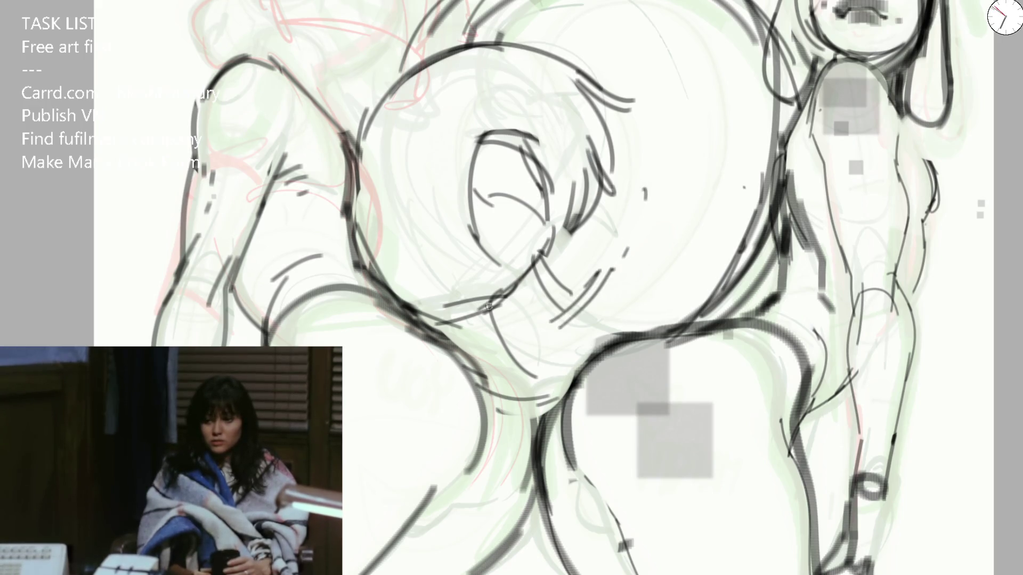
key("e")
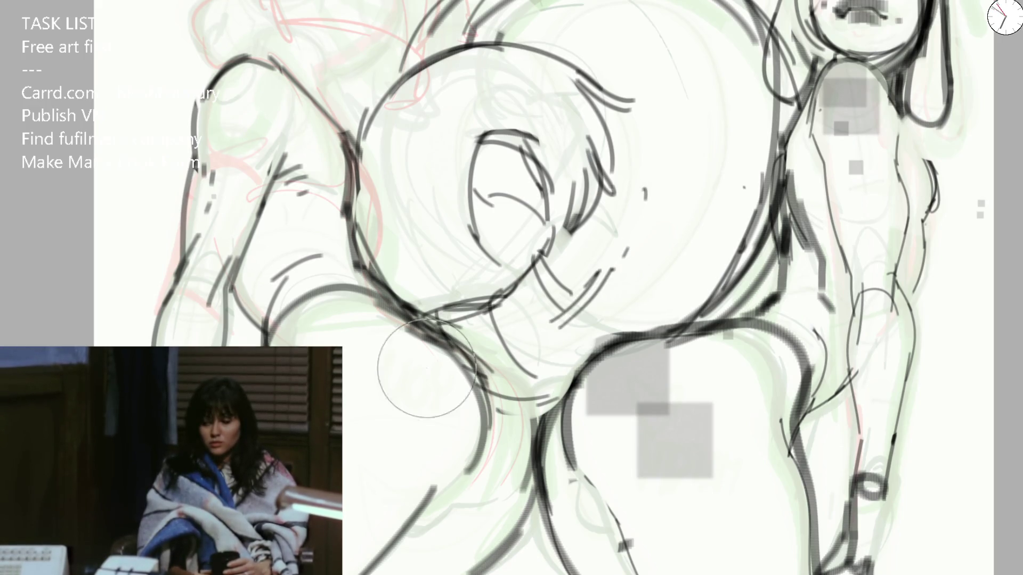
mouse_move(485, 462)
left_mouse_down()
mouse_move(489, 387)
mouse_move(433, 287)
left_mouse_up()
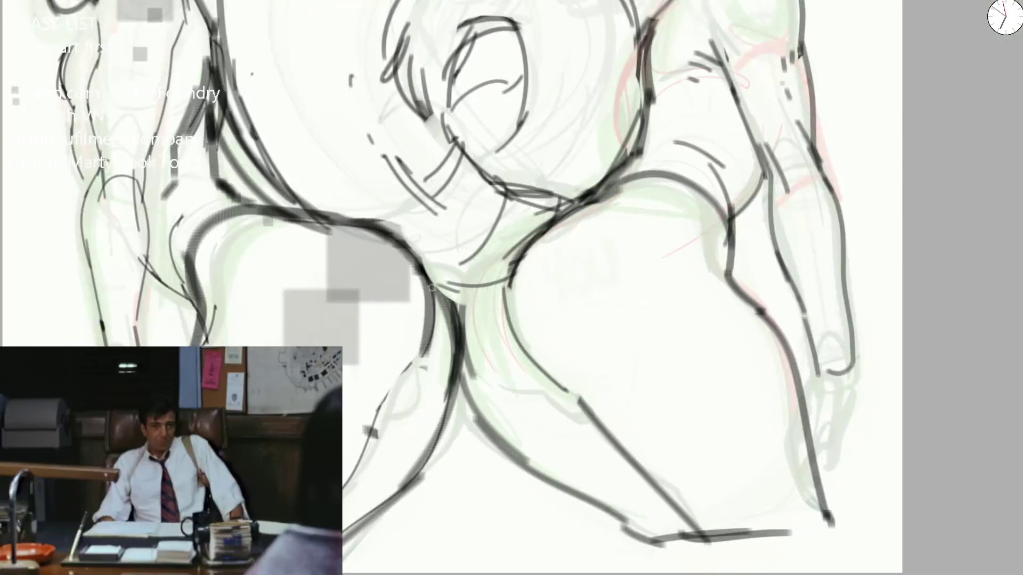
Step: Erase grey strokes around the hip and ink curved lines down the inner thigh and hip
left_click_drag(499, 262, 546, 353)
left_click_drag(509, 272, 571, 396)
left_click_drag(523, 232, 560, 204)
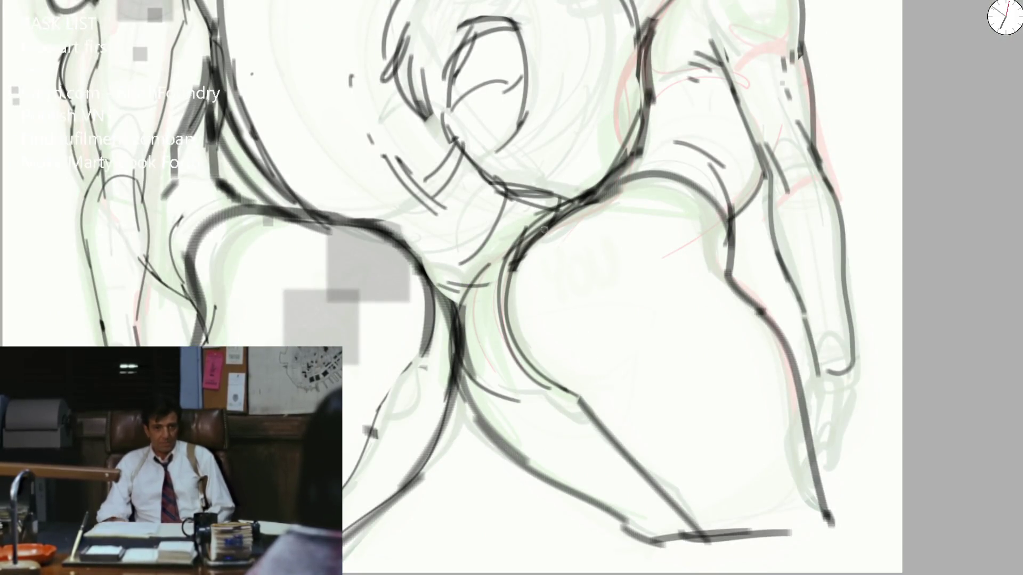
mouse_move(540, 258)
left_mouse_down()
mouse_move(571, 216)
mouse_move(508, 313)
left_mouse_up()
left_click_drag(607, 201, 504, 336)
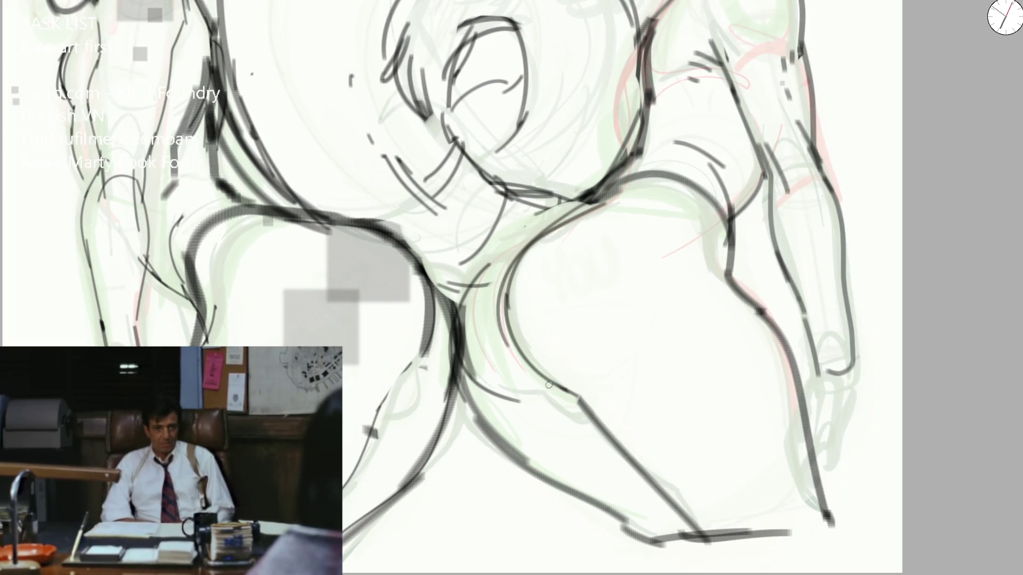
Step: Darken the hip curve and shorts line, undo a stray pass, and ink the final hip outline
left_click_drag(524, 391, 564, 416)
left_click_drag(731, 280, 643, 186)
scroll(598, 212, "up", 2)
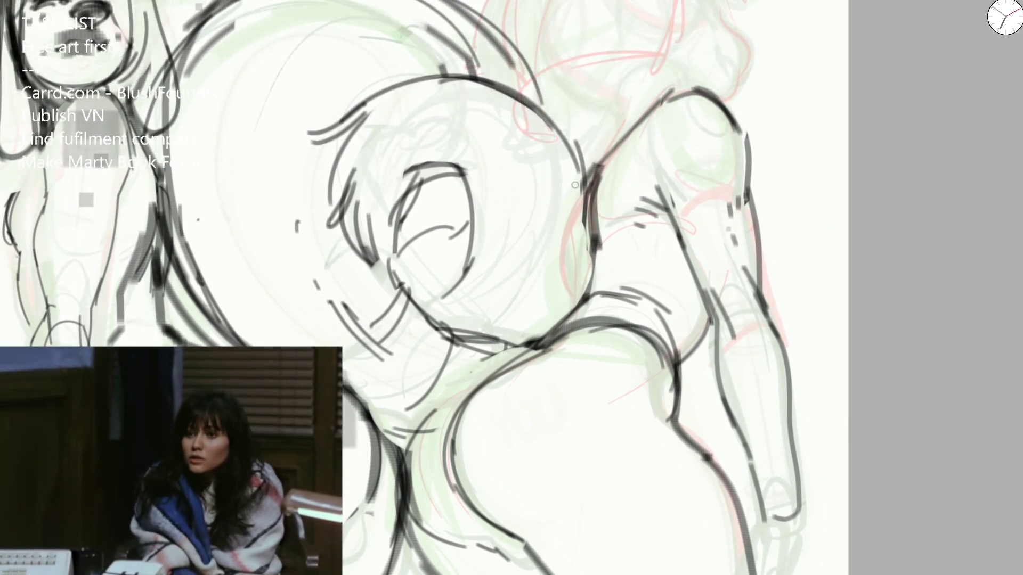
left_click_drag(582, 182, 579, 302)
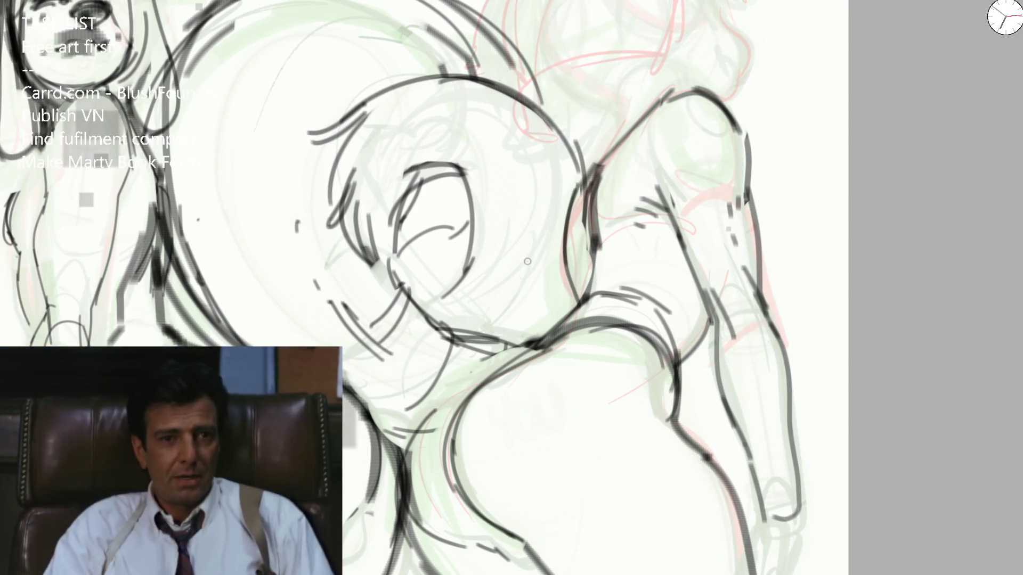
key("ctrl+z")
key("ctrl+z")
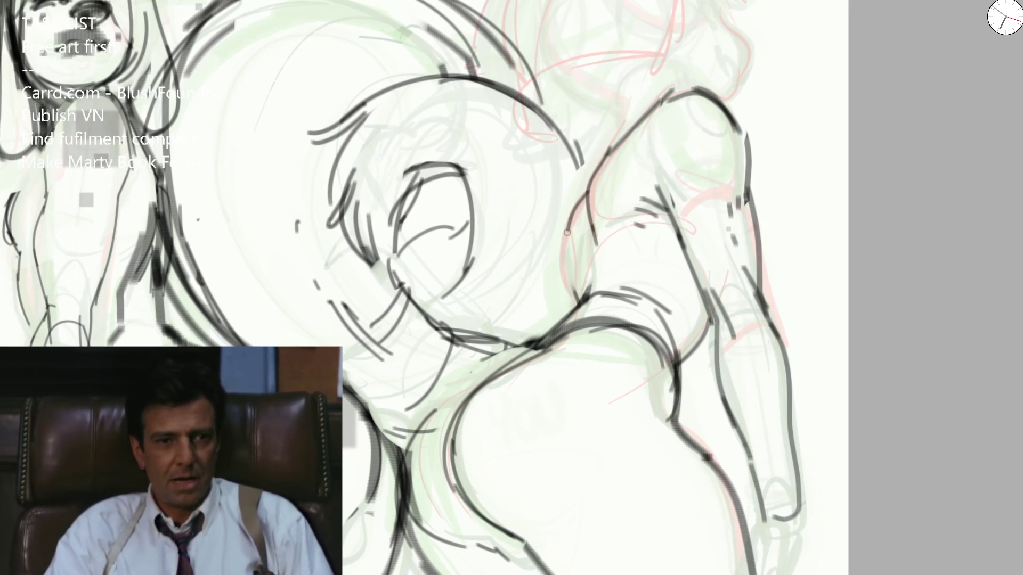
left_click_drag(566, 211, 588, 298)
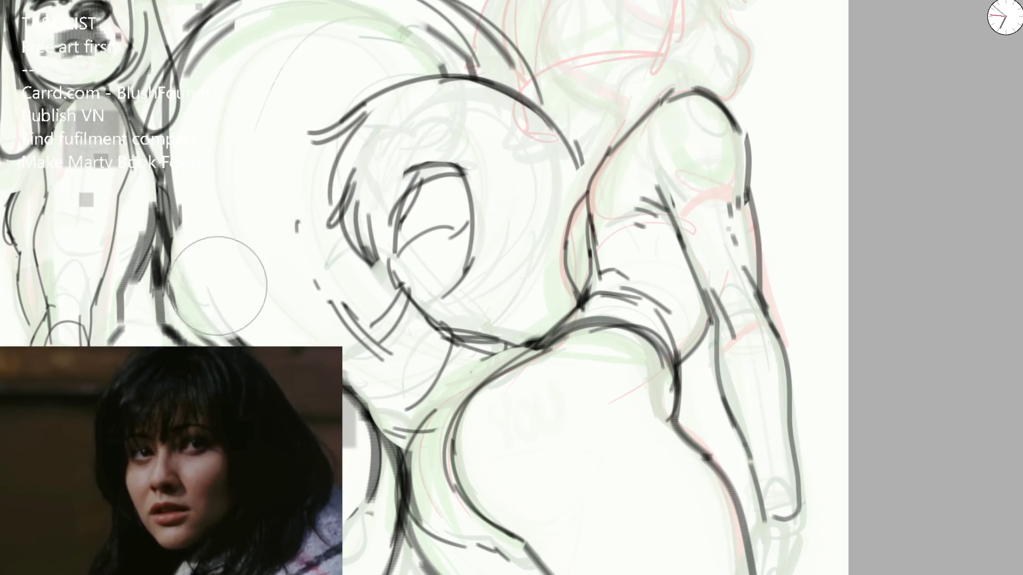
Step: Undo the dark hatching on the round form and redraw its sweeping outline
left_click_drag(186, 202, 212, 314)
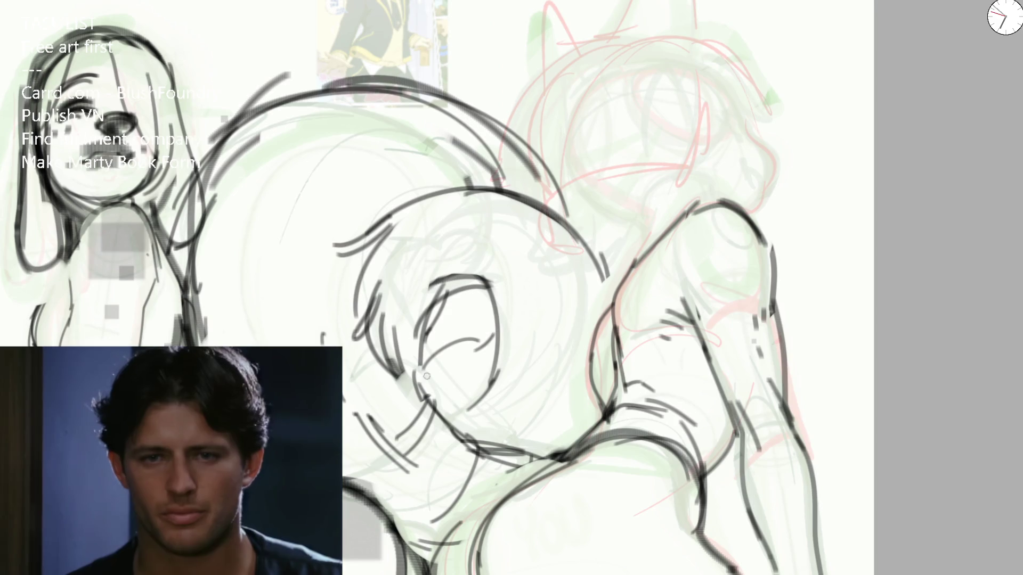
key("ctrl+z")
key("ctrl+z")
left_click_drag(384, 232, 476, 376)
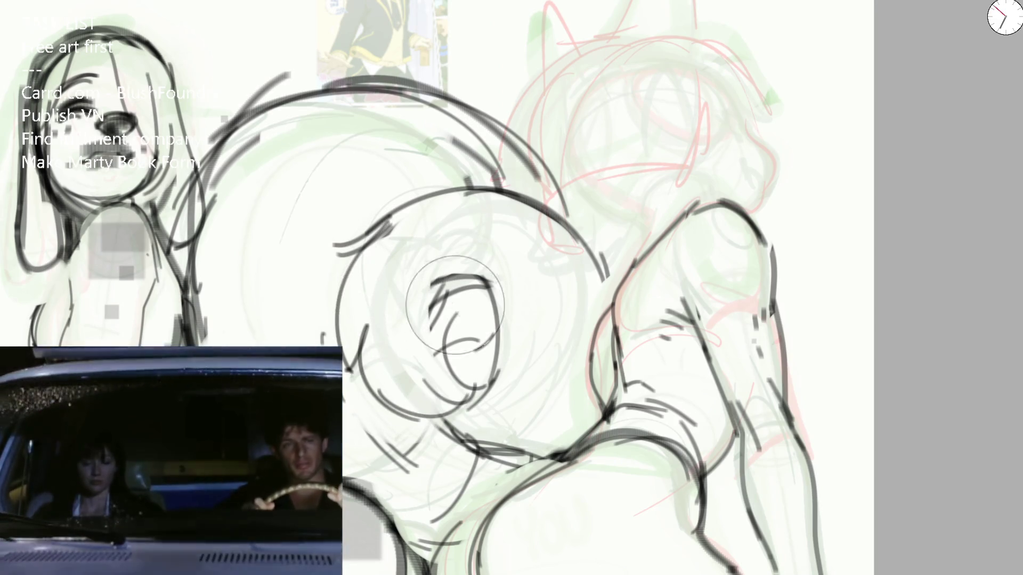
key("ctrl+z")
Step: Draw fresh dark swirl strokes inside the central round form, then zoom out to the whole drawing
left_click_drag(448, 319, 489, 328)
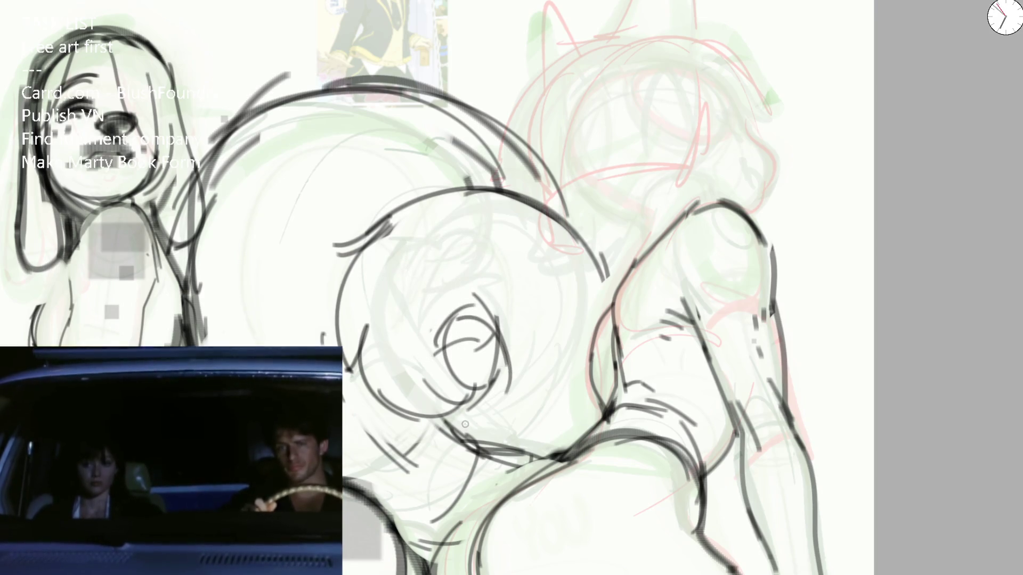
left_click_drag(467, 391, 516, 448)
left_click_drag(384, 432, 536, 484)
left_click_drag(616, 248, 552, 451)
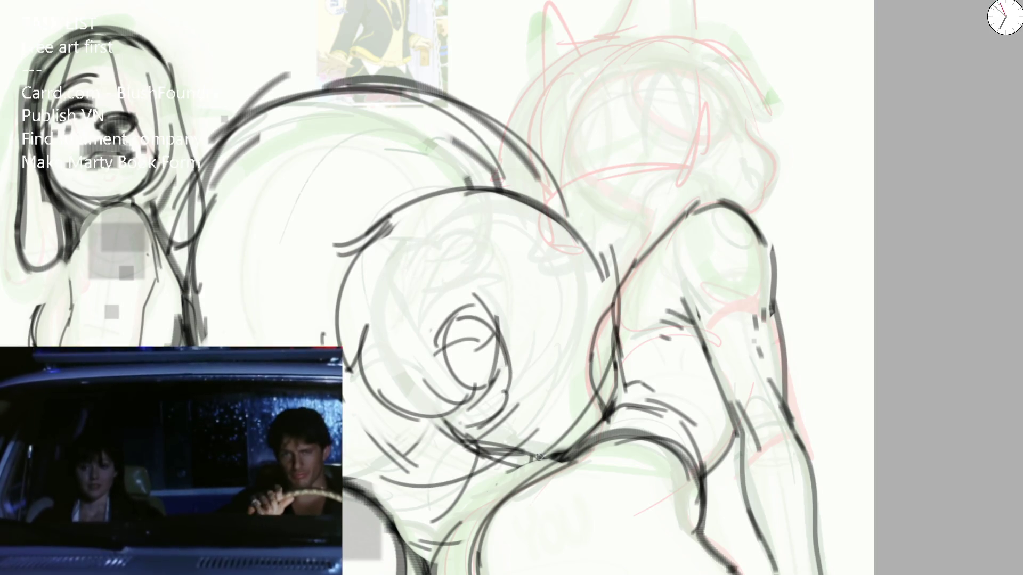
key("ctrl+0")
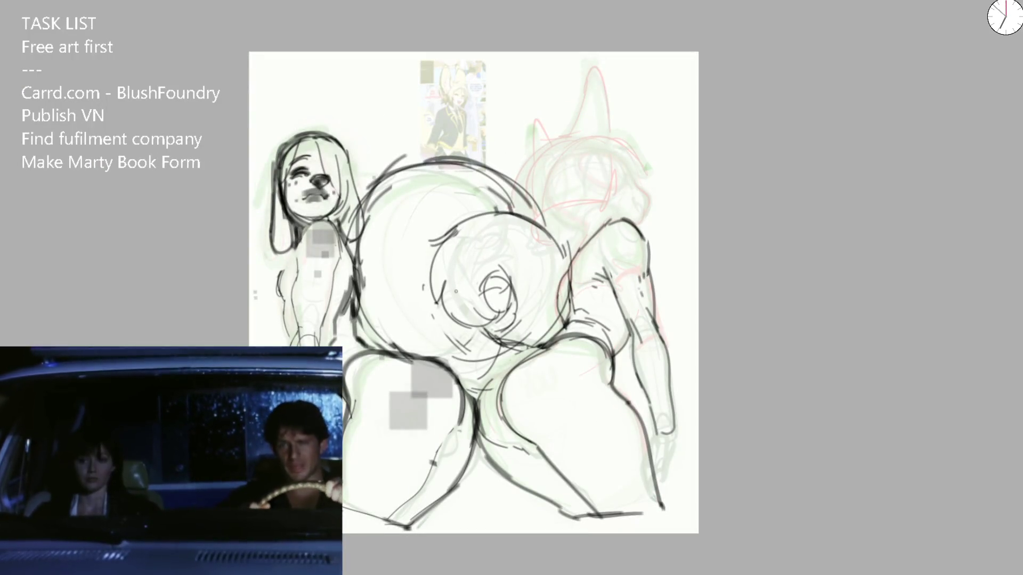
key("m")
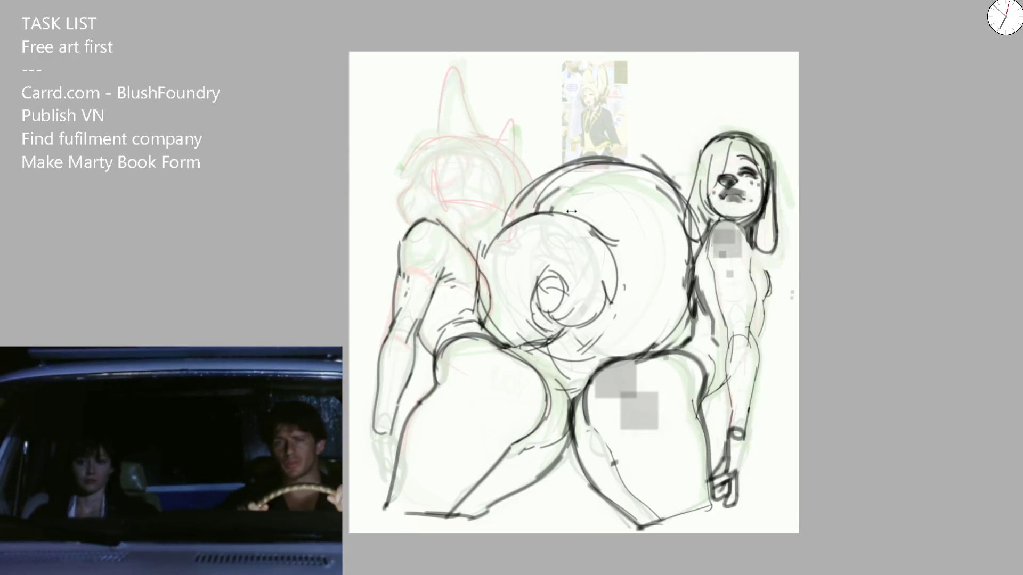
scroll(516, 172, "up", 3)
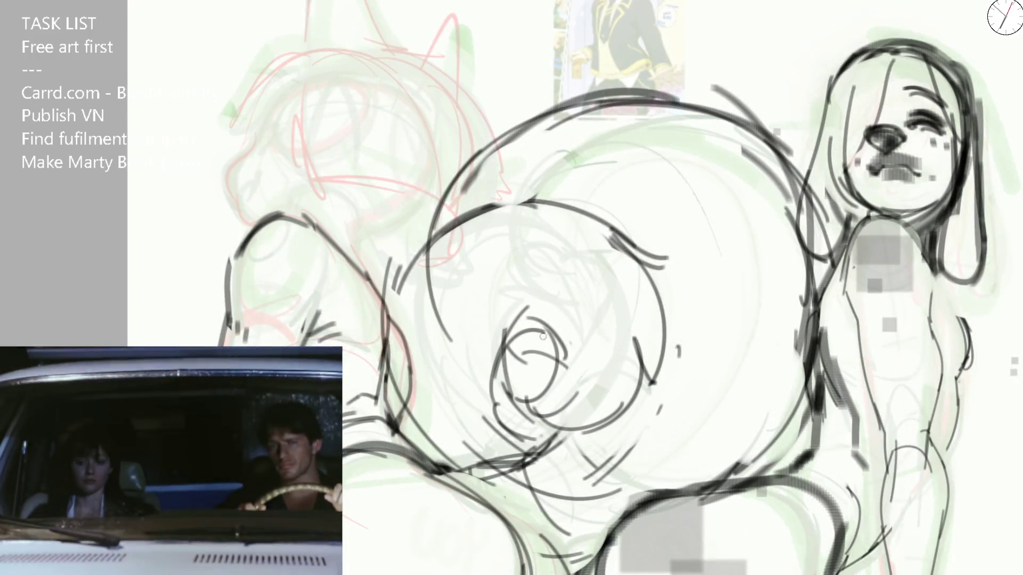
key("m")
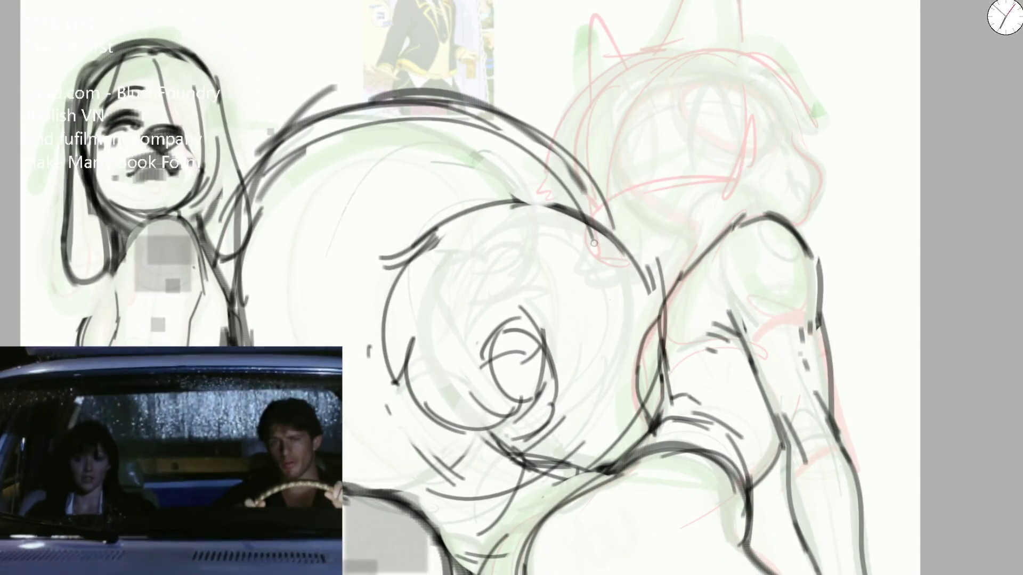
scroll(446, 338, "down", 3)
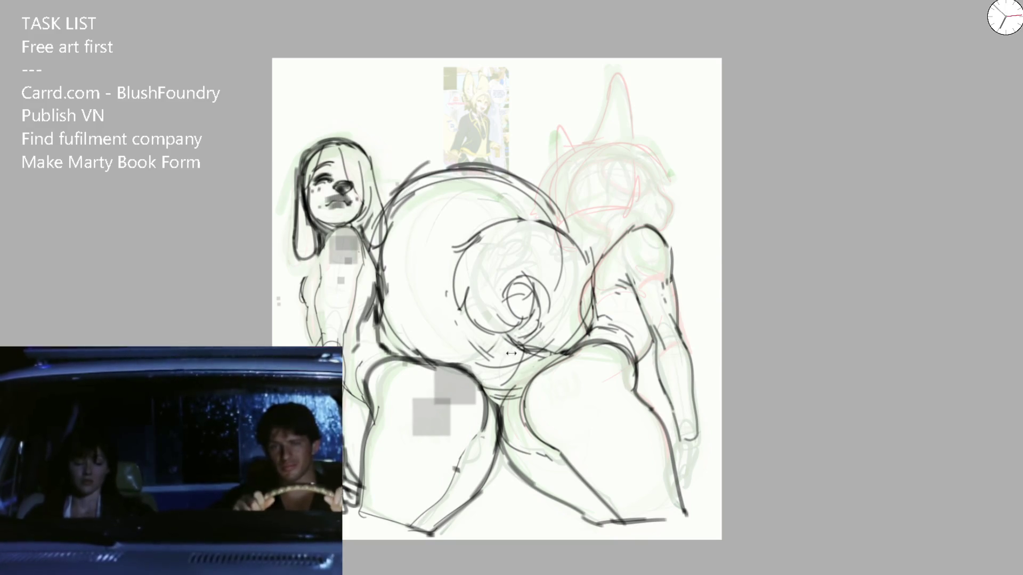
scroll(510, 353, "up", 2)
scroll(510, 352, "up", 2)
scroll(511, 353, "up", 2)
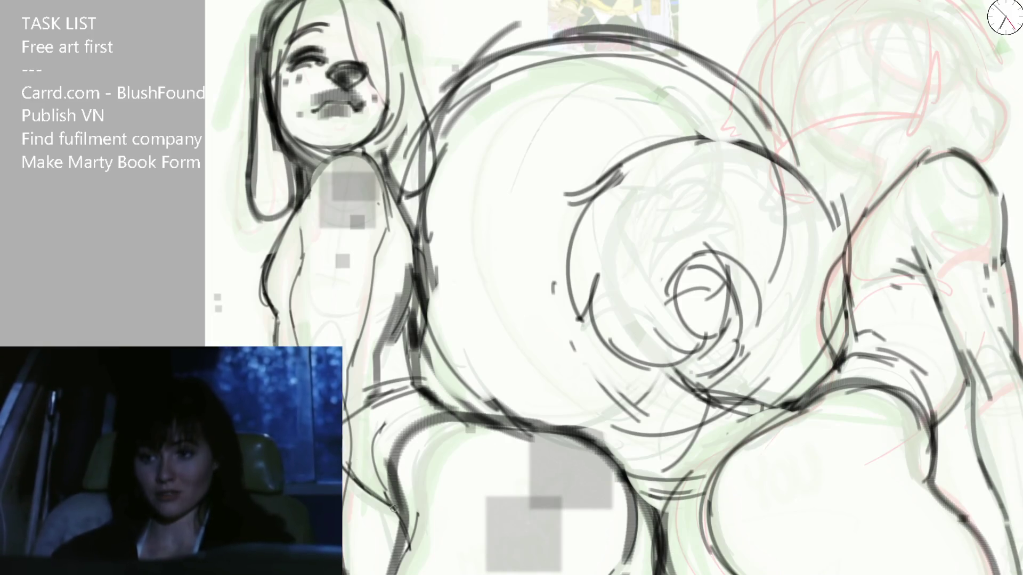
scroll(614, 288, "down", 5)
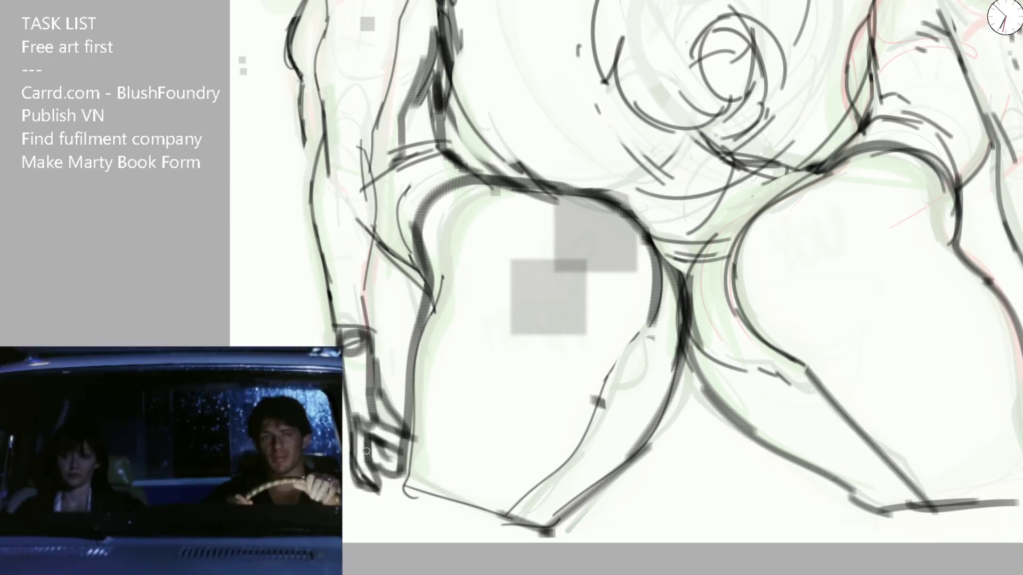
key("ctrl+minus")
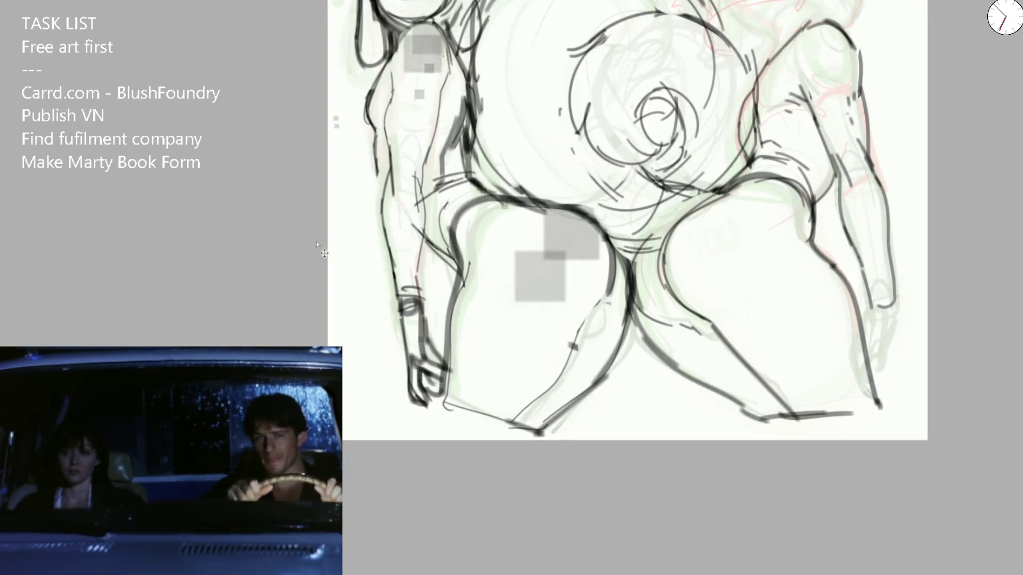
key("ctrl+minus")
key("ctrl+plus")
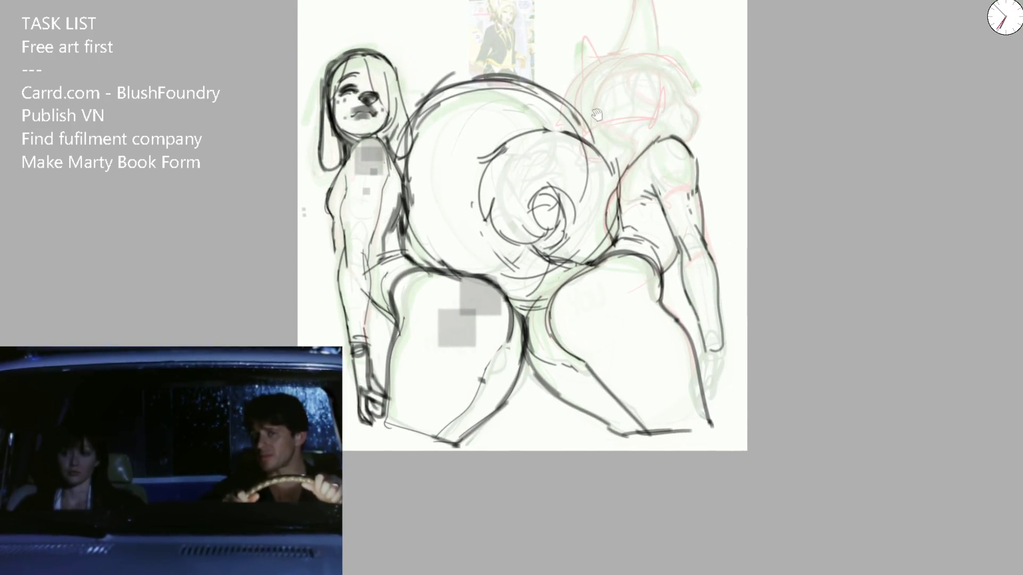
key("ctrl+plus")
key("m")
key("ctrl+plus")
key("ctrl+plus")
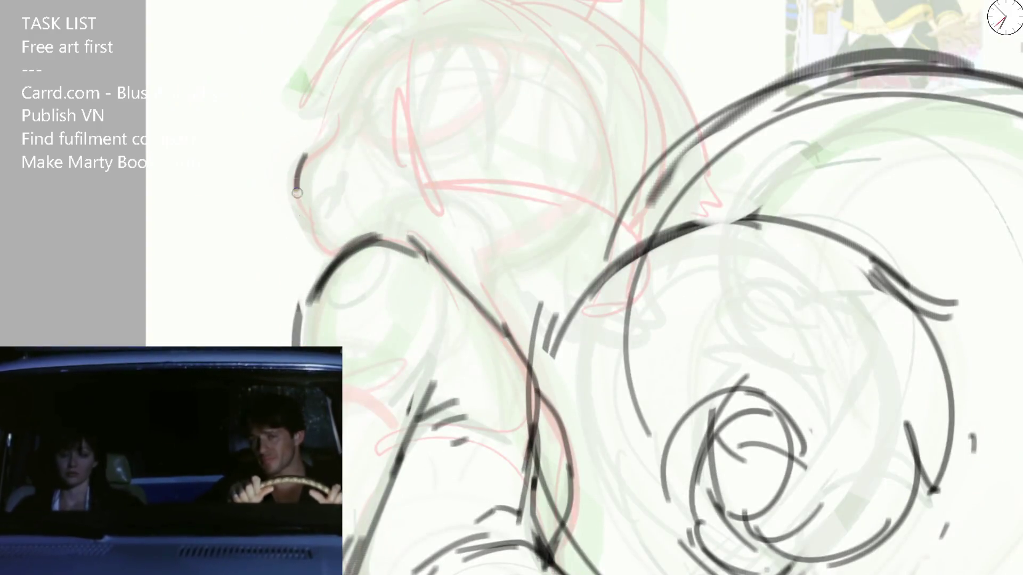
Step: Ink the upper-left outline of the red-sketched head and darken its left curve down to the lower end
mouse_move(323, 146)
left_mouse_down()
mouse_move(318, 207)
mouse_move(256, 289)
mouse_move(201, 337)
left_mouse_up()
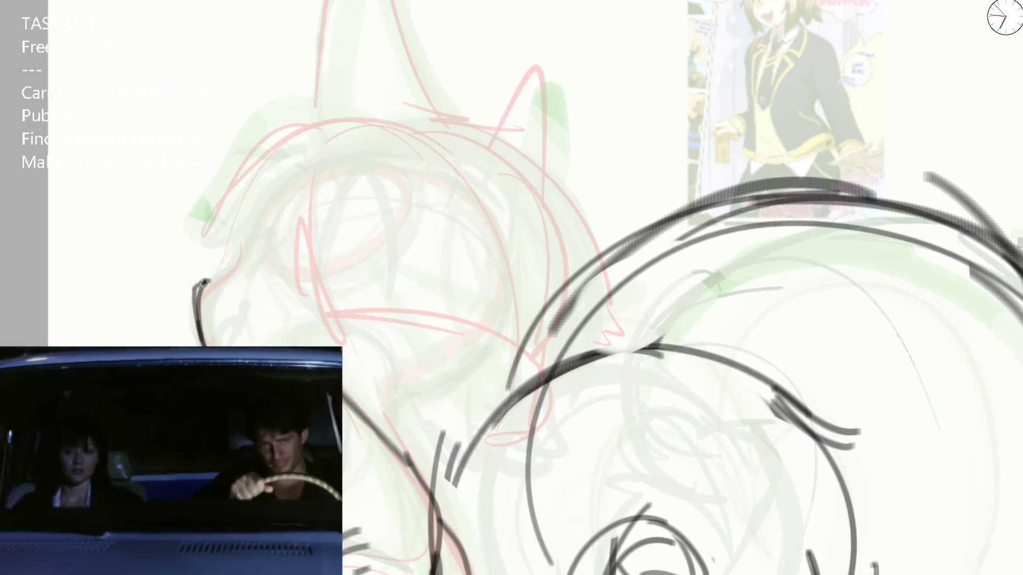
left_click_drag(238, 246, 200, 281)
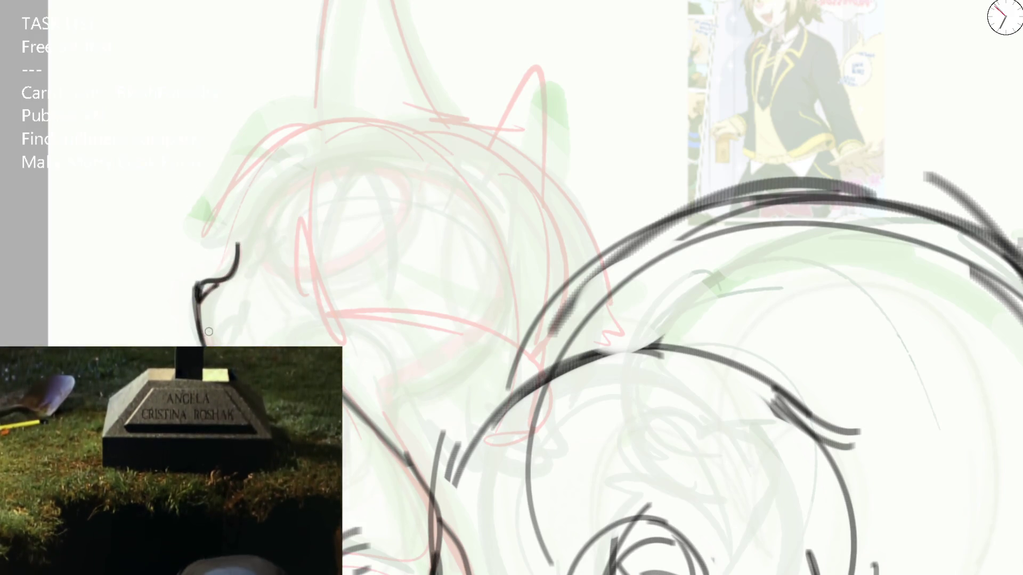
left_click_drag(211, 342, 236, 326)
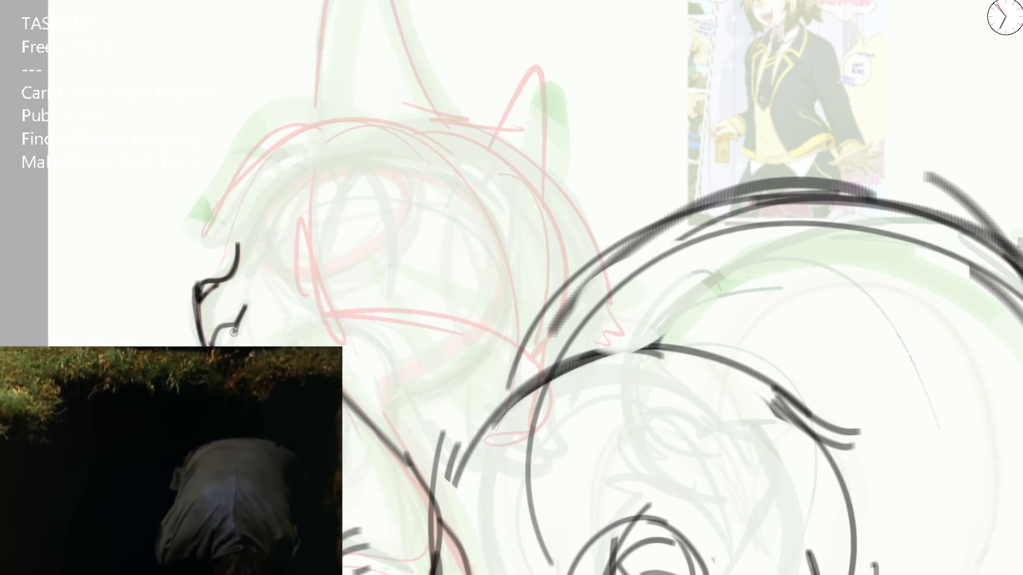
Step: Try short face-contour strokes, undo them, erase stray marks around the face and pan to the ears
mouse_move(254, 239)
left_mouse_down()
mouse_move(252, 261)
mouse_move(292, 245)
left_mouse_up()
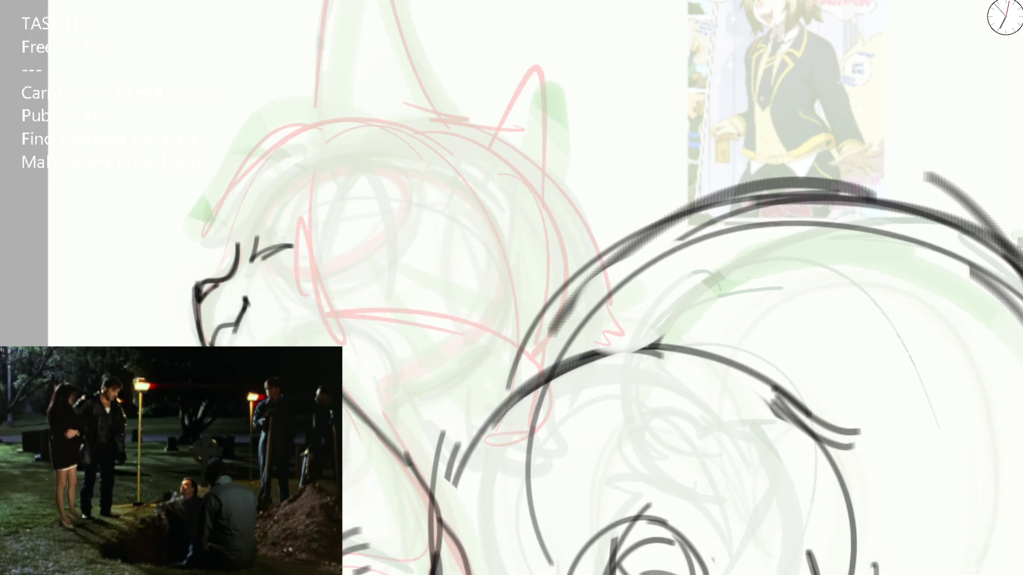
key("ctrl+z")
key("ctrl+z")
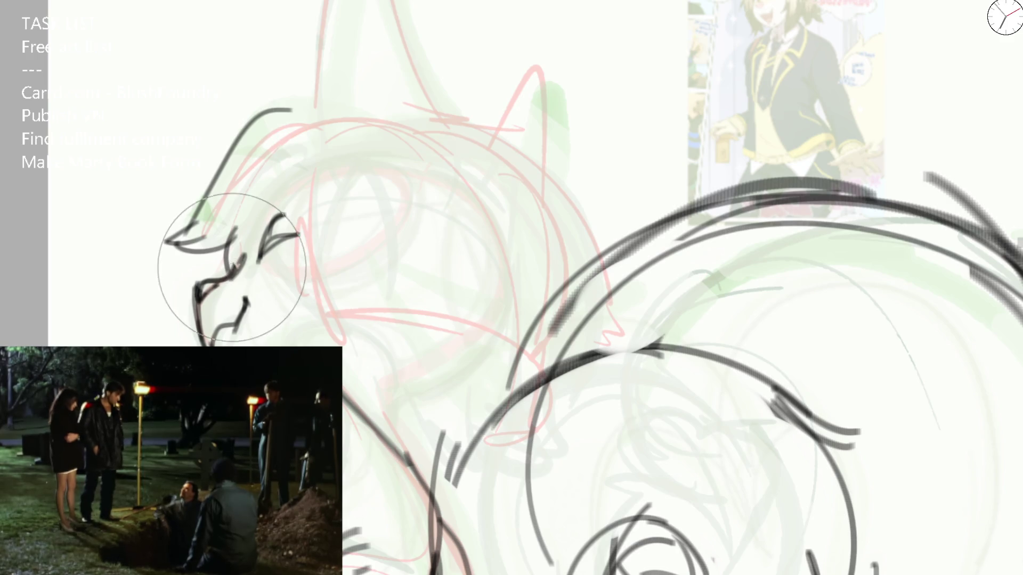
left_click_drag(232, 267, 207, 287)
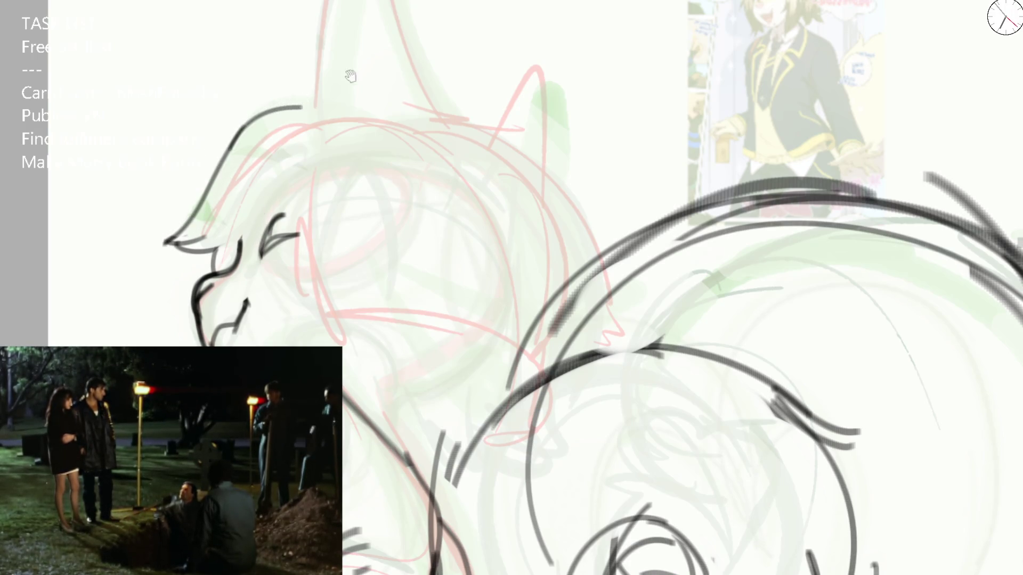
left_click_drag(351, 72, 233, 258)
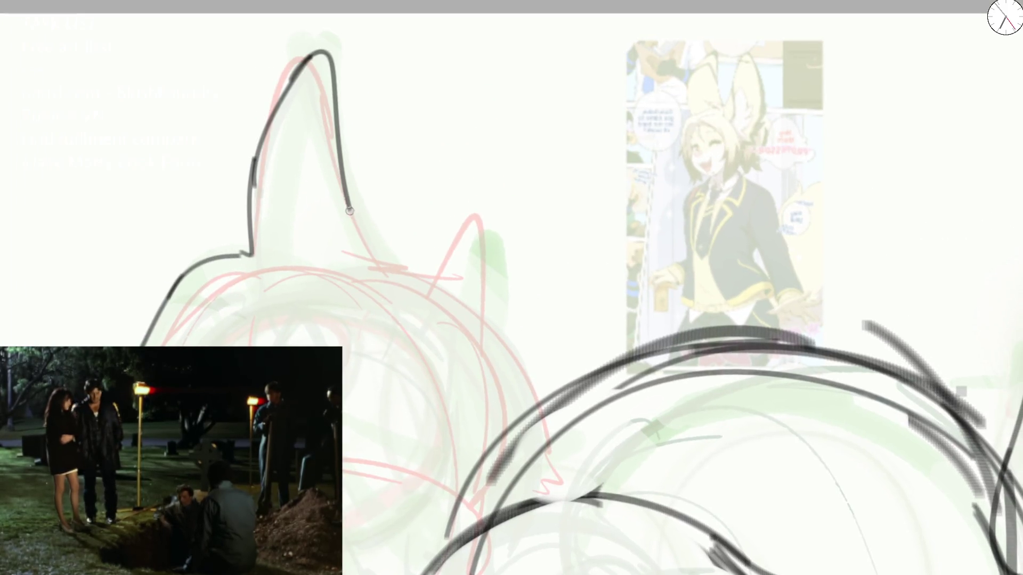
Step: Ink the first ear and try a second ear outline, checking mirrored and undoing the attempts
left_click_drag(351, 207, 493, 324)
key("ctrl+z")
mouse_move(432, 276)
left_mouse_down()
mouse_move(458, 182)
mouse_move(486, 320)
left_mouse_up()
key("m")
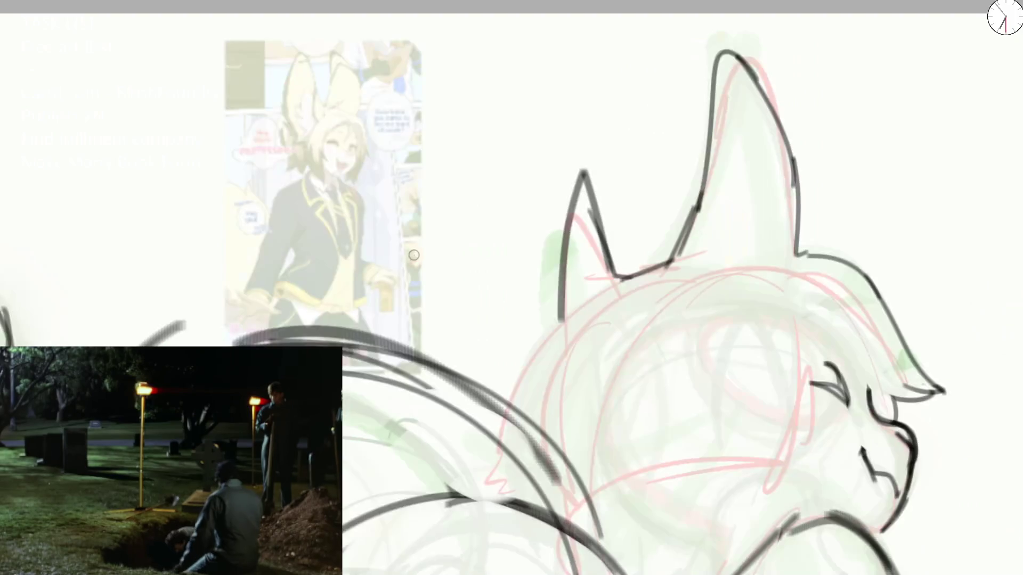
key("ctrl+z")
key("ctrl+z")
key("ctrl+z")
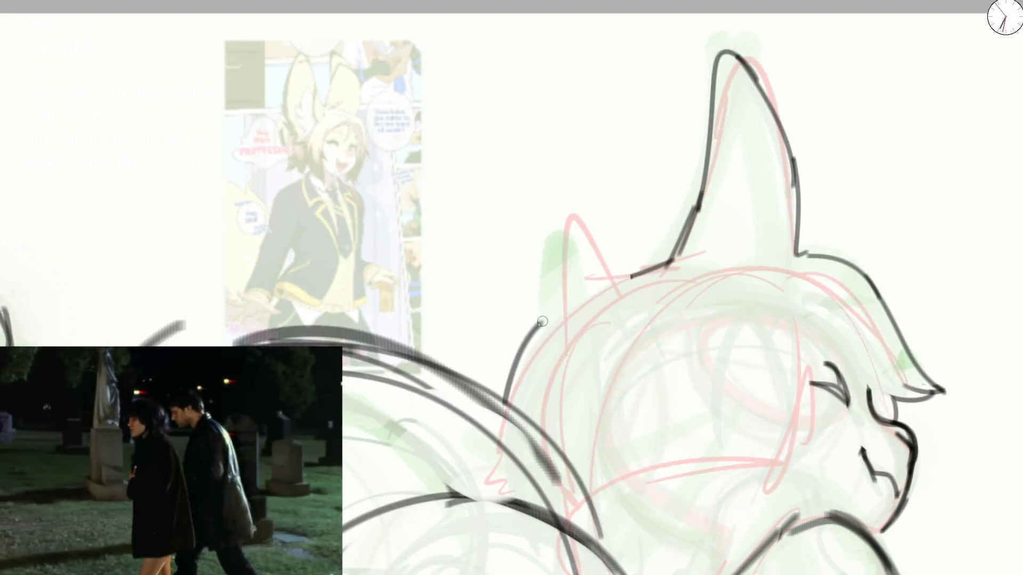
key("m")
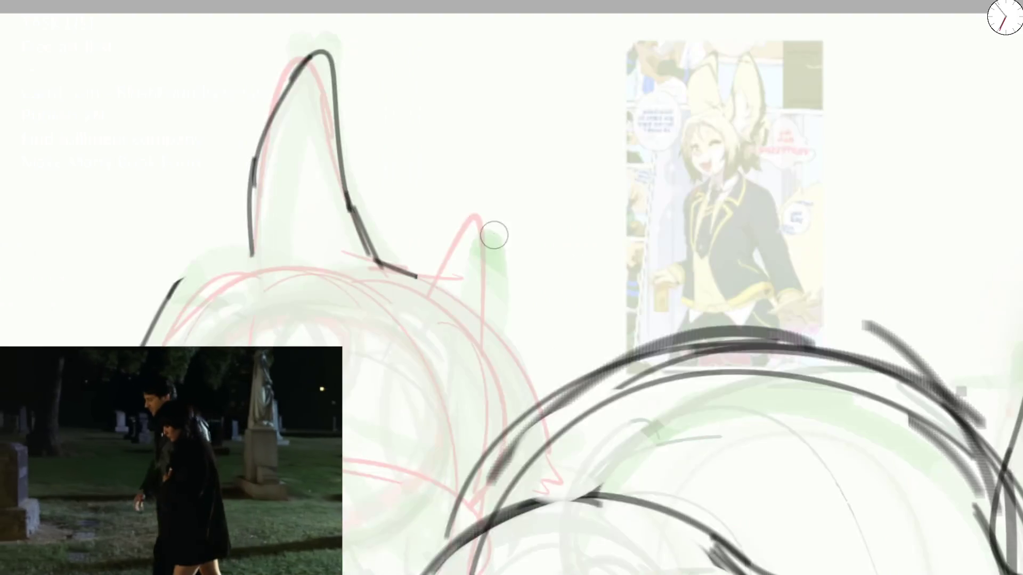
key("ctrl+z")
Step: Draw a new head-top curve, retry the second ear shorter, erase the base stroke between the ears, then mirror the view
mouse_move(144, 336)
left_mouse_down()
mouse_move(385, 244)
mouse_move(519, 424)
left_mouse_up()
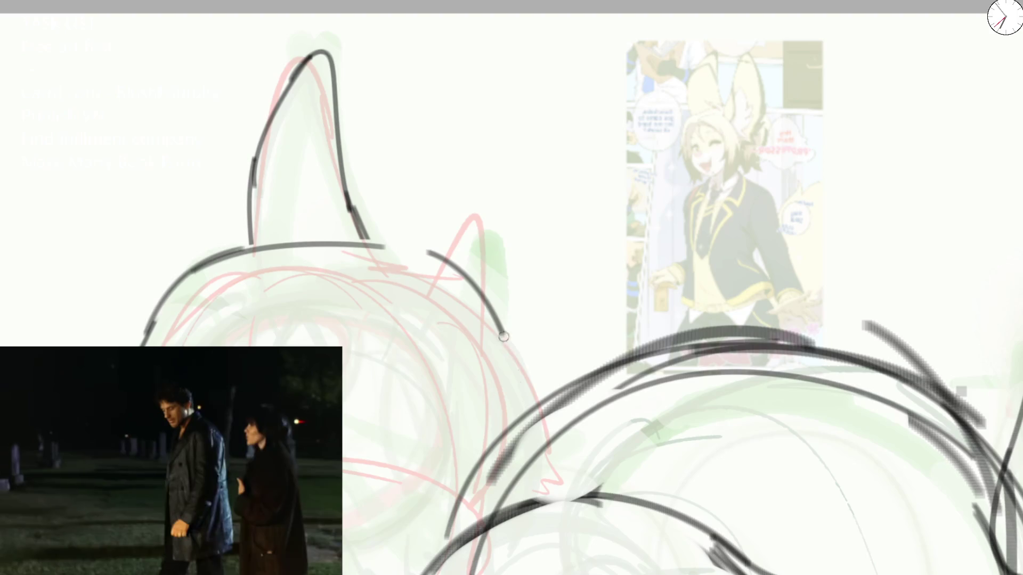
left_click_drag(404, 248, 451, 232)
key("ctrl+z")
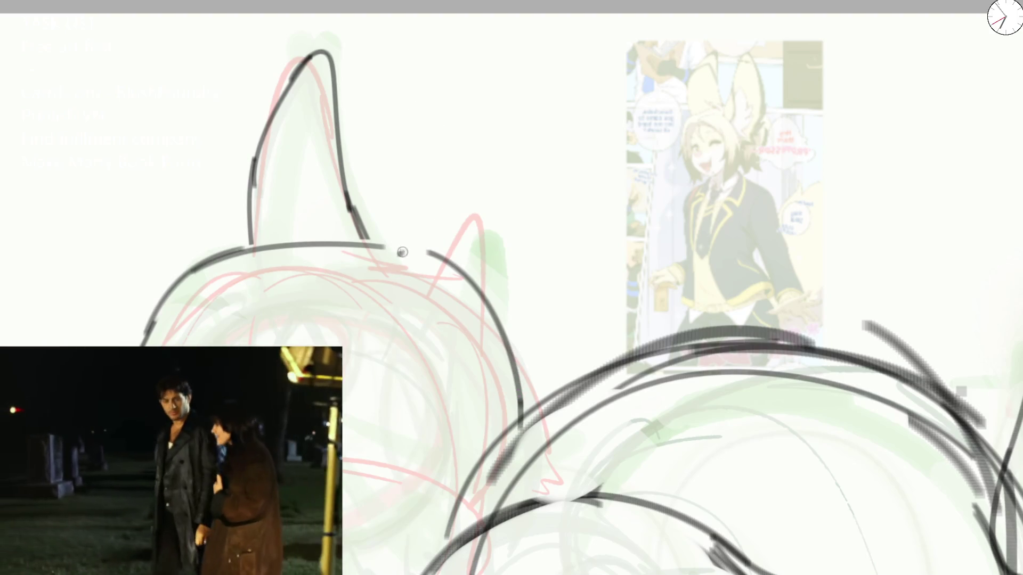
left_click_drag(399, 254, 463, 265)
left_click_drag(376, 250, 256, 217)
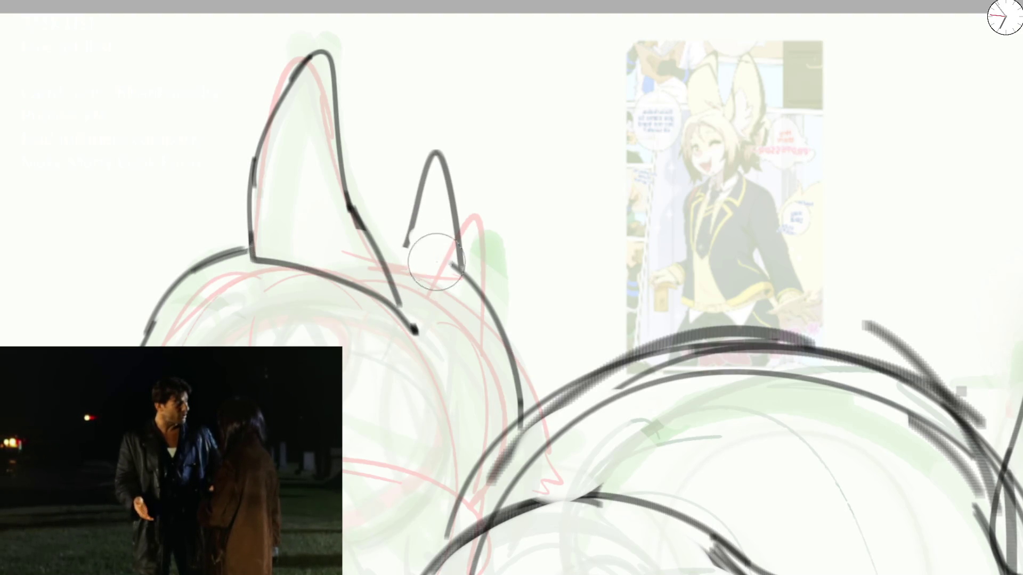
key("ctrl+z")
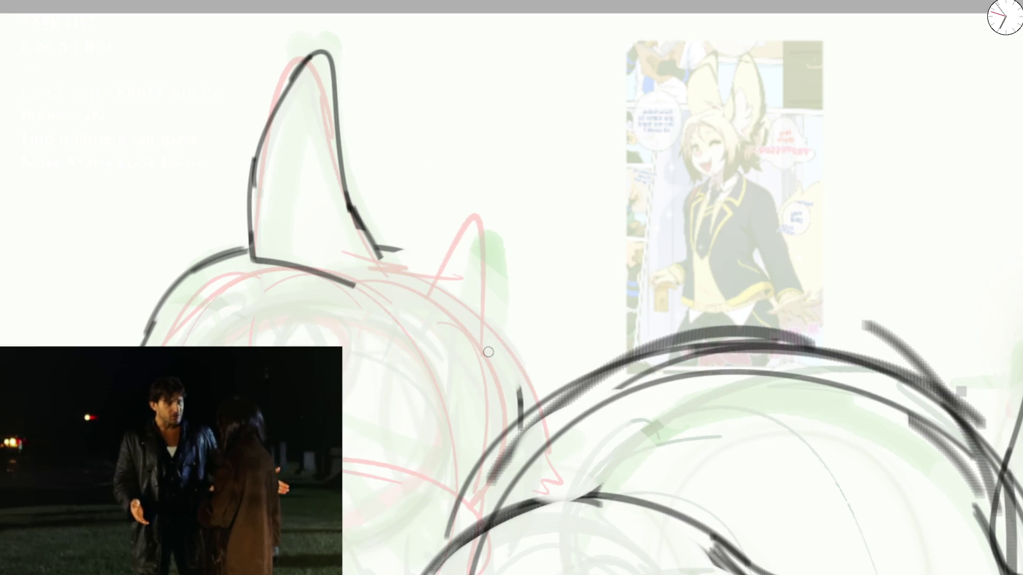
key("m")
key("m")
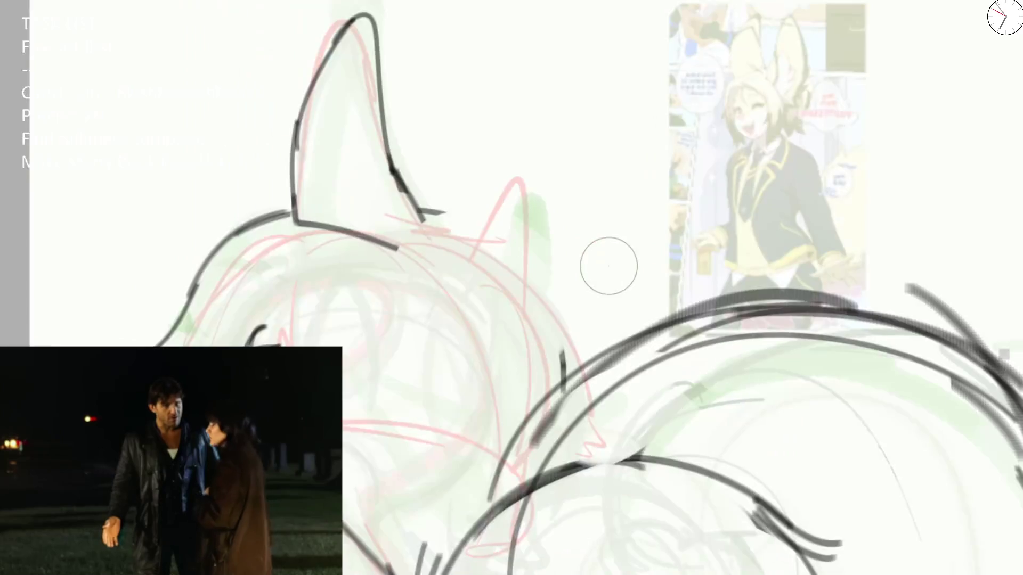
Step: Add a second ear peak, erase the line between the peaks and try side lines, undoing stray strokes
mouse_move(397, 172)
left_mouse_down()
mouse_move(523, 280)
mouse_move(576, 383)
mouse_move(432, 207)
left_mouse_up()
mouse_move(288, 216)
left_mouse_down()
mouse_move(235, 238)
mouse_move(168, 335)
mouse_move(236, 232)
mouse_move(280, 220)
mouse_move(275, 345)
mouse_move(317, 345)
left_mouse_up()
left_click_drag(364, 436, 367, 515)
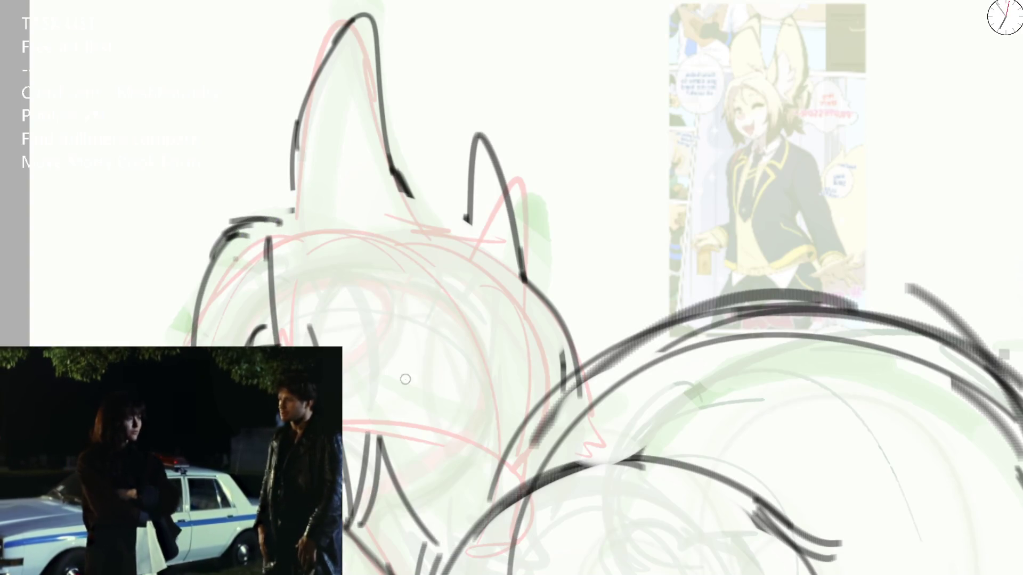
key("ctrl+z")
key("ctrl+z")
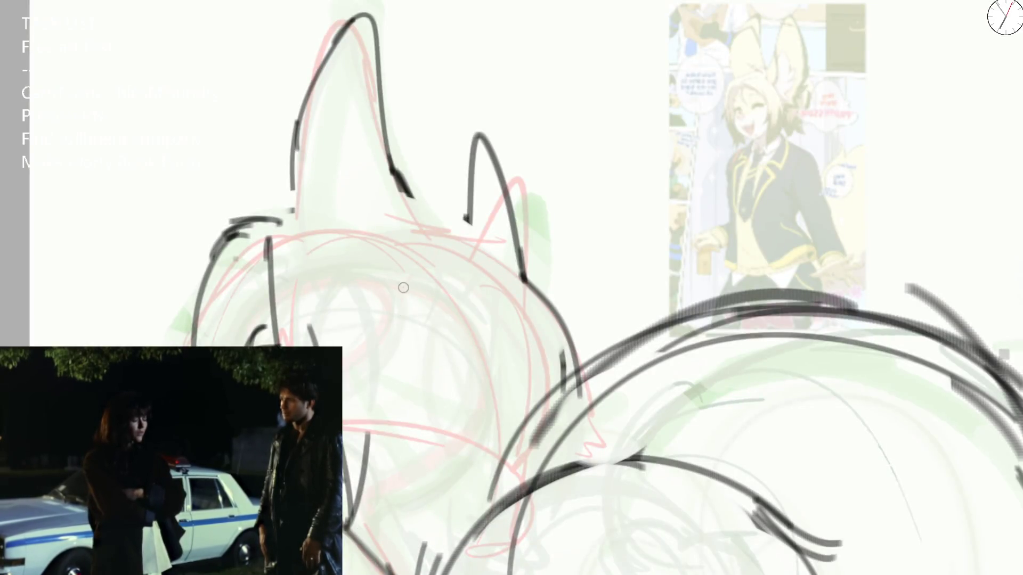
key("ctrl+z")
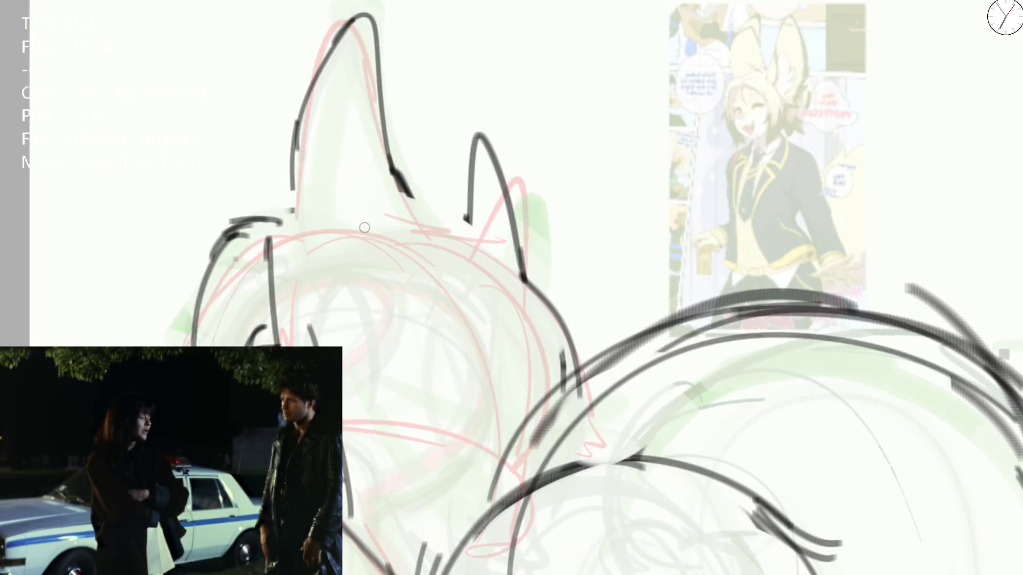
Step: Draw the long curved back line with companion curves and a left head curve, erasing arc ends and old ear strokes
left_click_drag(370, 238, 404, 563)
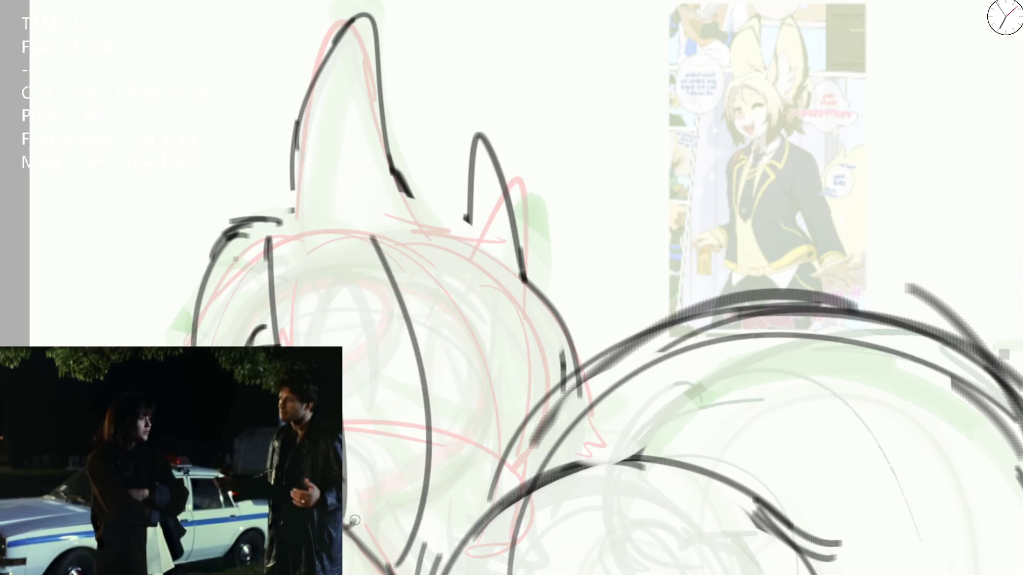
left_click_drag(352, 523, 352, 375)
left_click_drag(432, 559, 381, 275)
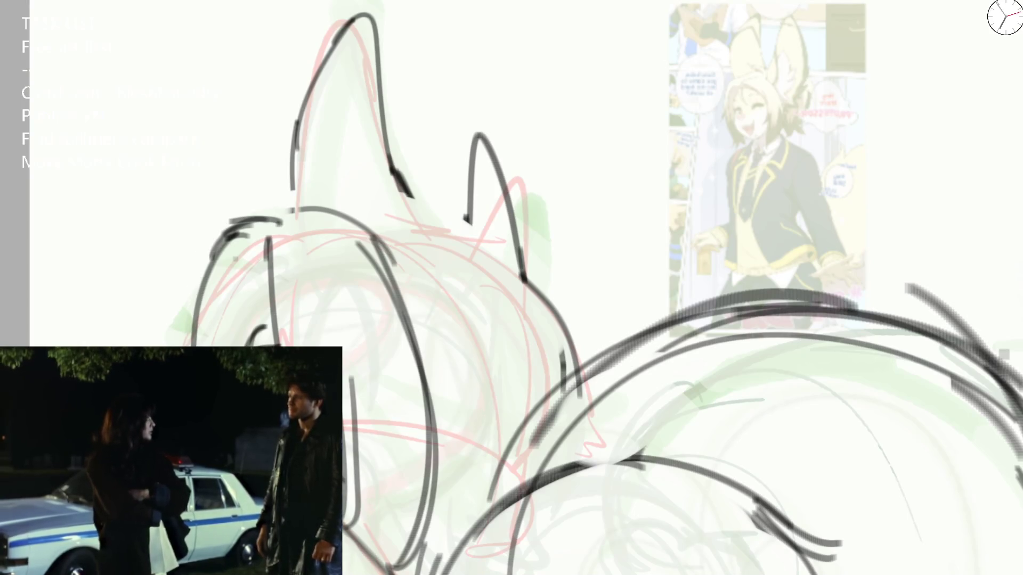
left_click_drag(278, 220, 182, 324)
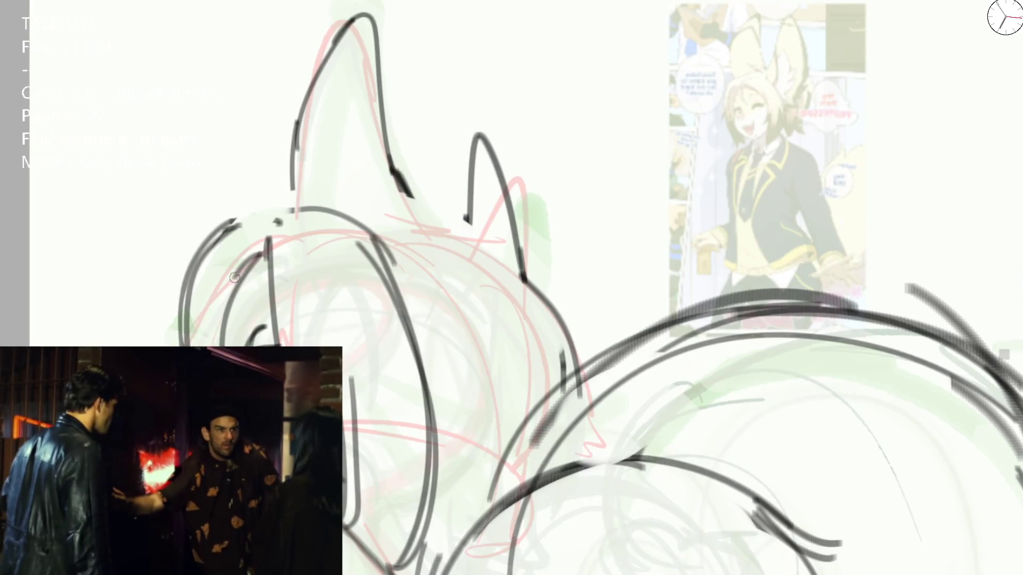
left_click_drag(254, 253, 226, 209)
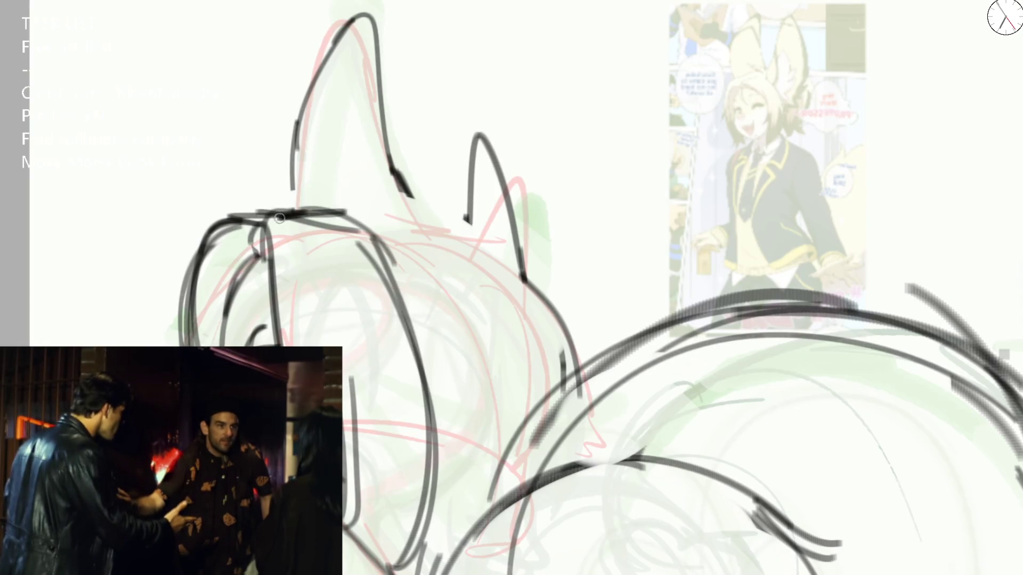
mouse_move(352, 191)
left_mouse_down()
mouse_move(416, 171)
mouse_move(487, 200)
left_mouse_up()
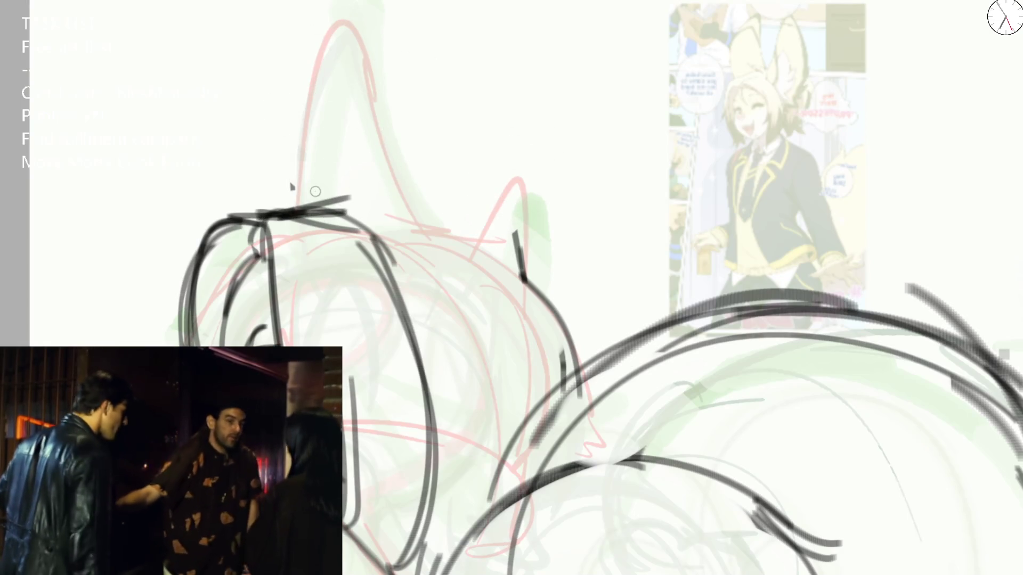
Step: Redraw the head top flat and curving down the right, then sketch ears above it, keeping a narrower left ear
mouse_move(388, 183)
left_mouse_down()
mouse_move(264, 210)
mouse_move(376, 209)
mouse_move(441, 359)
mouse_move(456, 480)
left_mouse_up()
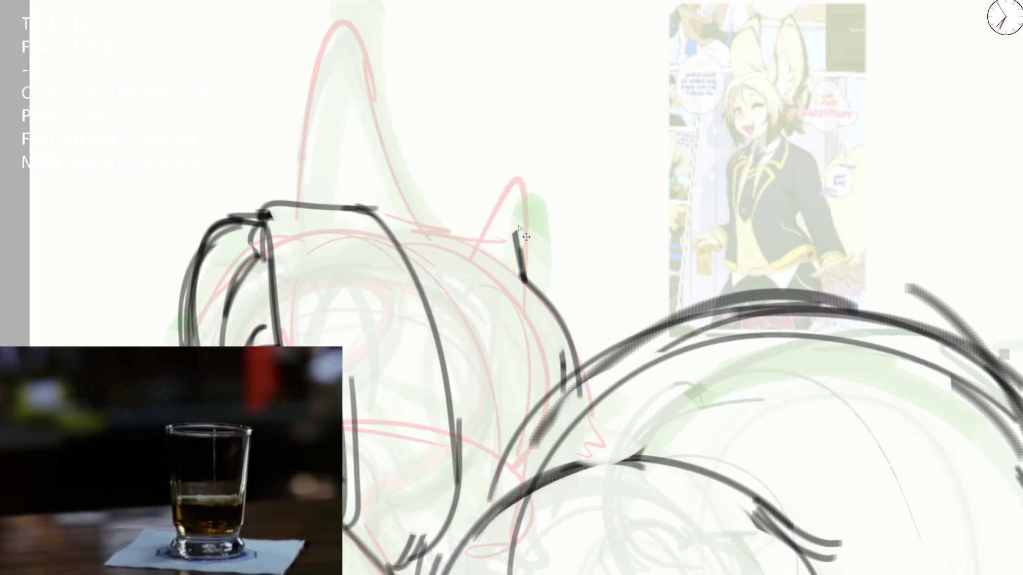
key("ctrl+z")
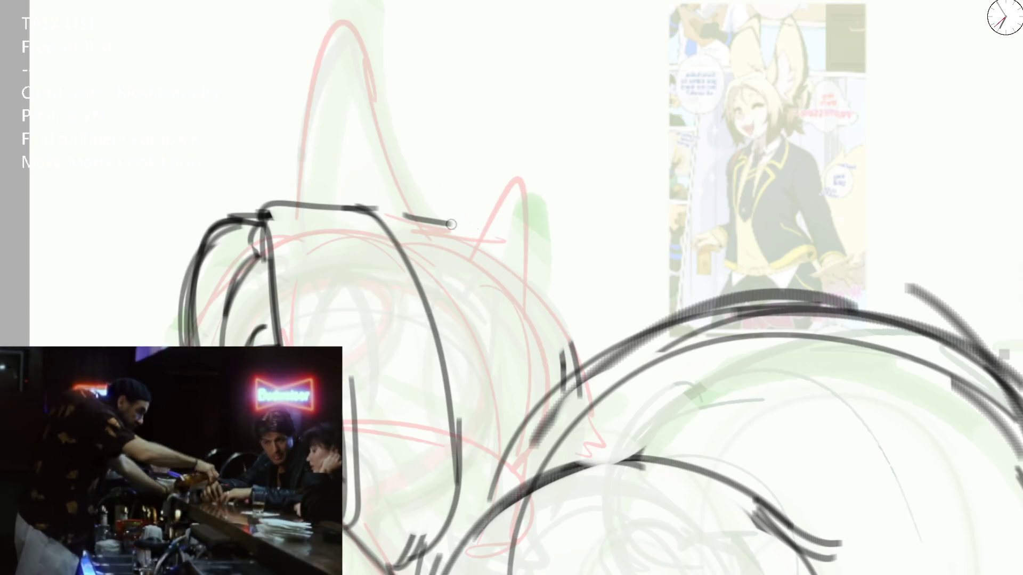
left_click_drag(440, 222, 563, 376)
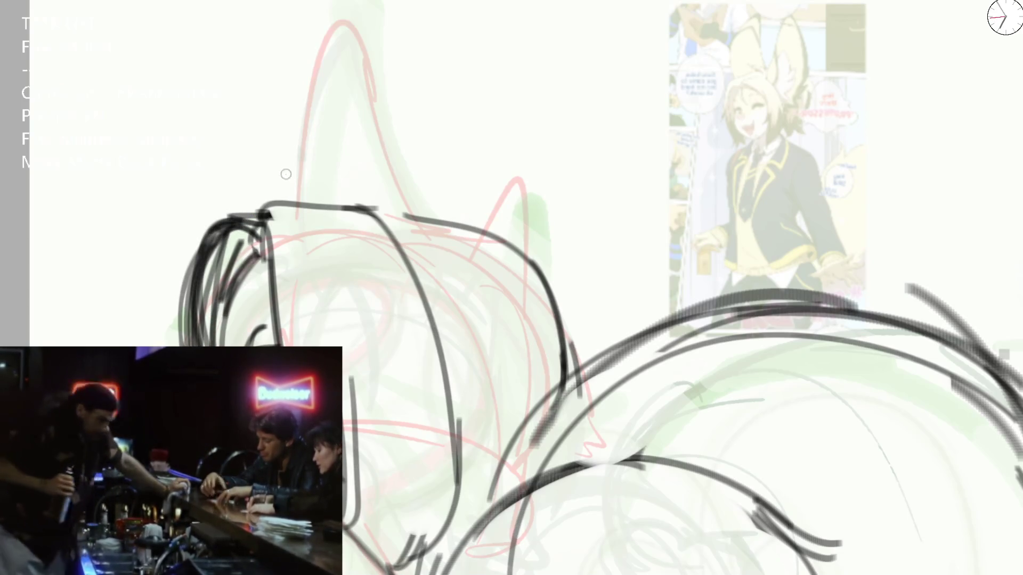
mouse_move(268, 202)
left_mouse_down()
mouse_move(390, 192)
mouse_move(414, 72)
mouse_move(540, 244)
left_mouse_up()
key("ctrl+z")
key("ctrl+z")
key("ctrl+z")
key("ctrl+z")
mouse_move(231, 212)
left_mouse_down()
mouse_move(240, 103)
mouse_move(294, 203)
left_mouse_up()
Step: Outline both ears: extend the left ear, draw the long right ear and inner edges, and a line down from the ear base
left_click_drag(370, 173, 372, 204)
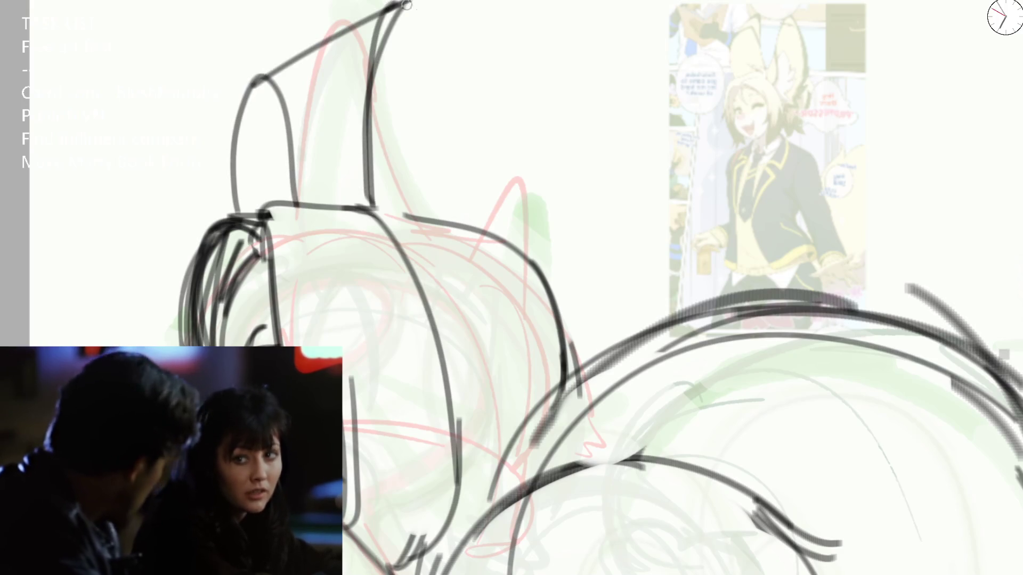
left_click_drag(404, 7, 528, 255)
left_click_drag(268, 80, 329, 216)
mouse_move(232, 211)
left_mouse_down()
mouse_move(263, 81)
mouse_move(314, 212)
mouse_move(437, 48)
mouse_move(489, 210)
left_mouse_up()
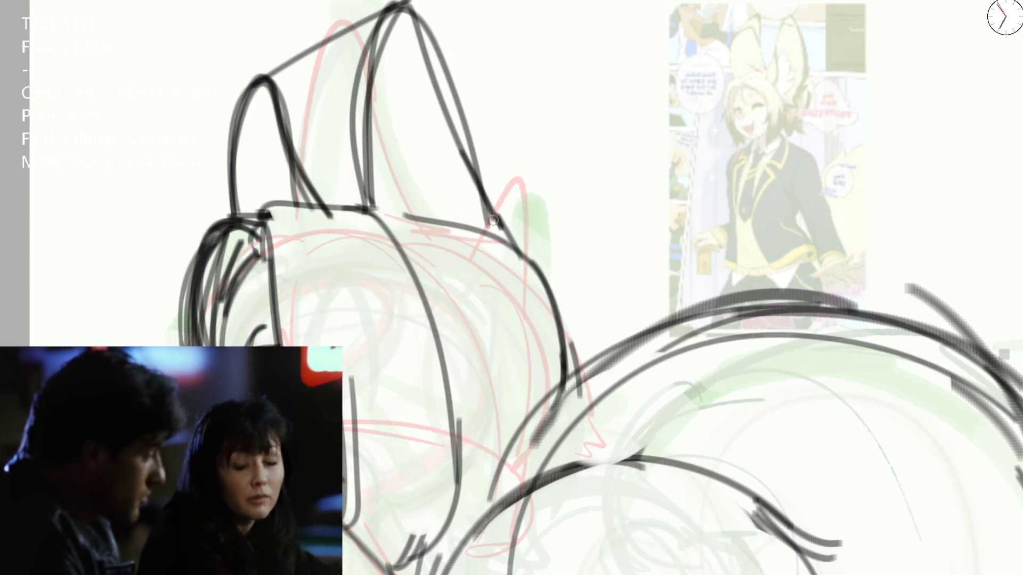
left_click_drag(374, 169, 464, 174)
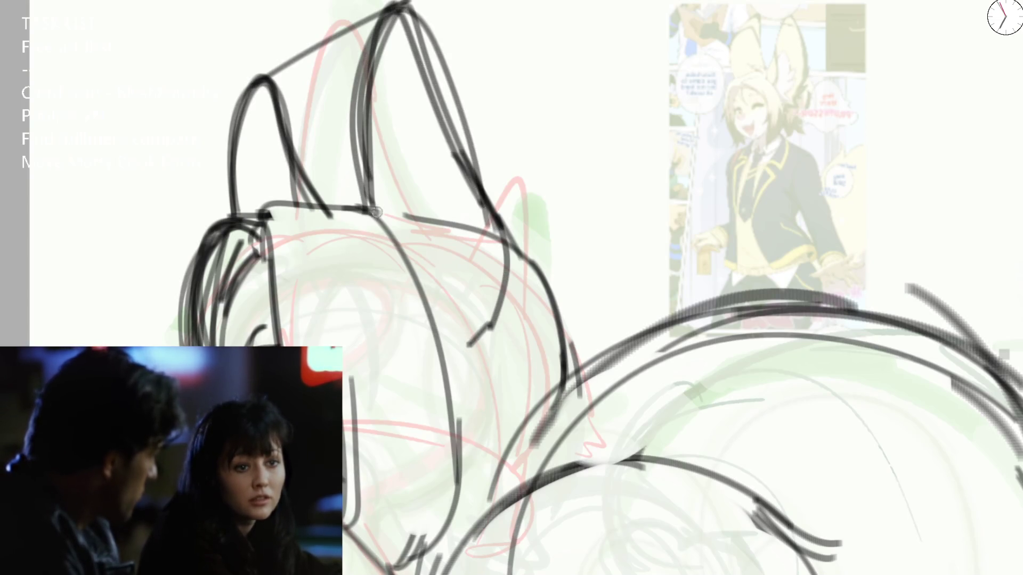
left_click_drag(373, 209, 475, 328)
left_click_drag(476, 328, 408, 49)
Step: Shade the left ear's interior and the right ear's inner band grey
left_click_drag(264, 124, 263, 208)
left_click_drag(388, 40, 452, 298)
scroll(511, 224, "down", 2)
scroll(534, 167, "down", 2)
scroll(459, 230, "up", 2)
Step: Erase the right ear's lines and shading and redraw its outer outline, inner edge and tip
mouse_move(490, 160)
left_mouse_down()
mouse_move(520, 75)
mouse_move(439, 92)
mouse_move(409, 176)
mouse_move(544, 376)
left_mouse_up()
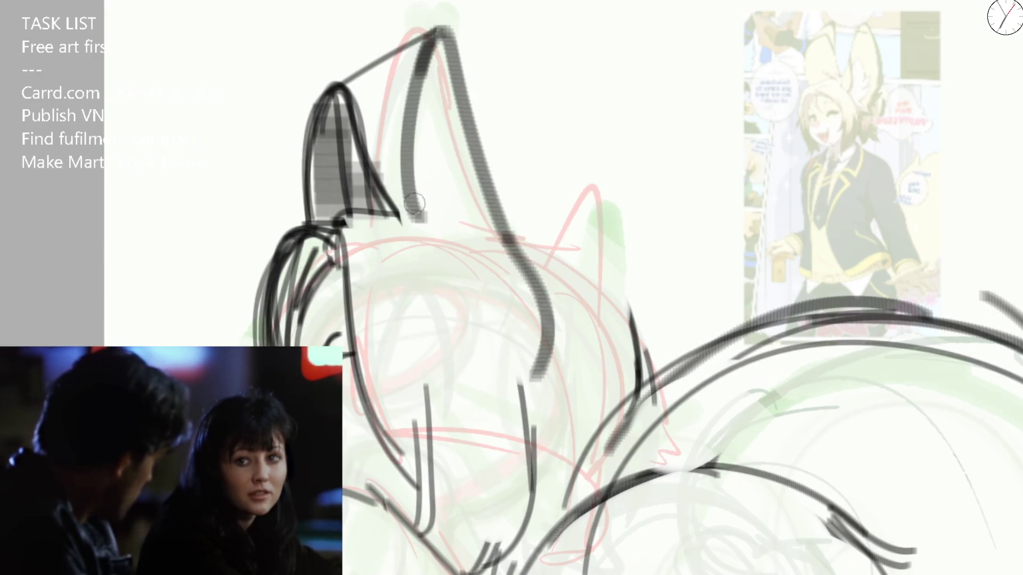
left_click_drag(408, 199, 508, 324)
left_click_drag(410, 147, 443, 34)
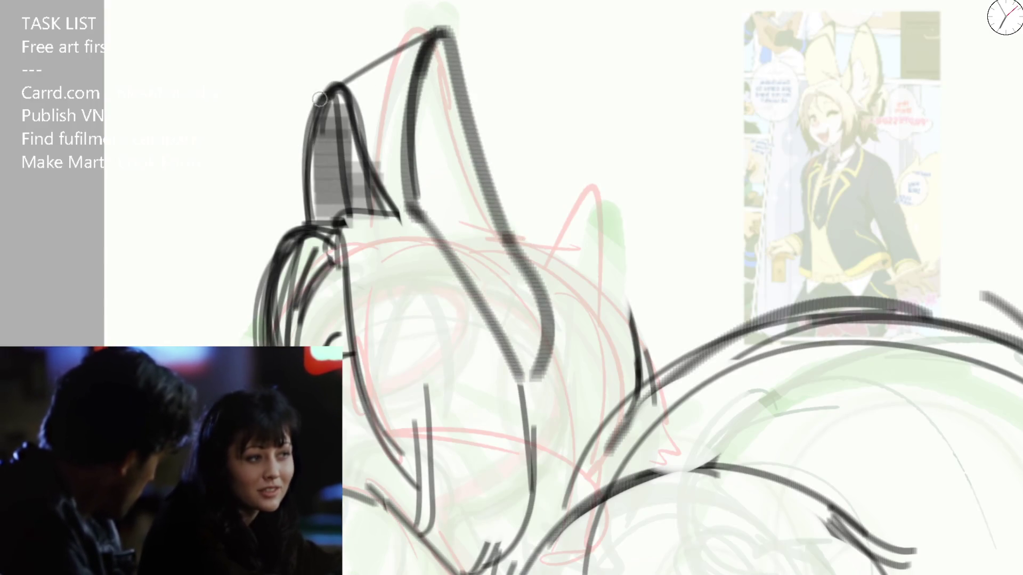
key("ctrl+z")
mouse_move(403, 142)
left_mouse_down()
mouse_move(436, 28)
mouse_move(527, 232)
left_mouse_up()
key("e")
key("e")
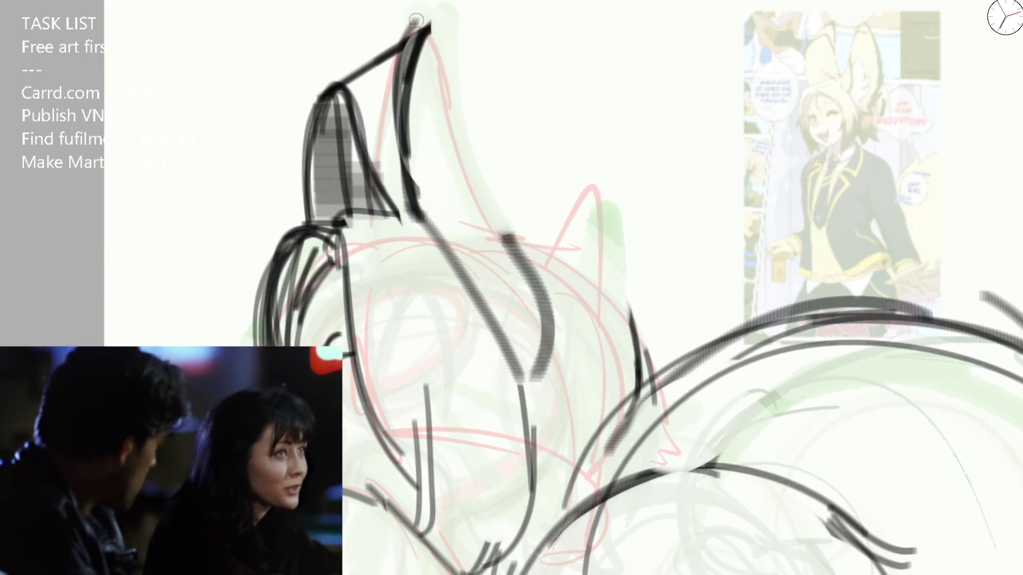
left_click_drag(413, 26, 507, 224)
left_click_drag(496, 141, 551, 359)
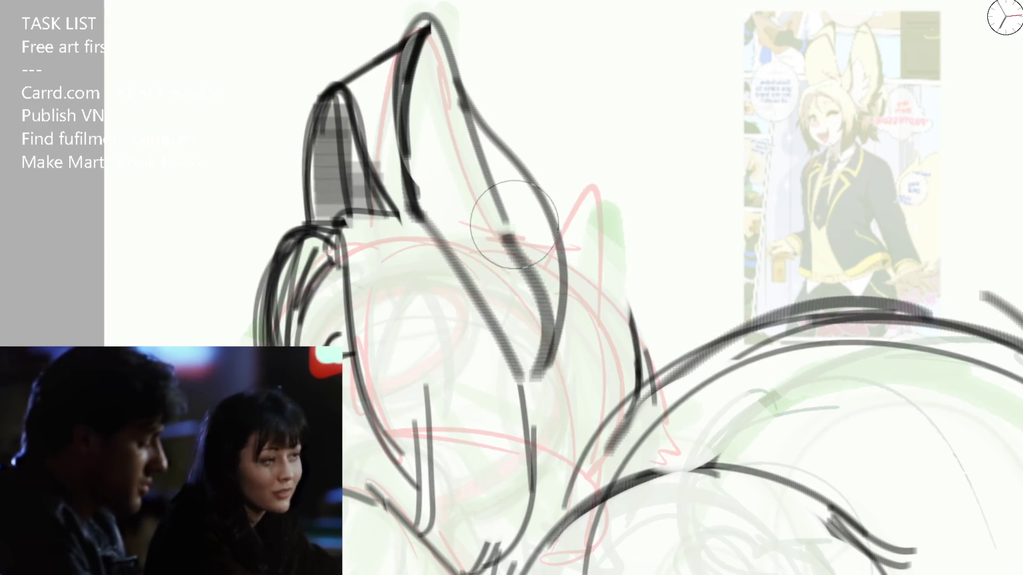
left_click_drag(480, 176, 543, 320)
Step: Erase the old right ear outline and redraw it taller with new inner lines, adjusting brush size
key("bracketright")
left_click_drag(479, 48, 560, 319)
left_click_drag(512, 80, 437, 133)
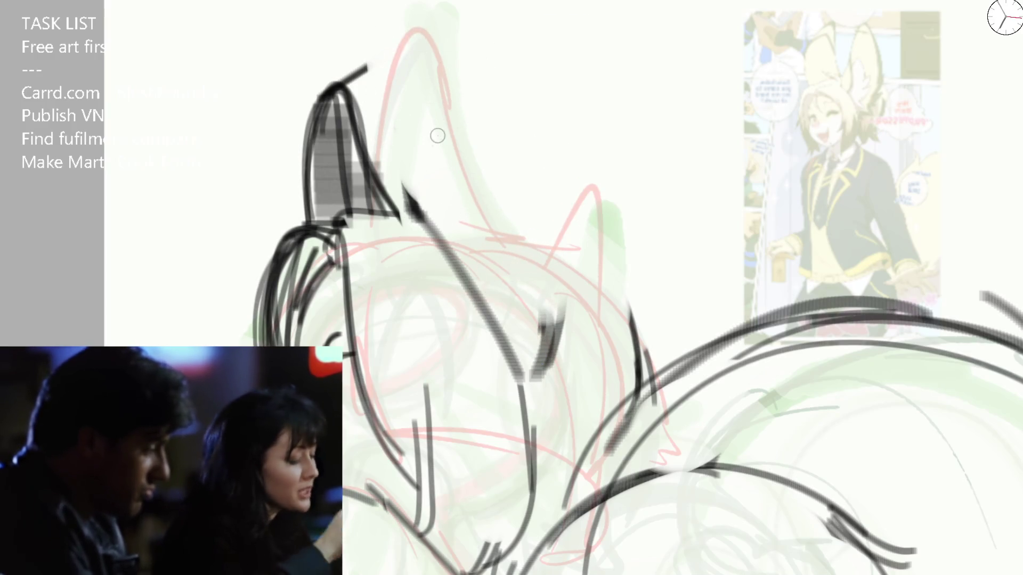
key("e")
left_click_drag(400, 208, 424, 16)
mouse_move(504, 0)
left_mouse_down()
mouse_move(538, 160)
mouse_move(559, 344)
left_mouse_up()
key("e")
mouse_move(344, 87)
left_mouse_down()
mouse_move(315, 188)
mouse_move(288, 120)
mouse_move(328, 0)
mouse_move(376, 137)
left_mouse_up()
key("bracketleft")
key("ctrl+z")
Step: Clean the left ear's inner strokes with the eraser and small inking brush, undoing a stray downward stroke
mouse_move(304, 48)
left_mouse_down()
mouse_move(400, 0)
mouse_move(363, 184)
left_mouse_up()
key("ctrl+z")
key("e")
left_click_drag(431, 0, 408, 142)
key("b")
left_click_drag(396, 4, 416, 216)
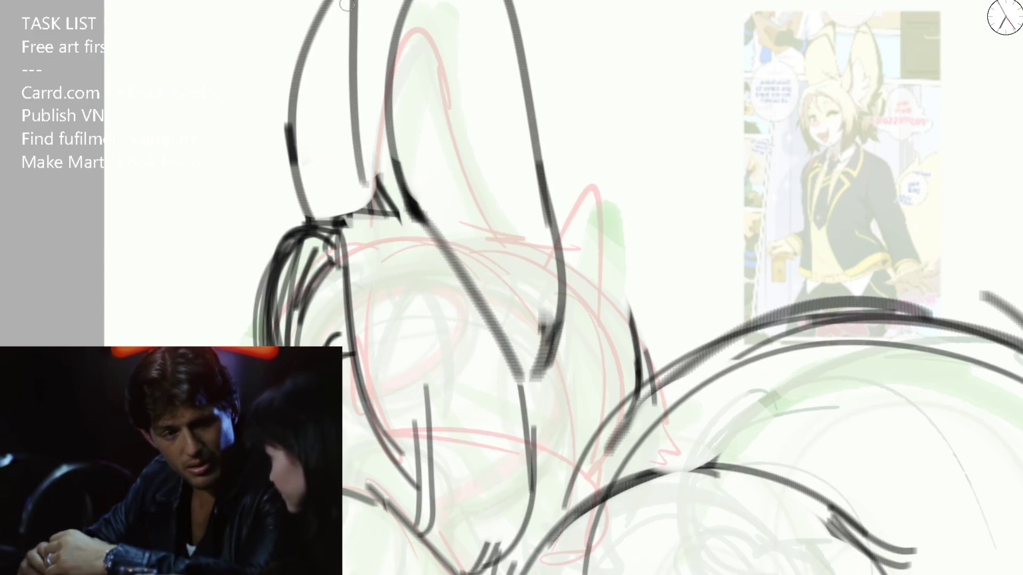
left_click_drag(352, 24, 404, 199)
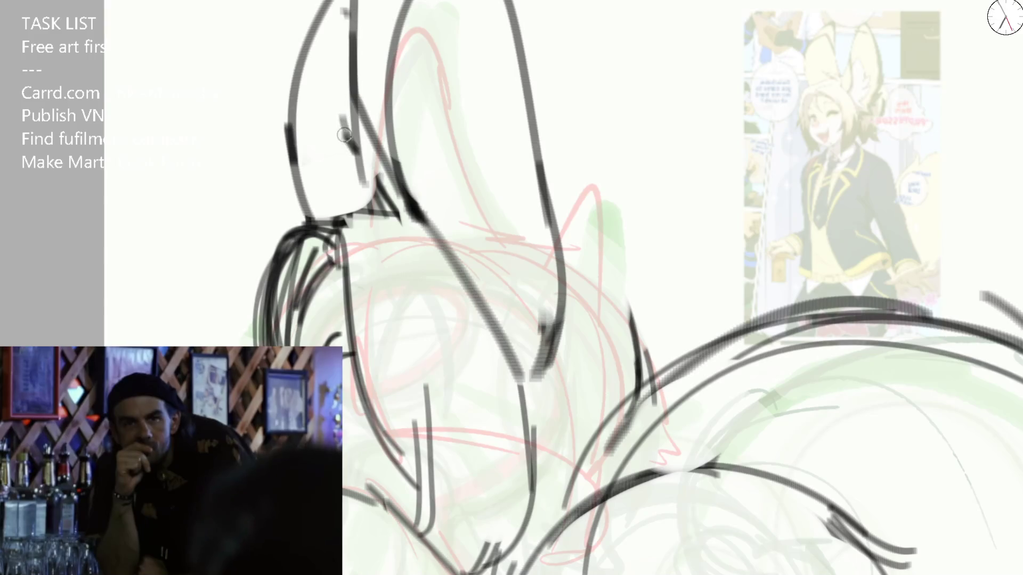
left_click_drag(329, 122, 336, 209)
key("ctrl+z")
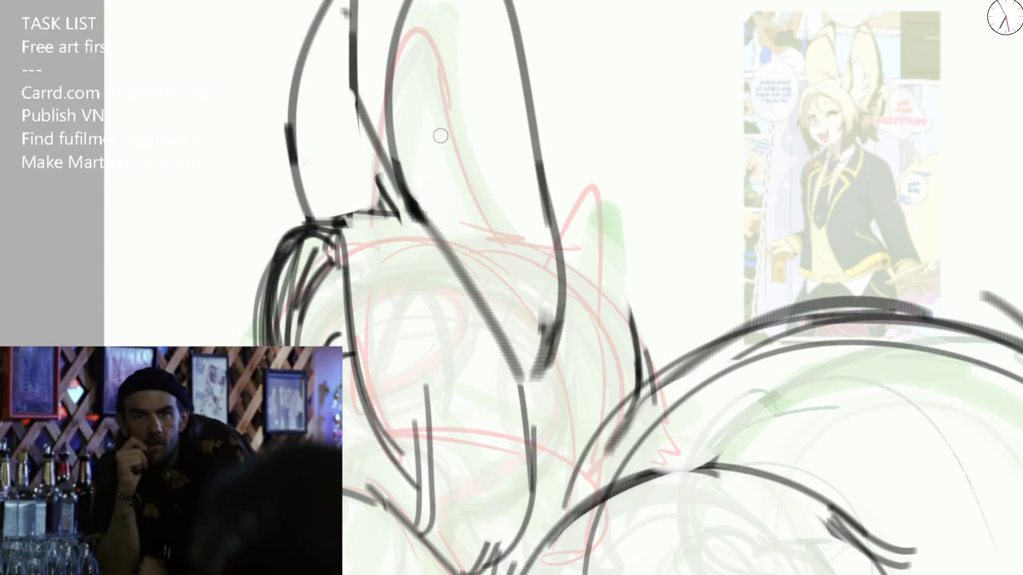
Step: Redraw the strokes at the ear top and a long contour along the left ear's edge
left_click_drag(289, 96, 348, 42)
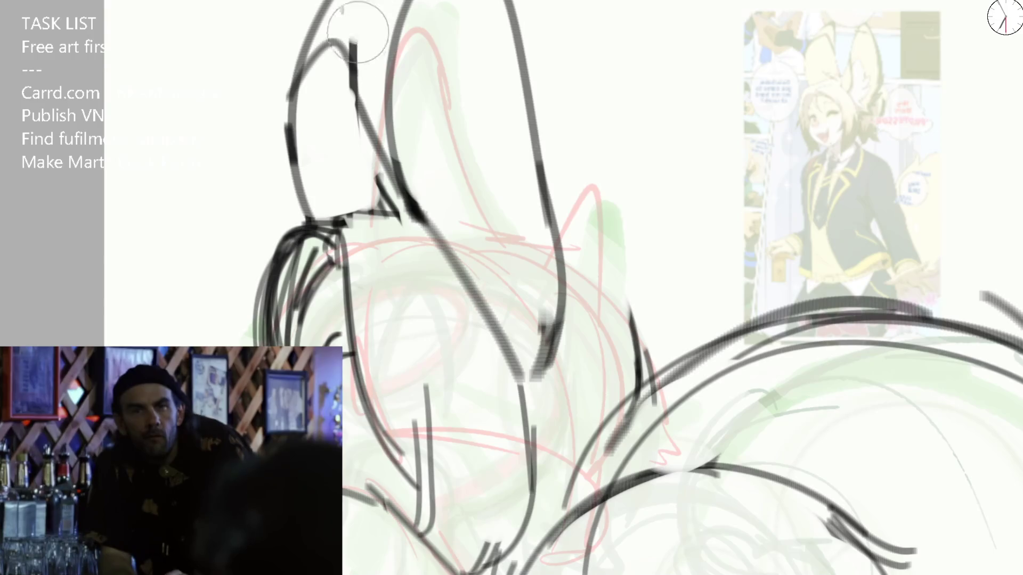
left_click_drag(368, 136, 366, 4)
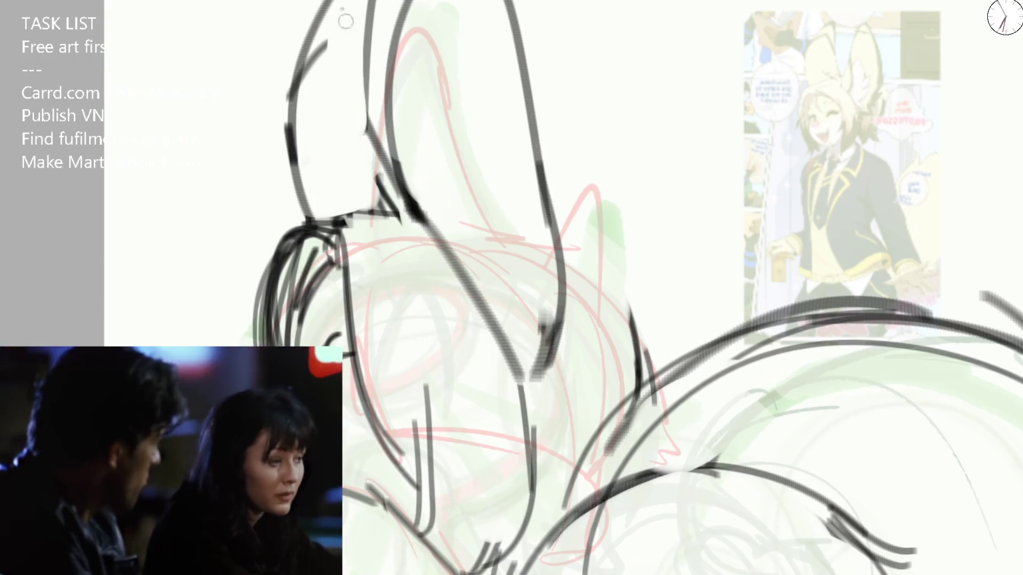
key("ctrl+z")
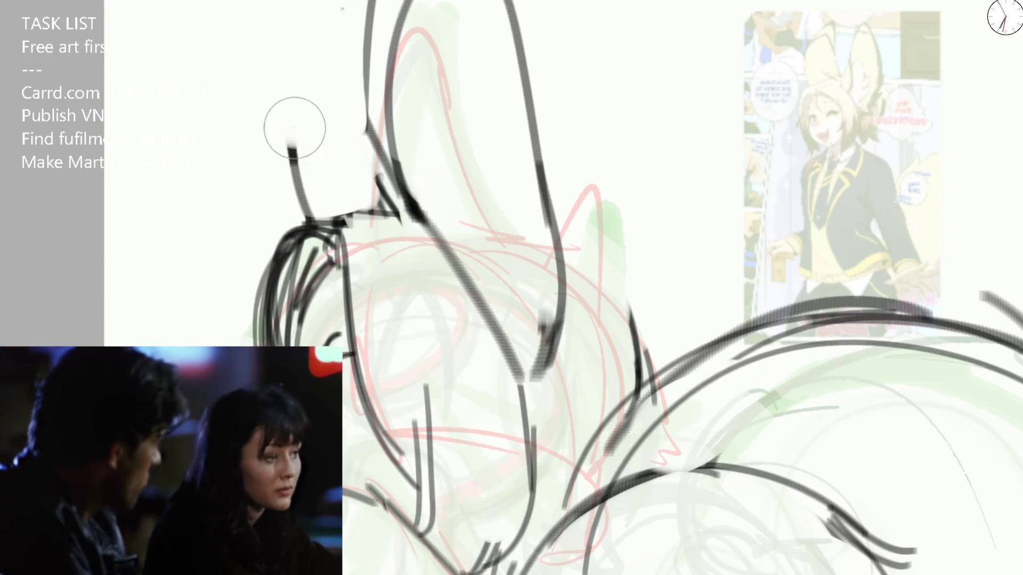
left_click_drag(304, 215, 300, 1)
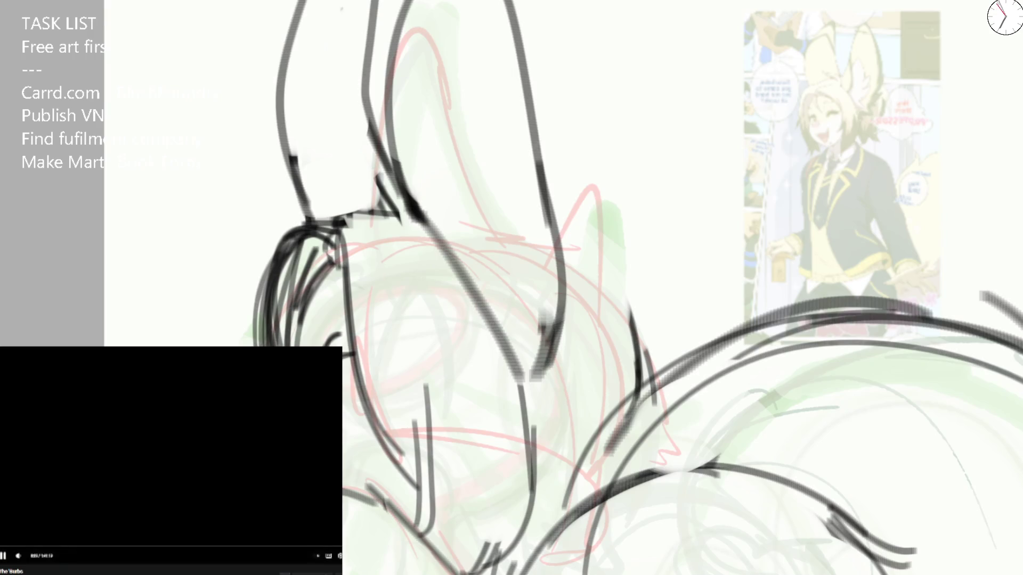
key("space")
key("space")
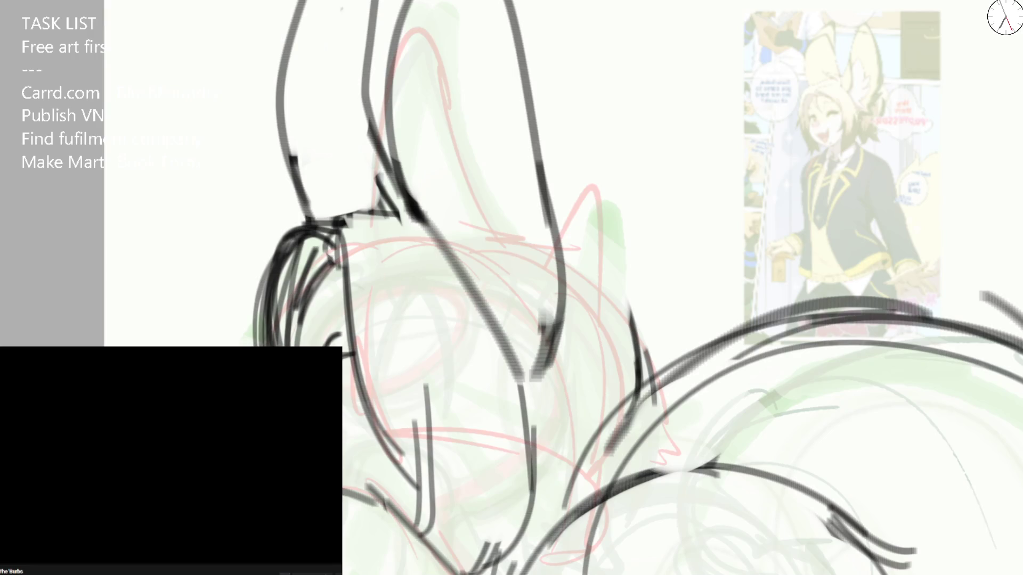
key("space")
left_click_drag(404, 17, 389, 184)
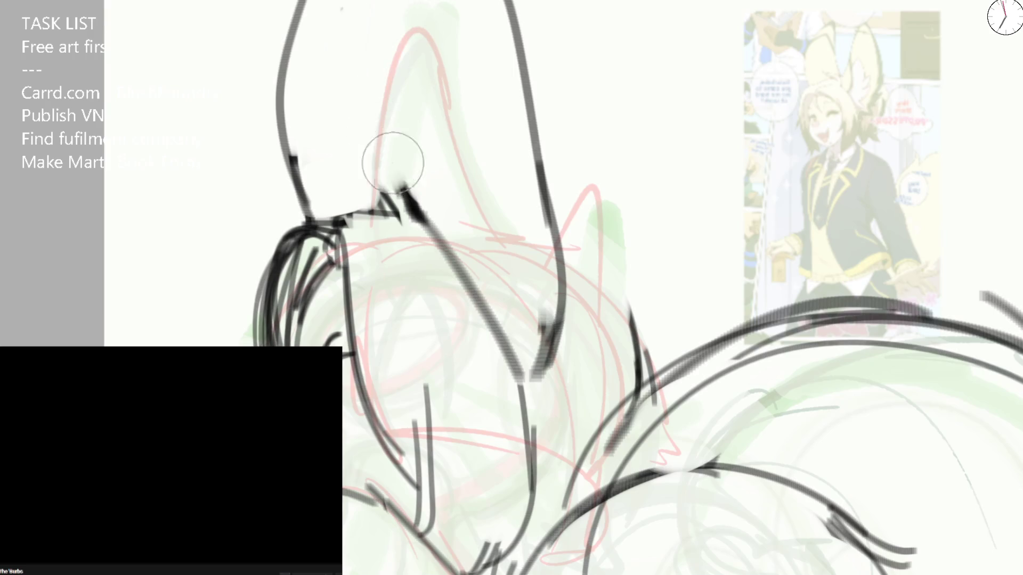
Step: Ink short strokes around the left ear and reset the canvas rotation to upright
left_click_drag(335, 1, 384, 211)
mouse_move(464, 256)
left_mouse_down()
mouse_move(434, 206)
mouse_move(391, 200)
mouse_move(496, 312)
left_mouse_up()
mouse_move(528, 360)
left_mouse_down()
mouse_move(469, 142)
mouse_move(407, 4)
left_mouse_up()
scroll(439, 104, "down", 2)
mouse_move(440, 104)
left_mouse_down()
mouse_move(760, 66)
mouse_move(496, 80)
mouse_move(537, 202)
mouse_move(628, 148)
mouse_move(445, 103)
mouse_move(330, 137)
left_mouse_up()
key("5")
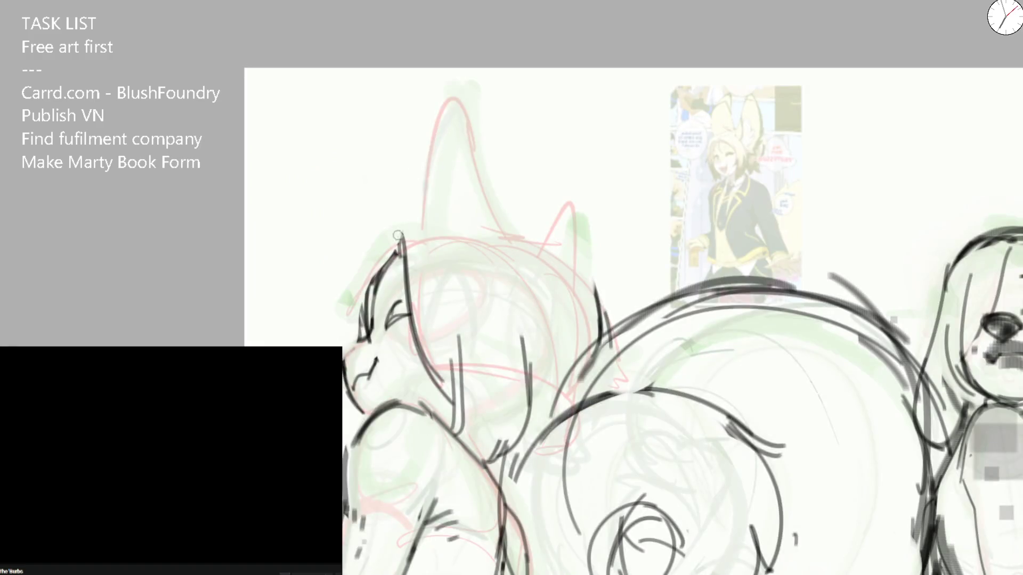
Step: Ink the head outline and tall ear strokes above it, redoing misplaced strokes
mouse_move(355, 322)
left_mouse_down()
mouse_move(360, 243)
mouse_move(387, 224)
mouse_move(399, 246)
mouse_move(440, 226)
left_mouse_up()
key("ctrl+z")
mouse_move(393, 250)
left_mouse_down()
mouse_move(438, 210)
mouse_move(535, 224)
mouse_move(601, 271)
mouse_move(609, 343)
left_mouse_up()
mouse_move(434, 206)
left_mouse_down()
mouse_move(466, 25)
mouse_move(552, 255)
mouse_move(523, 324)
left_mouse_up()
left_click_drag(459, 57, 495, 327)
mouse_move(378, 232)
left_mouse_down()
mouse_move(379, 172)
mouse_move(425, 96)
left_mouse_up()
key("ctrl+z")
mouse_move(355, 287)
left_mouse_down()
mouse_move(344, 112)
mouse_move(397, 158)
mouse_move(397, 176)
left_mouse_up()
Step: Add short ear-top strokes, then erase the old middle ear strokes and head-top lines
left_click_drag(342, 112, 357, 70)
left_click_drag(401, 70, 407, 166)
left_click_drag(471, 81, 500, 232)
mouse_move(459, 55)
left_mouse_down()
mouse_move(504, 257)
mouse_move(448, 206)
mouse_move(444, 69)
mouse_move(508, 155)
left_mouse_up()
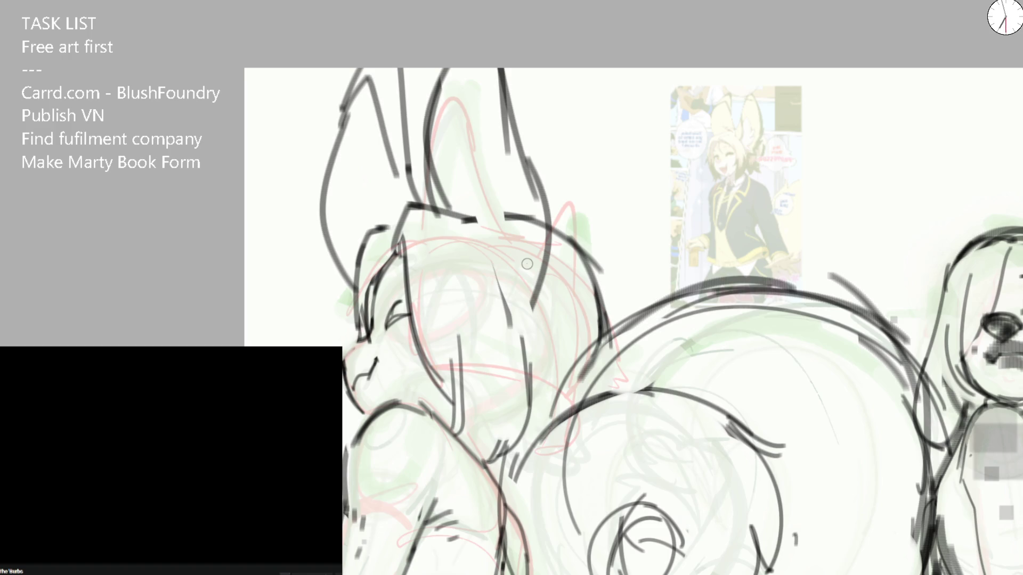
key("e")
left_click_drag(491, 50, 439, 200)
left_click_drag(519, 80, 481, 208)
key("b")
Step: Redraw the ears as long dark strokes from the canvas top, redoing weak attempts
left_click_drag(423, 68, 512, 264)
key("ctrl+z")
mouse_move(421, 68)
left_mouse_down()
mouse_move(444, 204)
mouse_move(511, 328)
left_mouse_up()
mouse_move(456, 226)
left_mouse_down()
mouse_move(444, 68)
mouse_move(544, 234)
left_mouse_up()
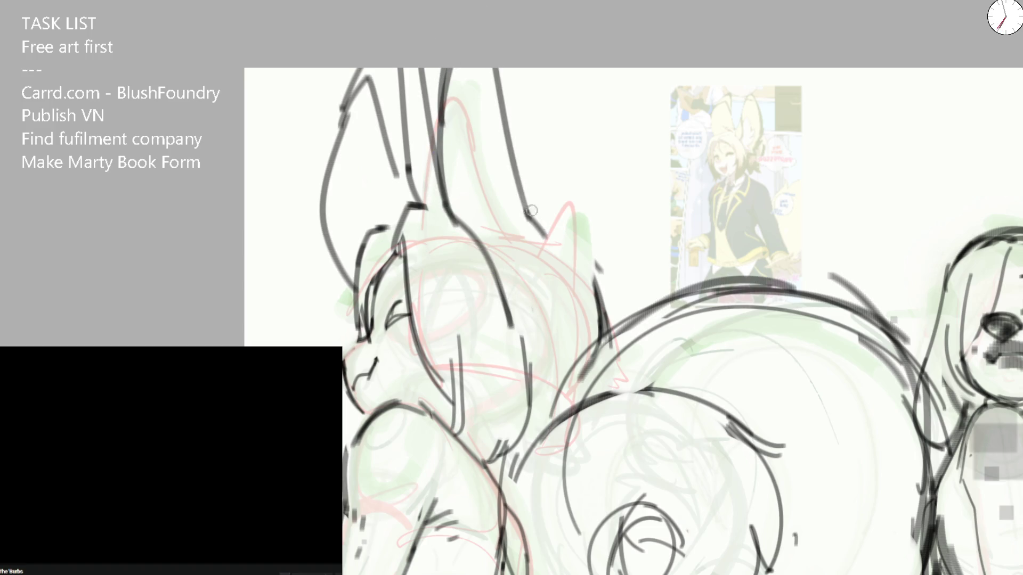
key("ctrl+z")
mouse_move(508, 68)
left_mouse_down()
mouse_move(530, 159)
mouse_move(551, 356)
left_mouse_up()
key("ctrl+z")
mouse_move(530, 158)
left_mouse_down()
mouse_move(551, 360)
mouse_move(476, 56)
left_mouse_up()
Step: On a tilted canvas, clean the upper ear lines and ink the head-top curve, then return upright
left_click_drag(669, 30, 740, 292)
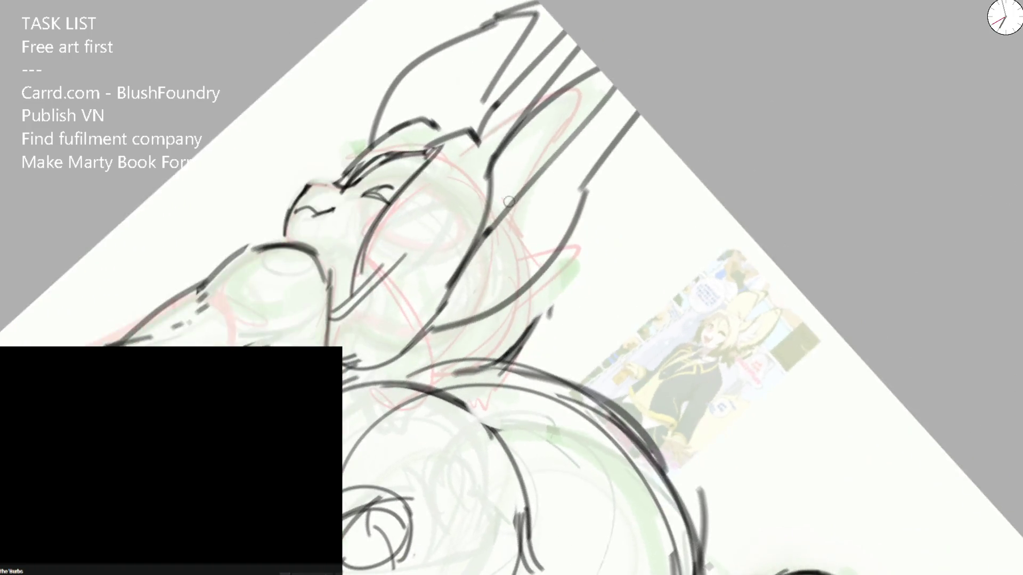
left_click_drag(464, 267, 611, 89)
key("e")
left_click_drag(480, 109, 570, 10)
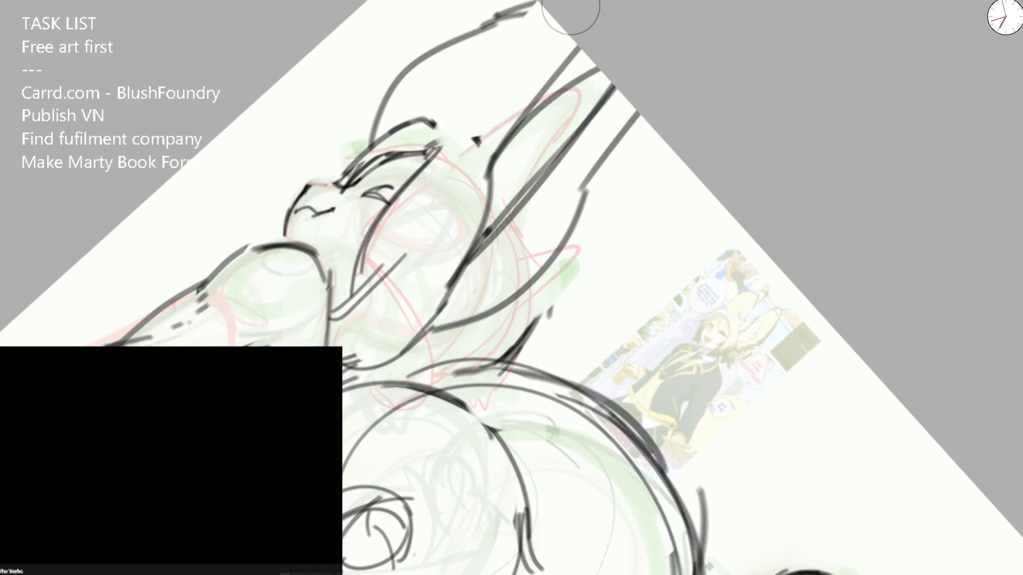
mouse_move(495, 92)
left_mouse_down()
mouse_move(580, 32)
mouse_move(476, 158)
mouse_move(437, 117)
mouse_move(483, 171)
left_mouse_up()
key("b")
mouse_move(444, 125)
left_mouse_down()
mouse_move(494, 173)
mouse_move(569, 321)
left_mouse_up()
left_click_drag(565, 280, 531, 361)
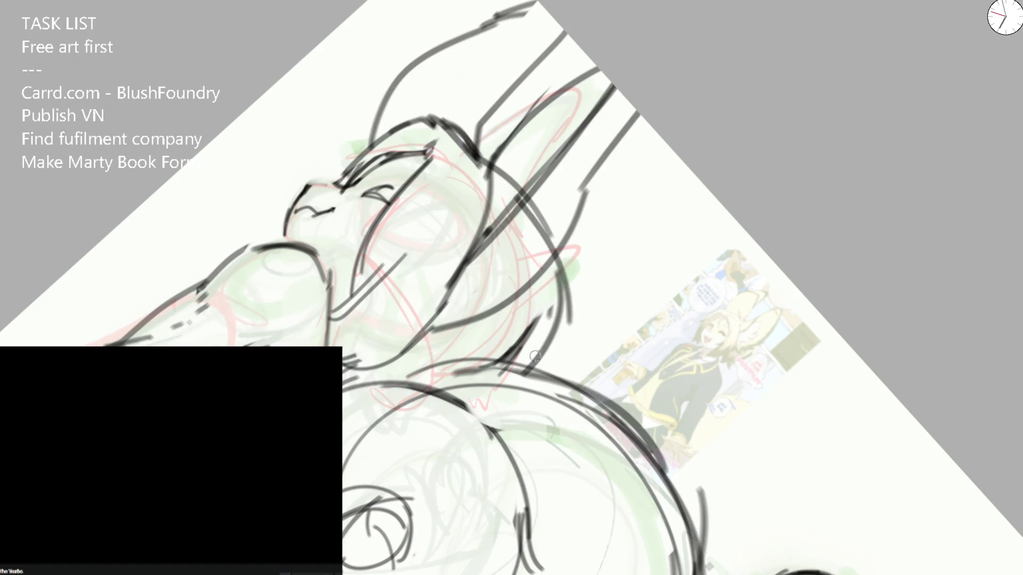
key("5")
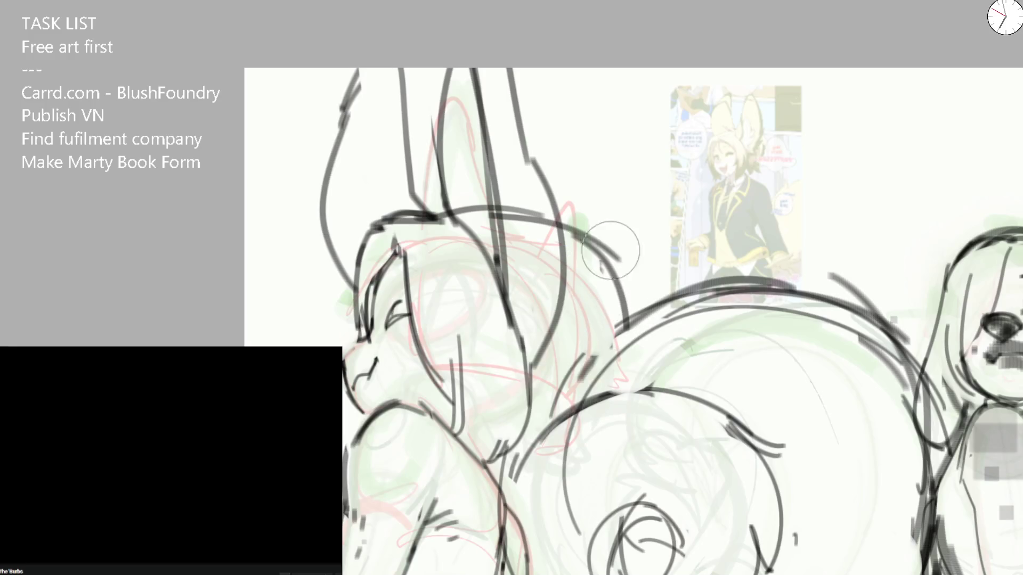
left_click_drag(608, 240, 615, 332)
Step: Ink the right ear edge and head-top curve from the cheek, undoing strokes that sit wrong
key("minus")
scroll(529, 247, "up", 1)
scroll(529, 247, "up", 2)
mouse_move(542, 189)
left_mouse_down()
mouse_move(604, 324)
mouse_move(599, 311)
left_mouse_up()
left_click_drag(503, 155, 459, 239)
mouse_move(555, 192)
left_mouse_down()
mouse_move(384, 201)
mouse_move(447, 197)
left_mouse_up()
key("ctrl+z")
mouse_move(357, 322)
left_mouse_down()
mouse_move(381, 205)
mouse_move(449, 190)
mouse_move(555, 229)
left_mouse_up()
key("ctrl+z")
left_click_drag(456, 186, 607, 328)
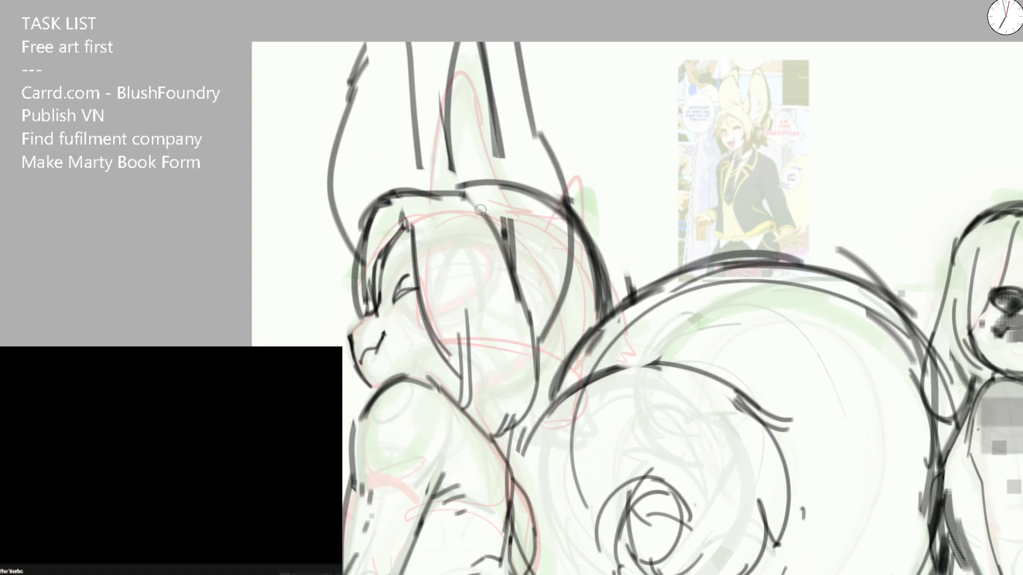
key("ctrl+z")
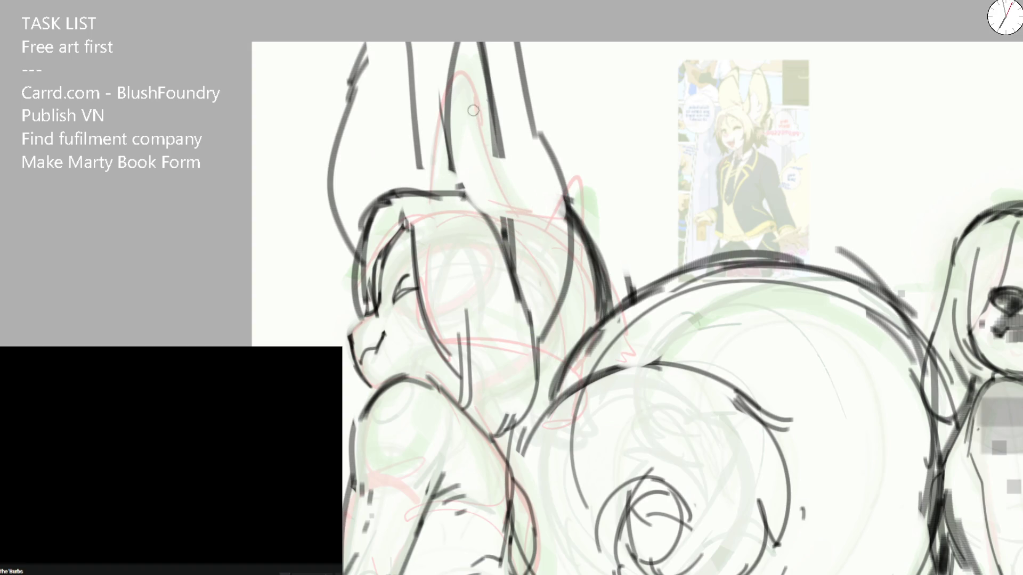
key("ctrl+z")
mouse_move(482, 193)
left_mouse_down()
mouse_move(464, 152)
mouse_move(476, 72)
mouse_move(508, 252)
left_mouse_up()
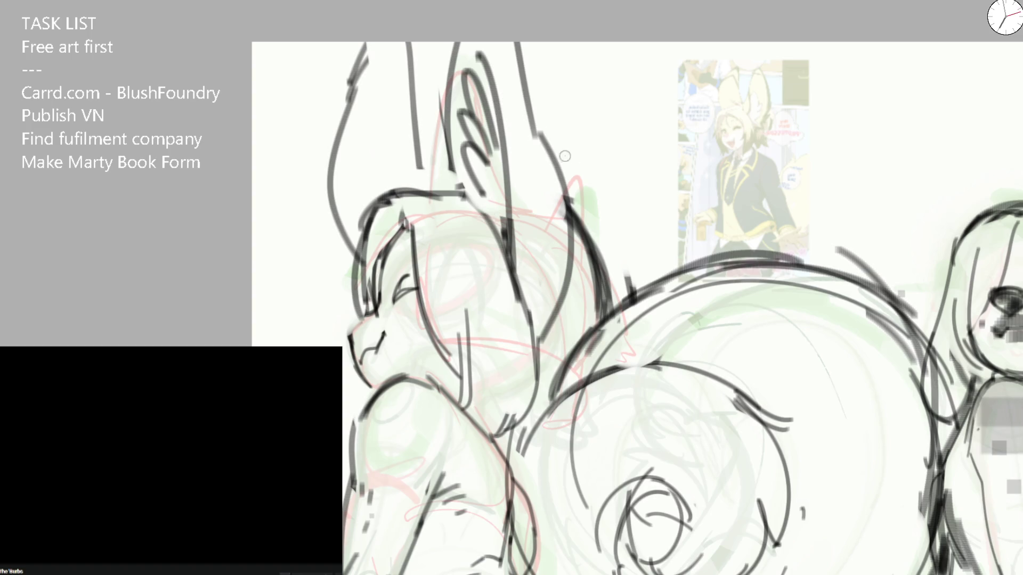
Step: Draw long inner lines down through both ears and retry the long head-top outline
mouse_move(510, 41)
left_mouse_down()
mouse_move(534, 331)
mouse_move(535, 121)
left_mouse_up()
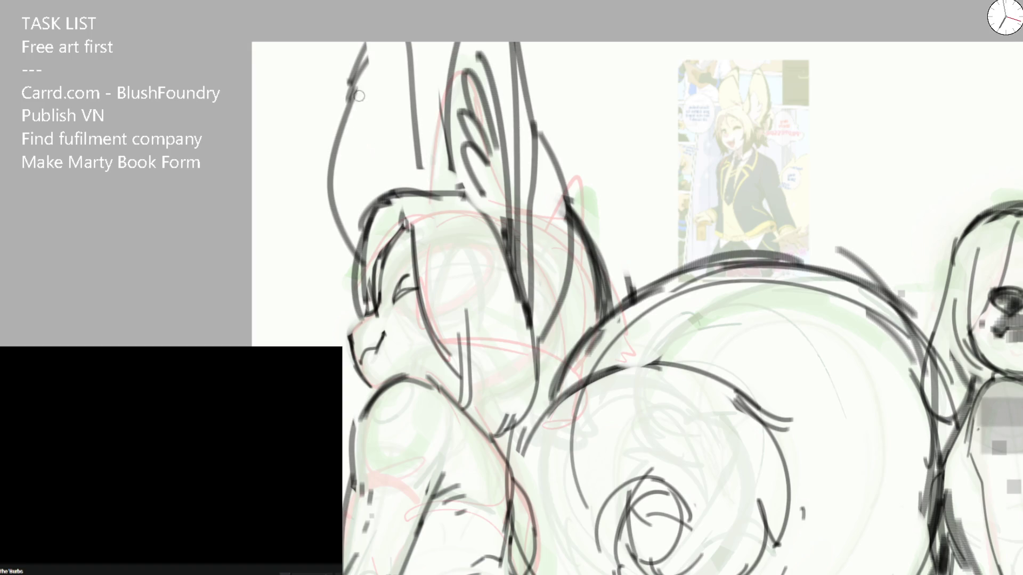
left_click_drag(393, 39, 413, 199)
key("ctrl+z")
mouse_move(410, 86)
left_mouse_down()
mouse_move(448, 199)
mouse_move(356, 308)
mouse_move(409, 202)
mouse_move(424, 331)
left_mouse_up()
key("ctrl+z")
key("ctrl+z")
key("ctrl+z")
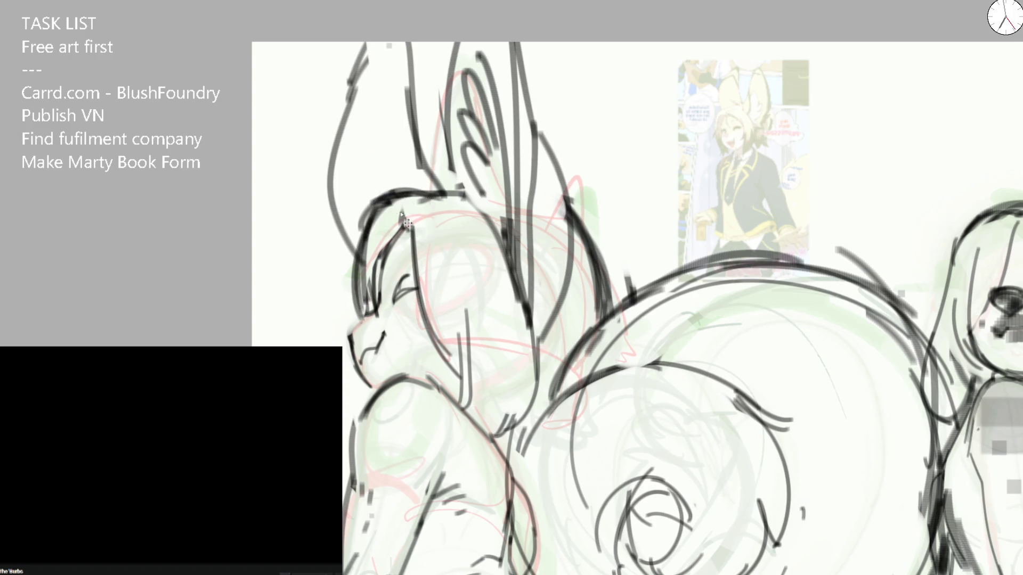
mouse_move(376, 197)
left_mouse_down()
mouse_move(498, 191)
mouse_move(620, 290)
left_mouse_up()
key("ctrl+z")
key("ctrl+z")
key("ctrl+z")
Step: Redraw the ear and head-top arc thinner down the right side, then darken the snout and chin
left_click_drag(559, 209, 603, 265)
key("ctrl+z")
left_click_drag(361, 240, 415, 188)
key("ctrl+z")
key("ctrl+z")
mouse_move(364, 240)
left_mouse_down()
mouse_move(404, 193)
mouse_move(560, 206)
left_mouse_up()
left_click_drag(512, 183, 617, 298)
left_click_drag(550, 198, 613, 319)
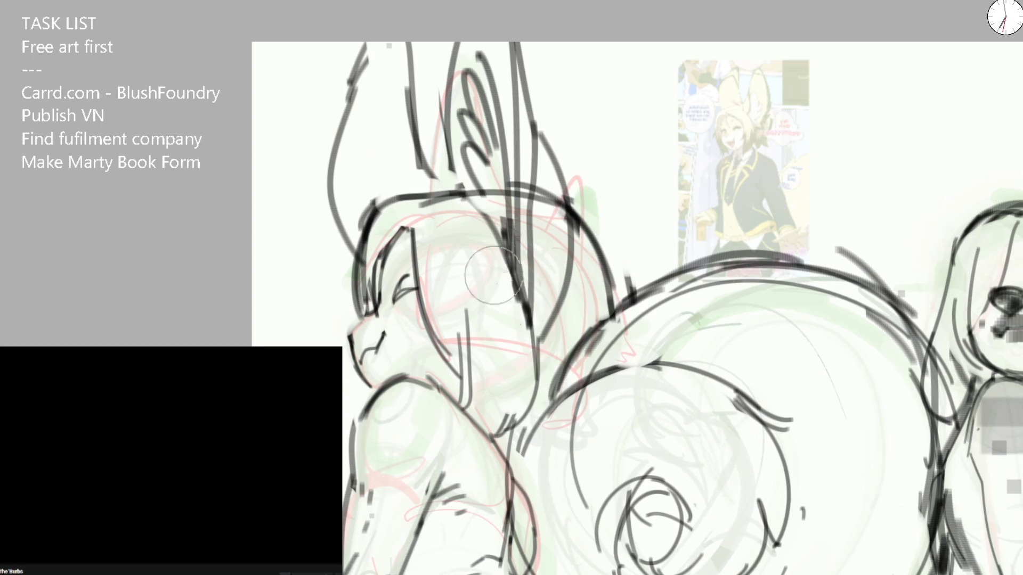
left_click_drag(459, 313, 456, 392)
mouse_move(358, 324)
left_mouse_down()
mouse_move(349, 332)
mouse_move(377, 326)
mouse_move(371, 396)
left_mouse_up()
key("ctrl+z")
key("ctrl+z")
mouse_move(348, 323)
left_mouse_down()
mouse_move(383, 400)
mouse_move(350, 328)
mouse_move(372, 317)
mouse_move(375, 334)
mouse_move(360, 336)
left_mouse_up()
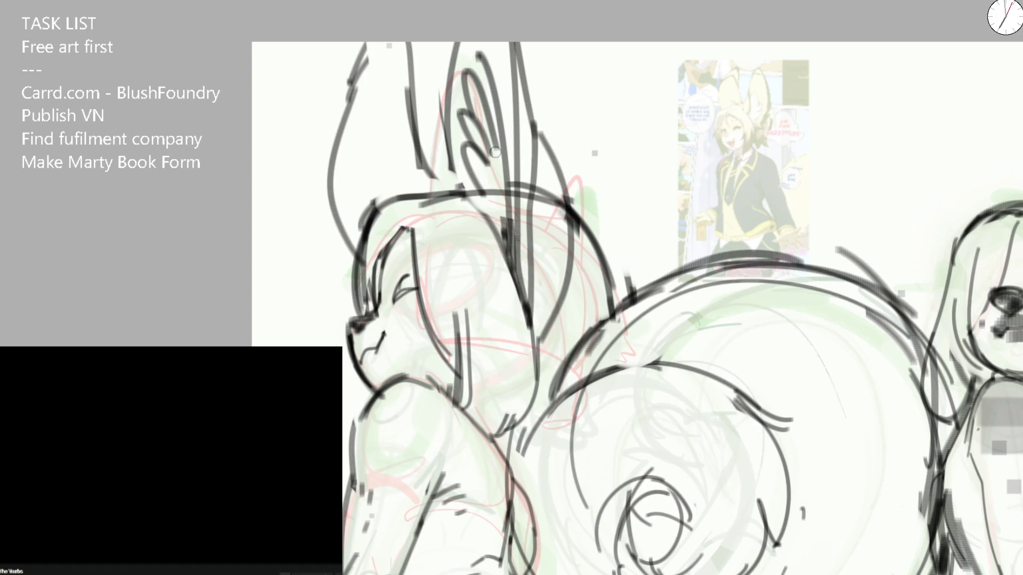
Step: With a much larger brush, dab a grey shading block behind the ear
mouse_move(370, 46)
left_mouse_down()
mouse_move(360, 133)
mouse_move(409, 111)
left_mouse_up()
left_click_drag(409, 112, 388, 138)
left_click(388, 138)
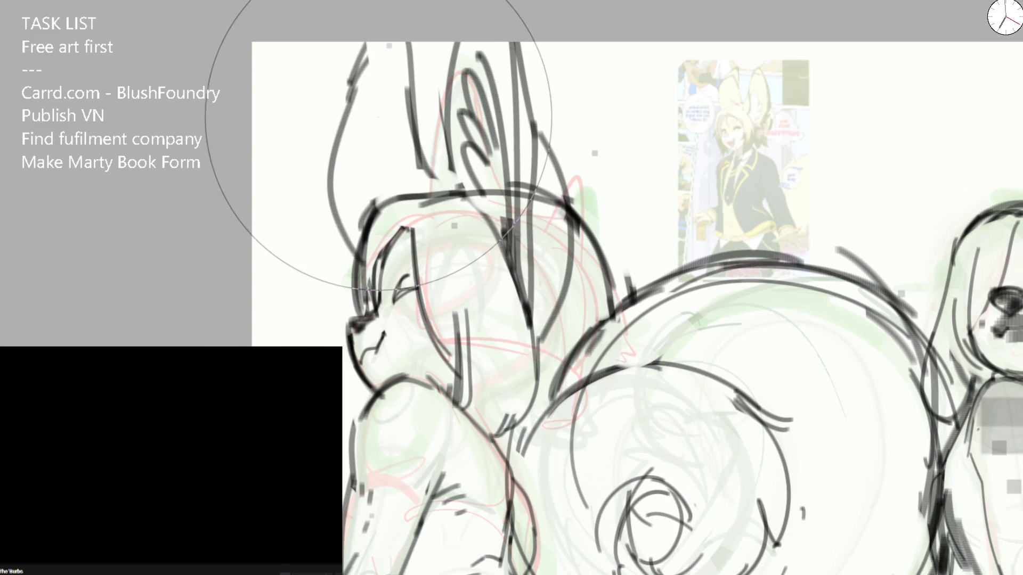
left_click(380, 126)
Step: Paint parts of the grey block back to white, then shade the ear tip and a patch left of the head
left_click_drag(447, 169, 434, 56)
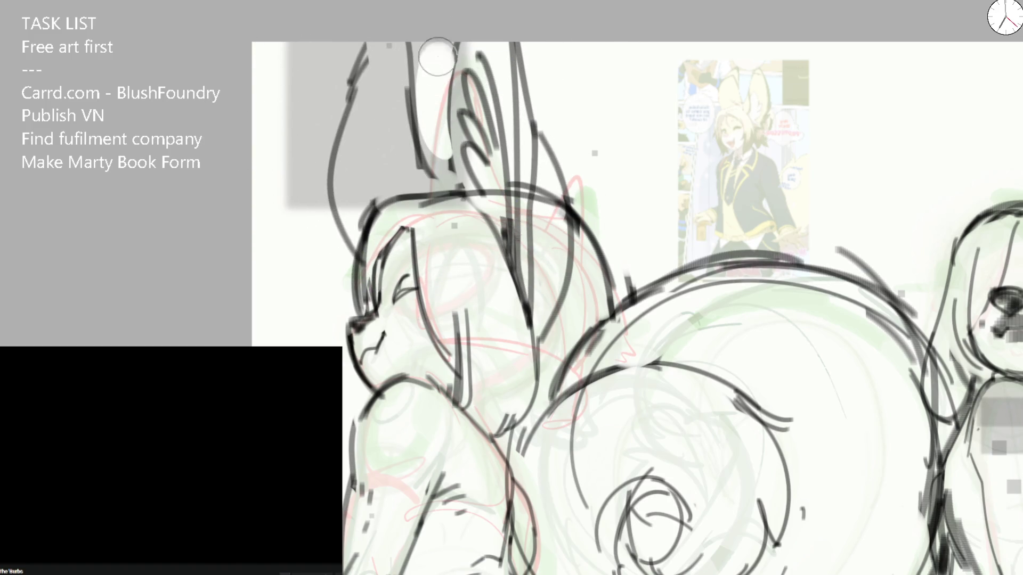
left_click_drag(327, 35, 296, 208)
key("bracketright")
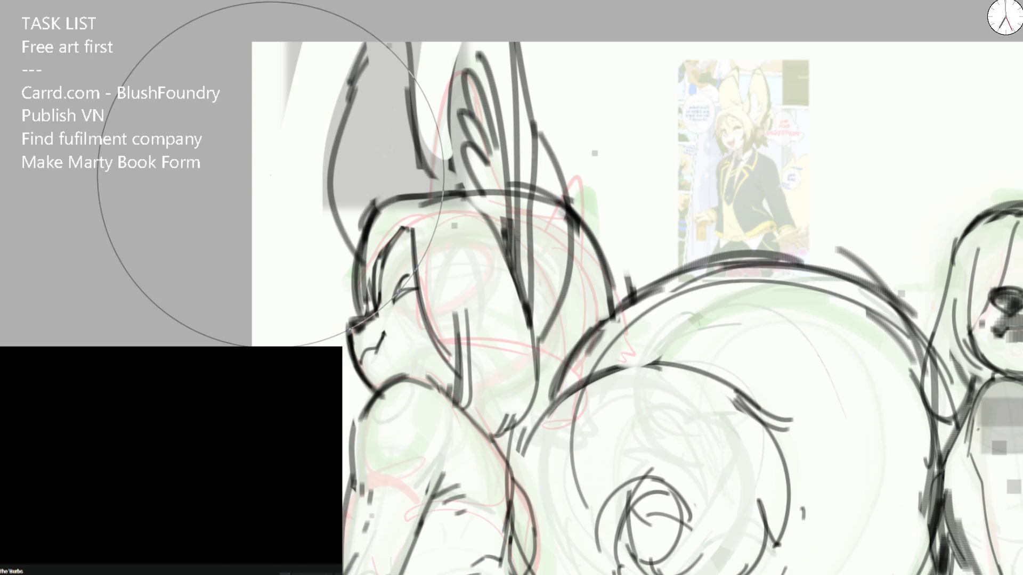
key("bracketleft")
key("bracketleft")
key("bracketleft")
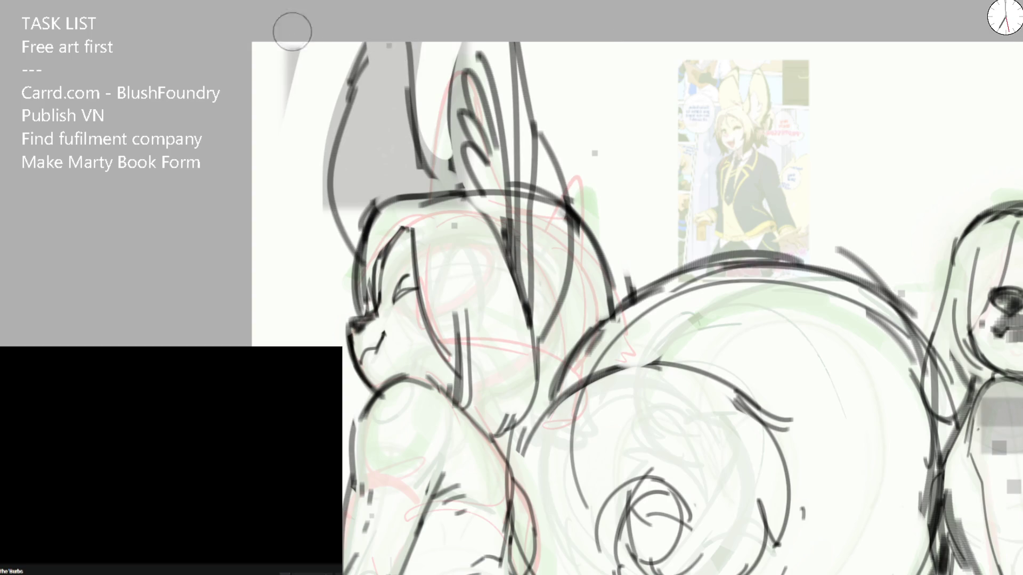
left_click_drag(480, 50, 476, 68)
left_click_drag(352, 216, 343, 231)
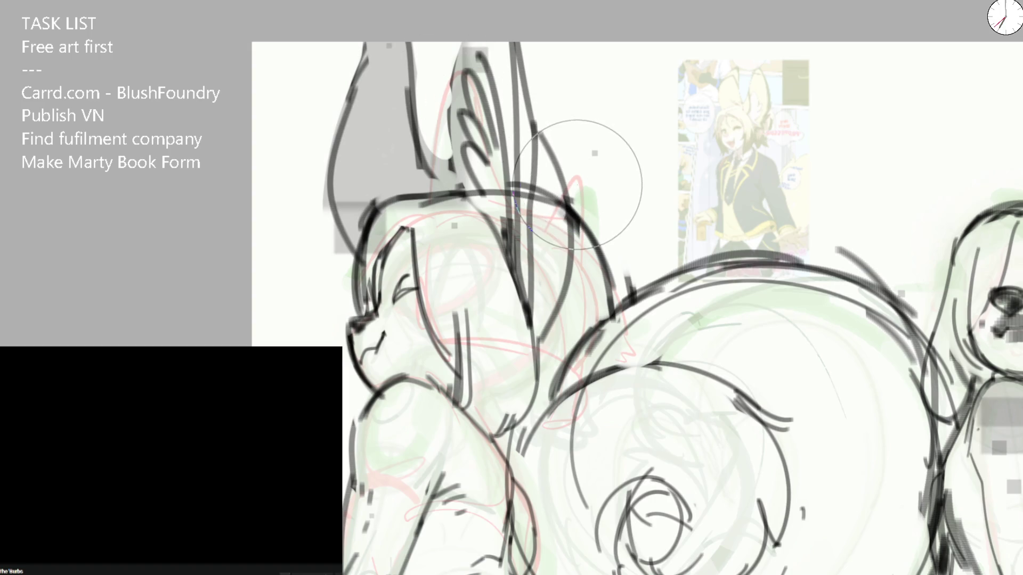
scroll(570, 179, "down", 5)
scroll(456, 182, "up", 3)
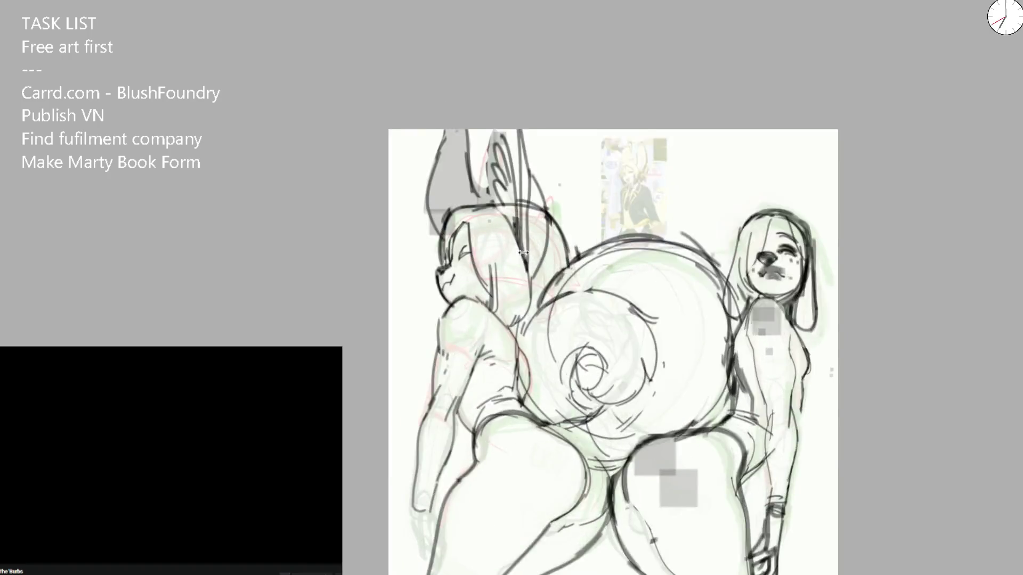
Step: Lasso the head and ears, shrink them slightly and nudge them up and right with a transform
left_click_drag(443, 196, 420, 216)
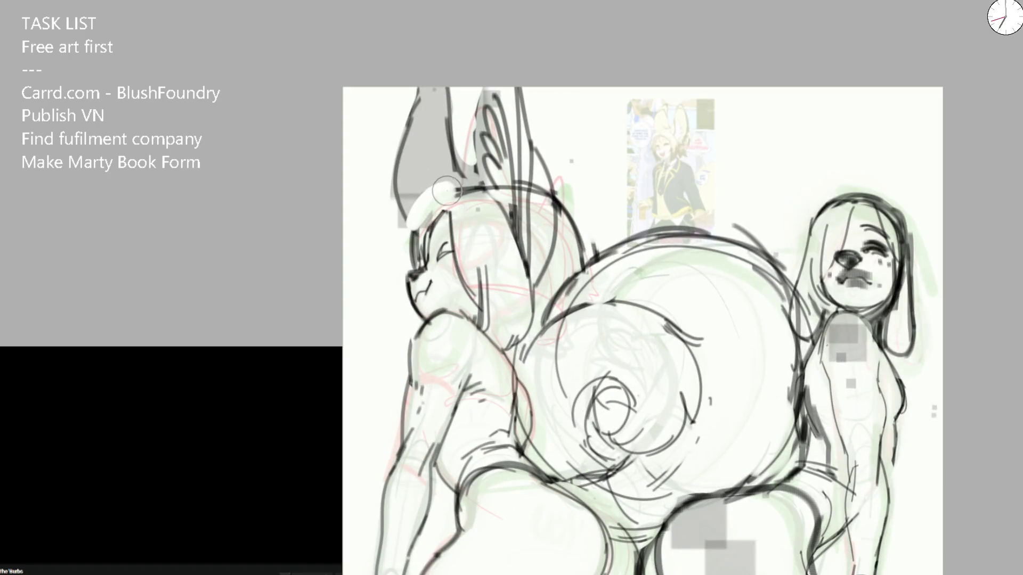
key("ctrl+z")
left_click_drag(387, 318, 523, 342)
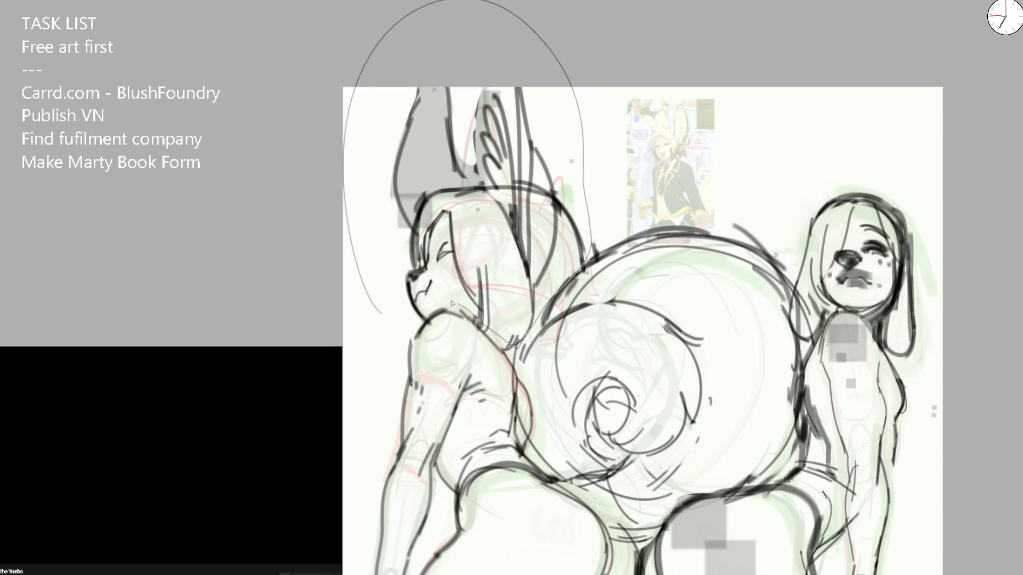
key("ctrl+t")
left_click_drag(596, 85, 553, 138)
left_click_drag(503, 202, 510, 194)
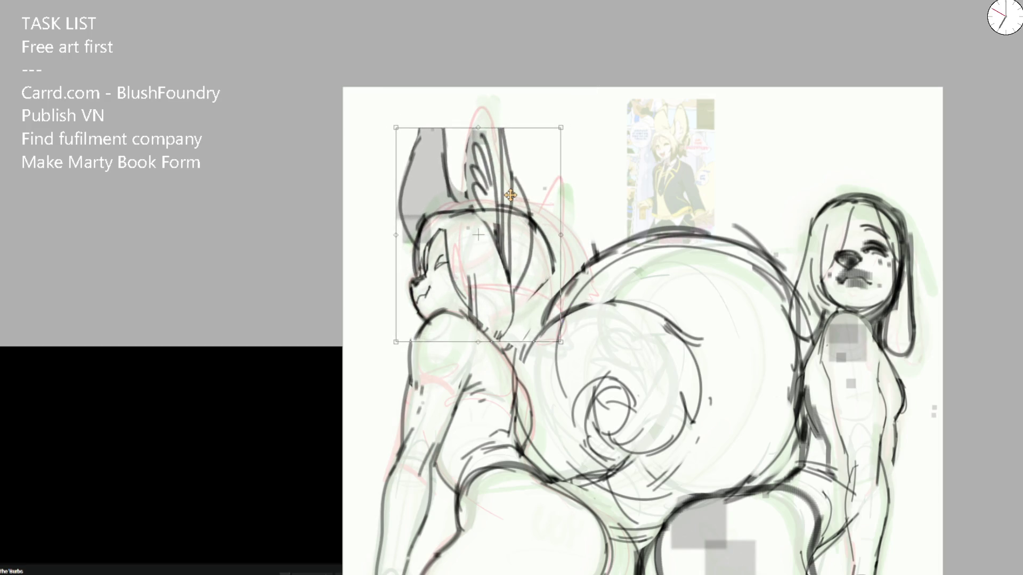
scroll(517, 224, "down", 1)
scroll(516, 224, "down", 1)
scroll(521, 225, "up", 2)
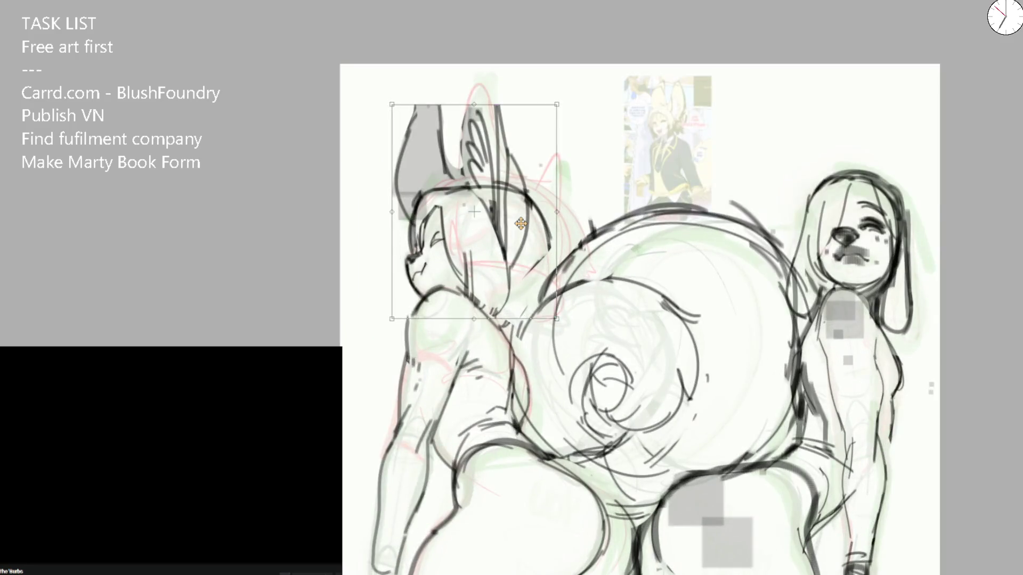
key("Return")
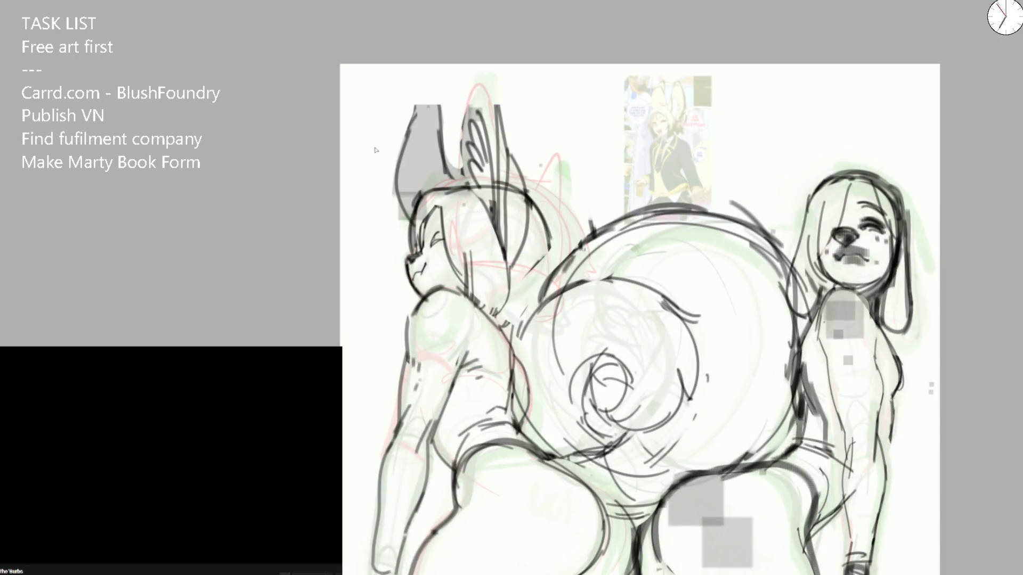
Step: Select the tall ear and rotate it more upright with two transforms
left_click_drag(470, 197, 490, 169)
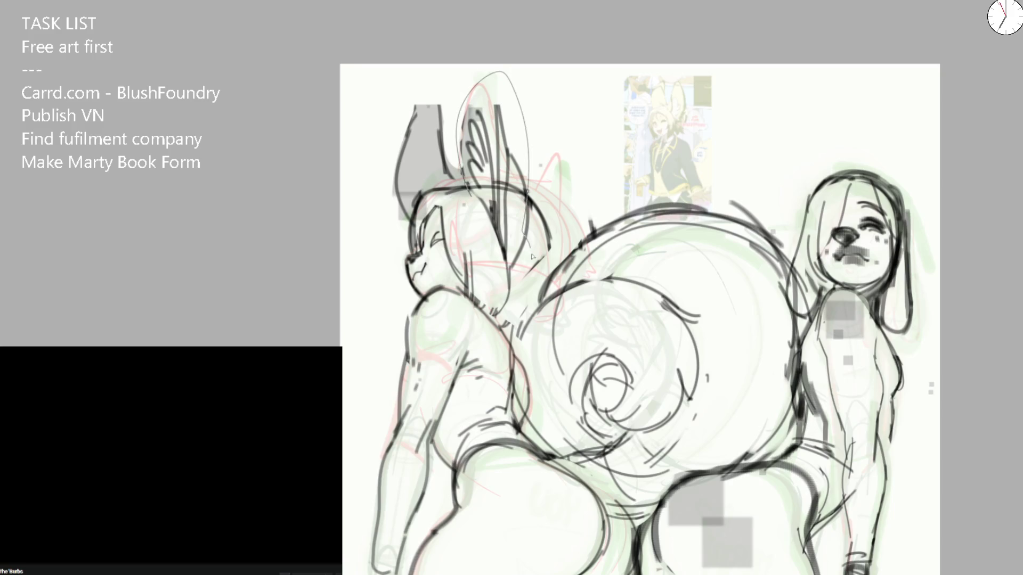
mouse_move(490, 169)
left_mouse_down()
mouse_move(384, 186)
mouse_move(446, 156)
mouse_move(431, 187)
mouse_move(419, 172)
left_mouse_up()
key("Return")
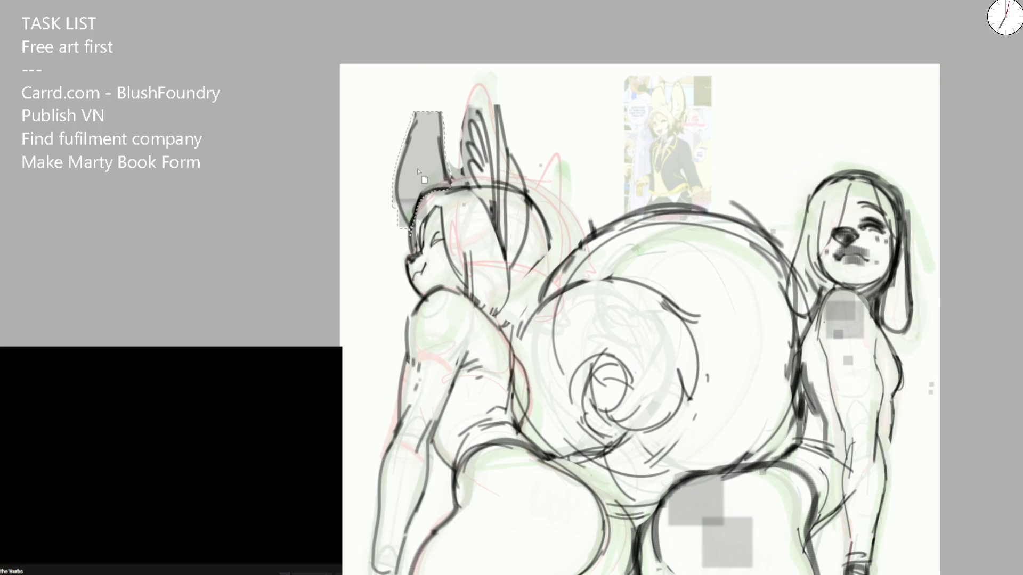
key("ctrl+t")
mouse_move(445, 109)
left_mouse_down()
mouse_move(434, 126)
mouse_move(408, 112)
left_mouse_up()
key("Return")
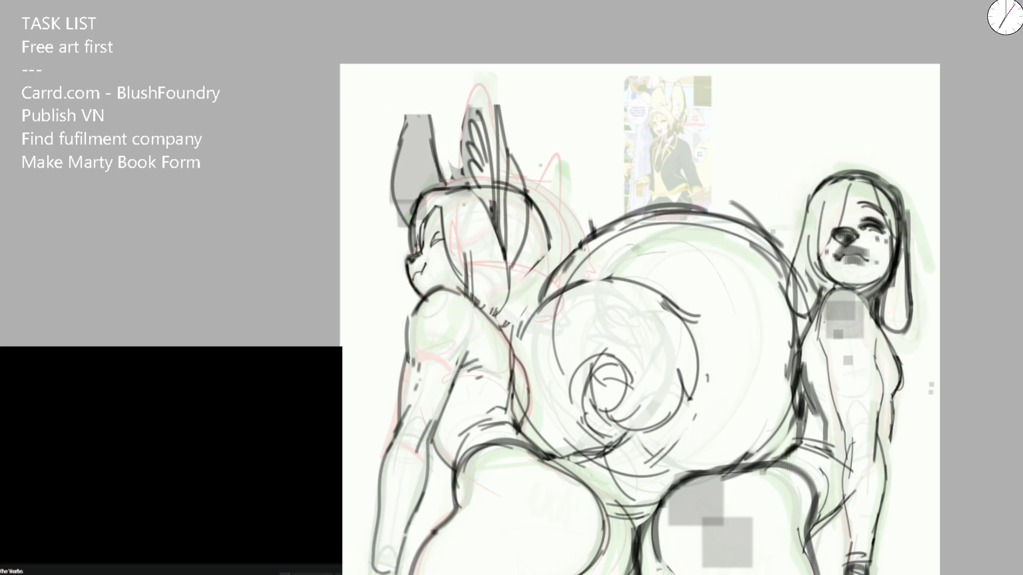
Step: Ink the tall ear's left edge to the canvas top and a straight right side, redoing arcs
left_click_drag(459, 172, 463, 95)
mouse_move(459, 142)
left_mouse_down()
mouse_move(469, 66)
mouse_move(501, 144)
left_mouse_up()
left_click_drag(486, 66, 520, 240)
key("ctrl+z")
key("ctrl+z")
key("ctrl+z")
left_click_drag(465, 84, 516, 244)
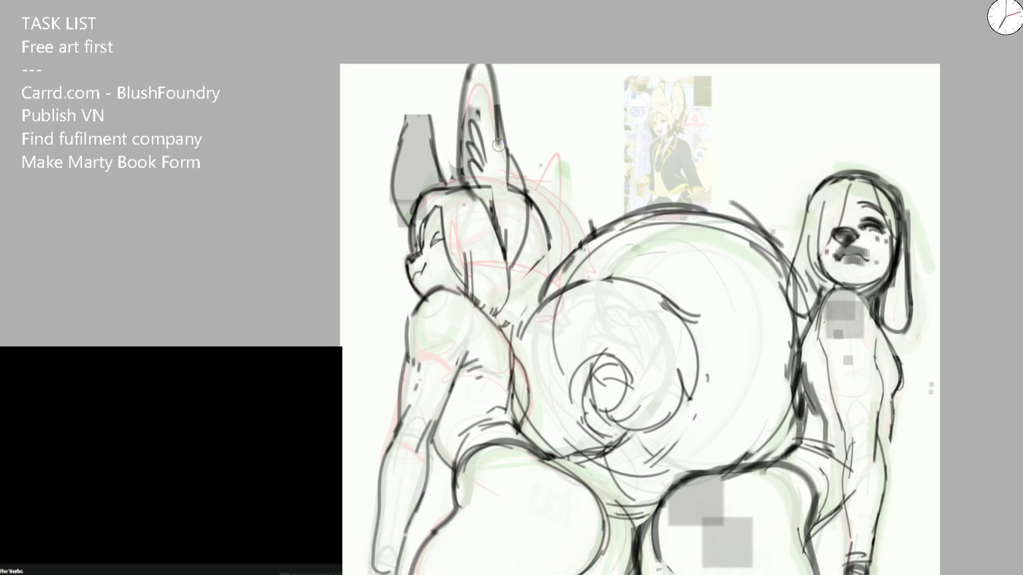
key("ctrl+z")
left_click_drag(485, 64, 503, 236)
left_click_drag(479, 62, 514, 176)
Step: Redraw the left ear heavier and ink the bunny's face, head and neck outline
mouse_move(397, 148)
left_mouse_down()
mouse_move(416, 74)
mouse_move(394, 200)
left_mouse_up()
key("ctrl+z")
left_click_drag(424, 66, 446, 192)
mouse_move(458, 131)
left_mouse_down()
mouse_move(459, 203)
mouse_move(492, 244)
mouse_move(465, 297)
left_mouse_up()
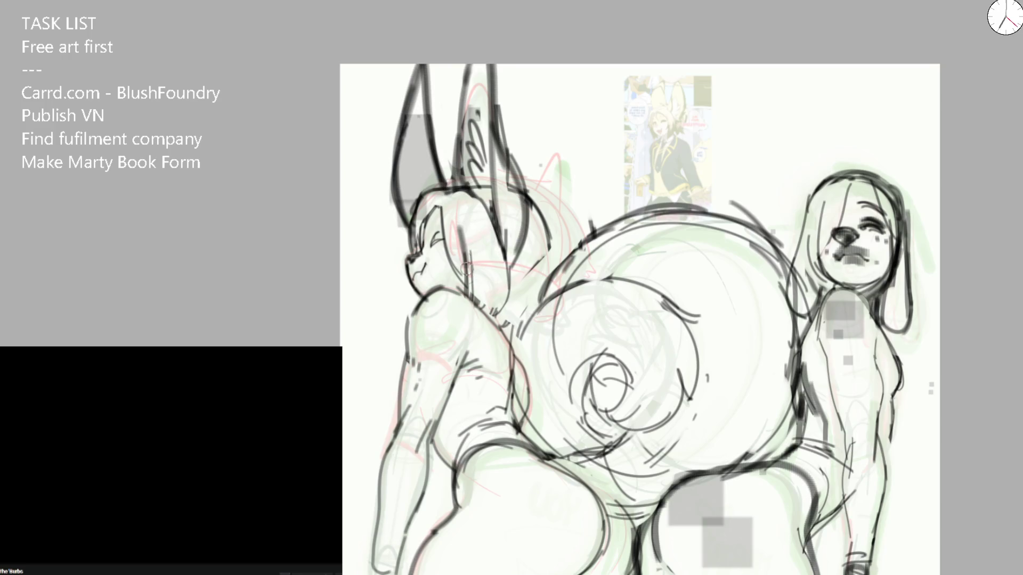
mouse_move(419, 215)
left_mouse_down()
mouse_move(412, 260)
mouse_move(447, 186)
left_mouse_up()
left_click_drag(420, 272, 416, 310)
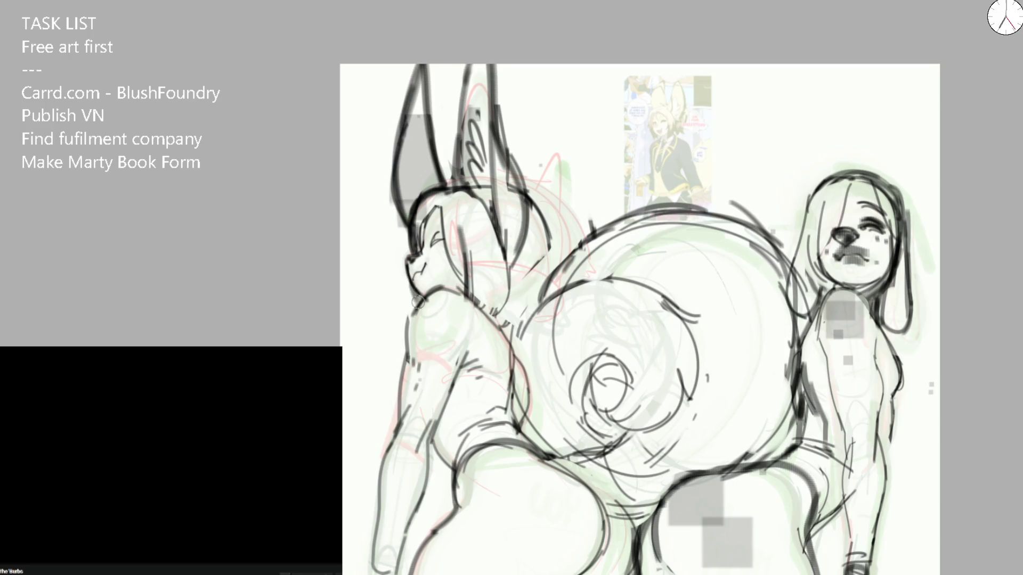
Step: Ink and rework the bunny's back, shoulder and neck line with thicker then thinner strokes
mouse_move(524, 192)
left_mouse_down()
mouse_move(535, 281)
mouse_move(506, 307)
mouse_move(508, 339)
left_mouse_up()
left_click_drag(503, 293, 500, 328)
left_click_drag(536, 280, 524, 295)
left_click_drag(524, 194, 527, 296)
mouse_move(539, 228)
left_mouse_down()
mouse_move(504, 305)
mouse_move(489, 228)
left_mouse_up()
mouse_move(532, 161)
left_mouse_down()
mouse_move(540, 219)
mouse_move(526, 307)
left_mouse_up()
left_click_drag(544, 240, 511, 305)
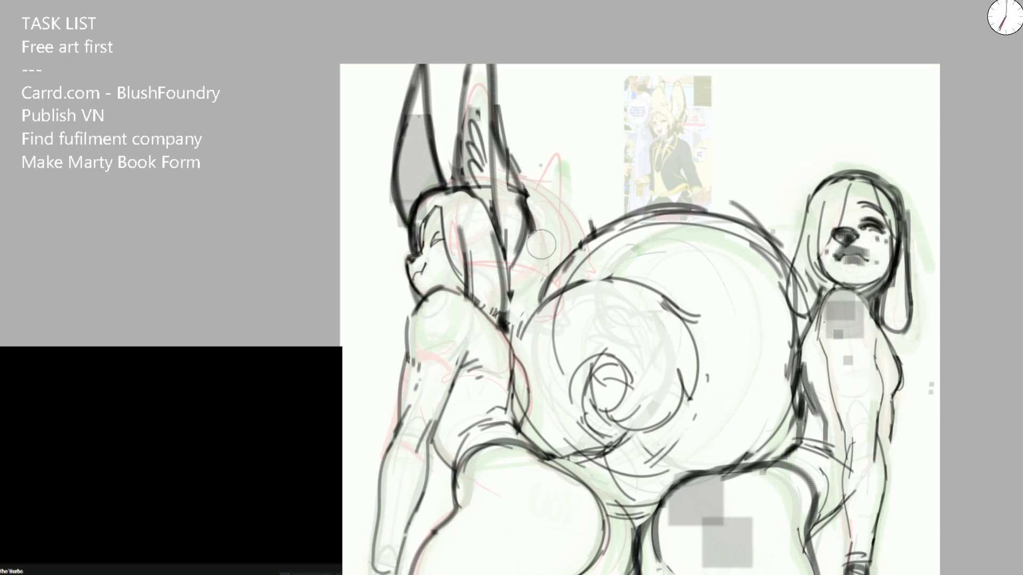
left_click_drag(516, 192, 543, 250)
left_click_drag(520, 189, 545, 221)
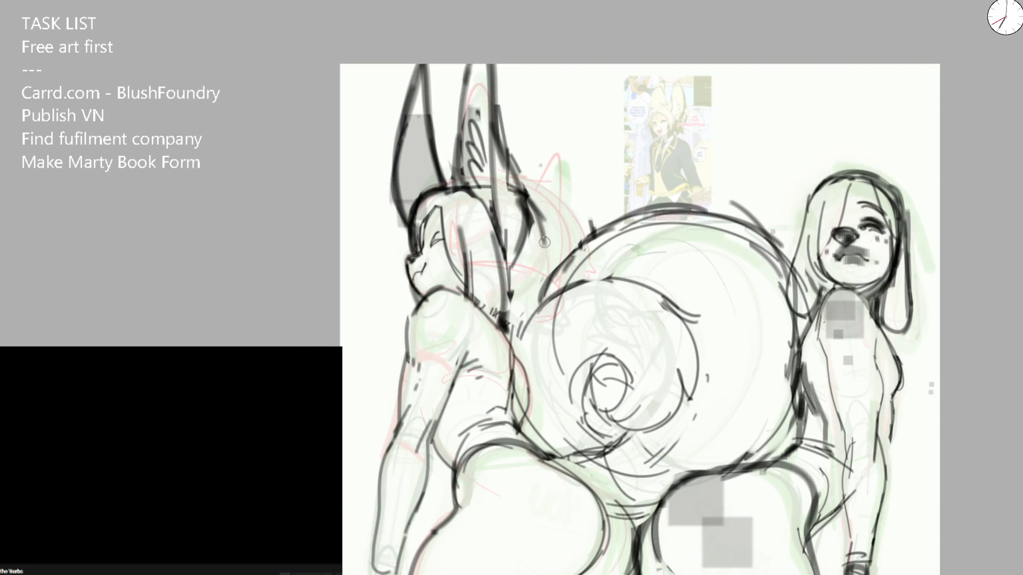
scroll(462, 240, "up", 3)
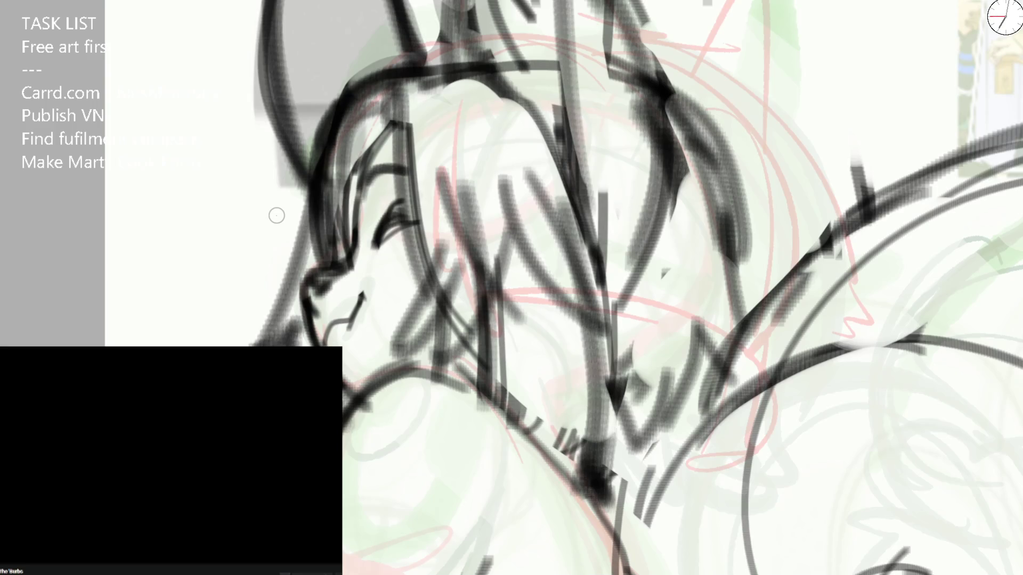
scroll(487, 165, "down", 5)
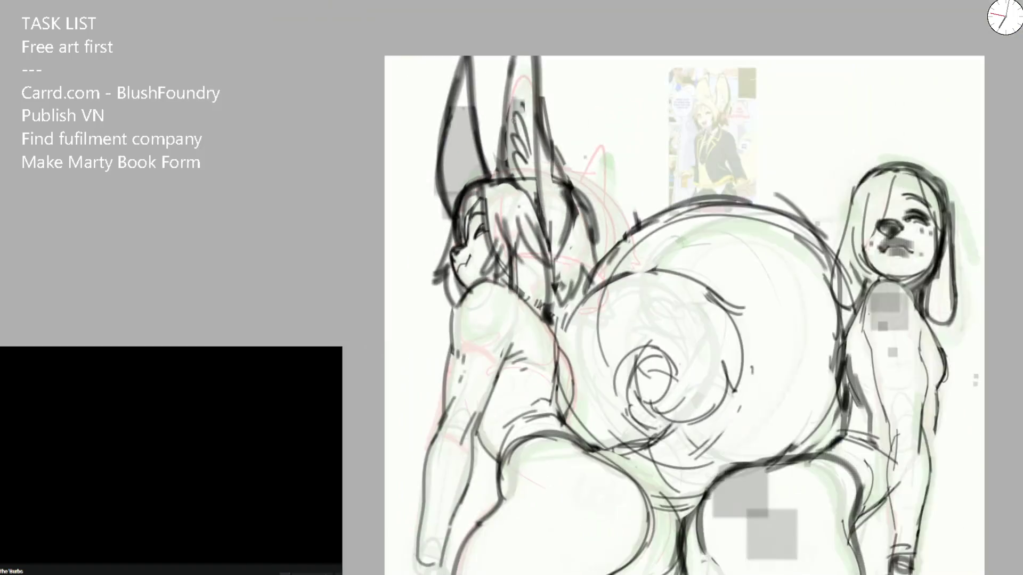
Step: Ink the bunny's head outline, hair edge, collar curve and forearm, then pause the reference video
left_click_drag(534, 166, 537, 207)
mouse_move(500, 114)
left_mouse_down()
mouse_move(535, 231)
mouse_move(507, 261)
left_mouse_up()
mouse_move(410, 232)
left_mouse_down()
mouse_move(453, 258)
mouse_move(417, 303)
left_mouse_up()
mouse_move(400, 344)
left_mouse_down()
mouse_move(438, 312)
mouse_move(376, 412)
mouse_move(387, 395)
mouse_move(378, 509)
mouse_move(394, 570)
mouse_move(385, 559)
mouse_move(405, 519)
left_mouse_up()
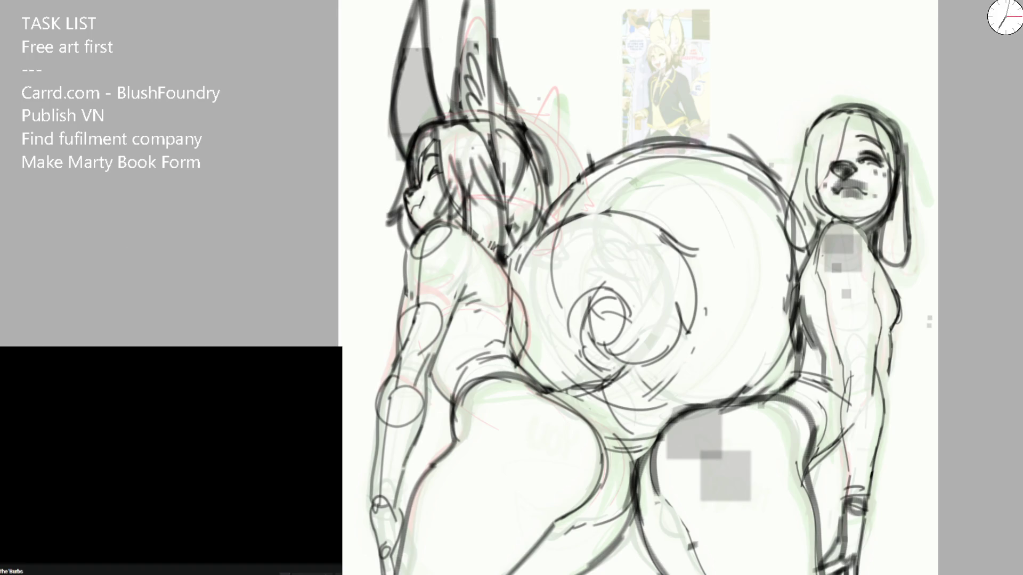
key("space")
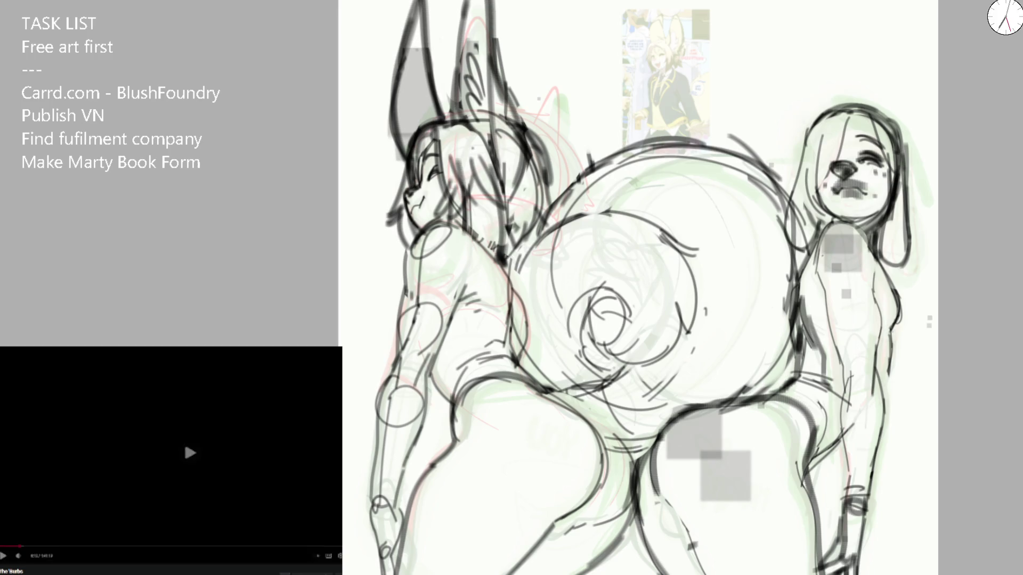
Step: Add short marks on the right figure's side, undoing a stray curved stroke
left_click_drag(639, 287, 484, 292)
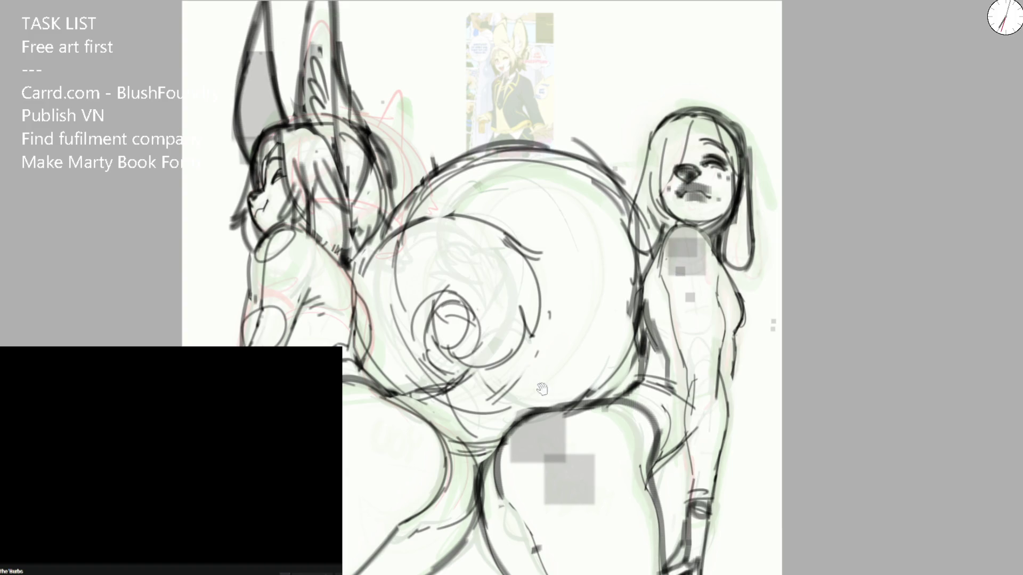
scroll(432, 300, "down", 5)
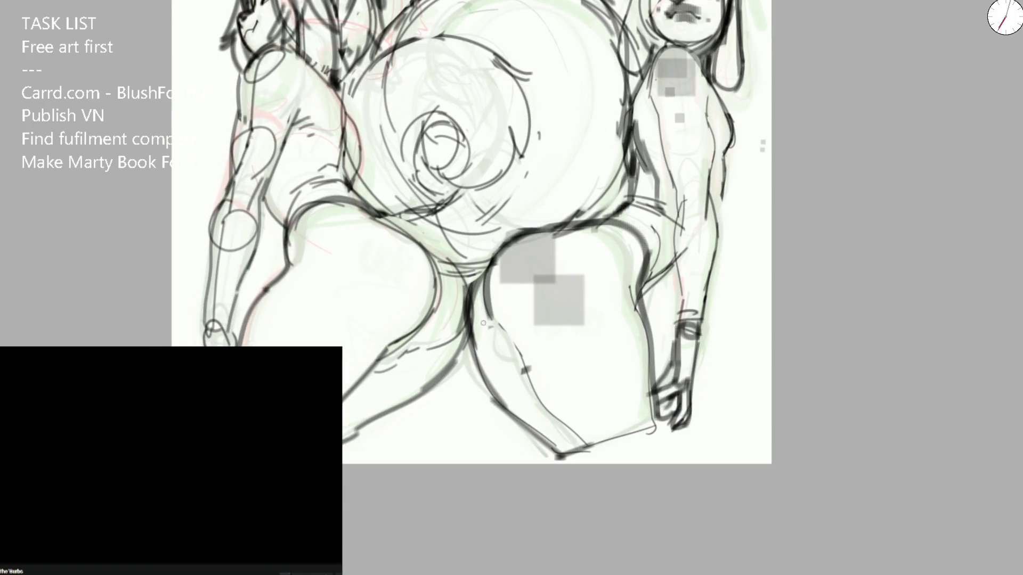
left_click_drag(548, 255, 514, 353)
key("ctrl+z")
left_click_drag(497, 305, 512, 306)
mouse_move(495, 288)
left_mouse_down()
mouse_move(512, 342)
mouse_move(557, 397)
mouse_move(568, 391)
left_mouse_up()
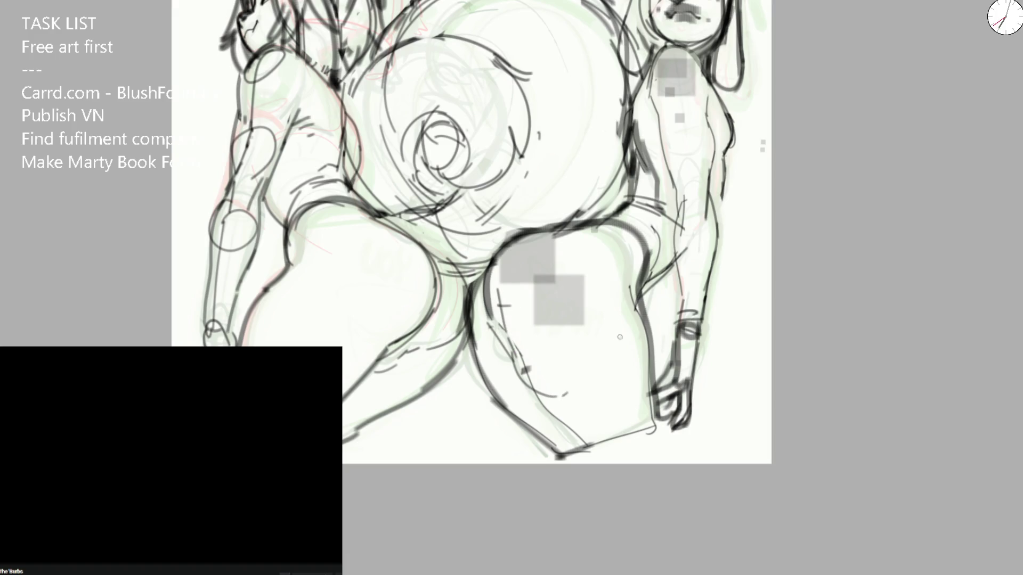
scroll(603, 327, "down", 3)
left_click_drag(605, 200, 568, 295)
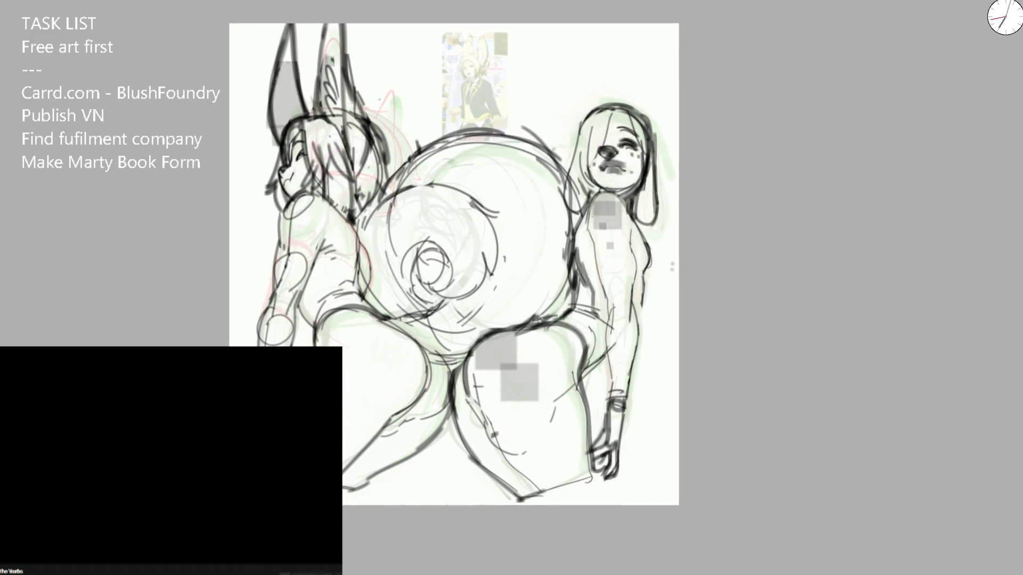
Step: Ink the right figure's back contour, head side and hair strokes
left_click_drag(548, 320, 576, 236)
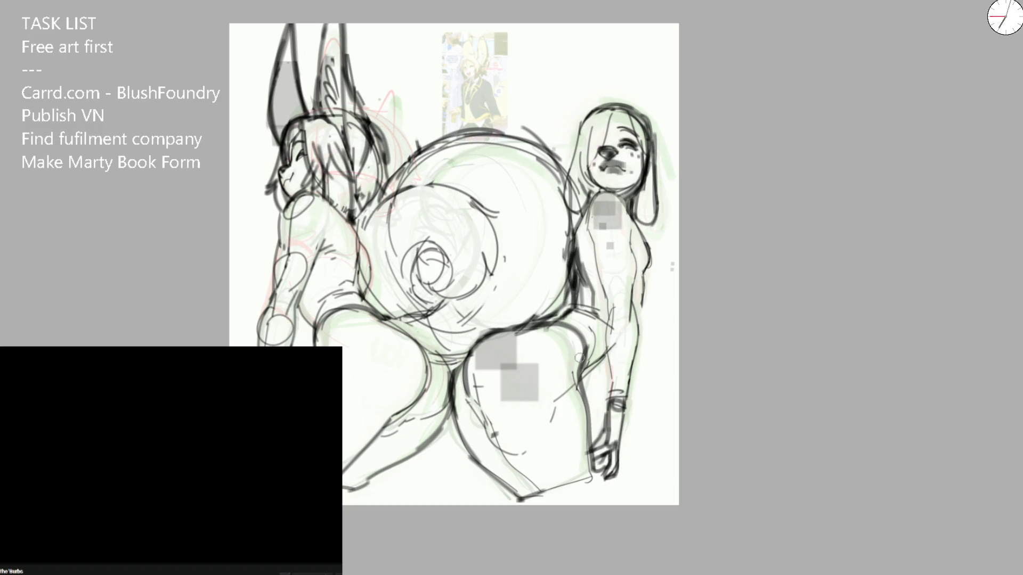
left_click_drag(583, 156, 597, 126)
scroll(587, 158, "up", 3)
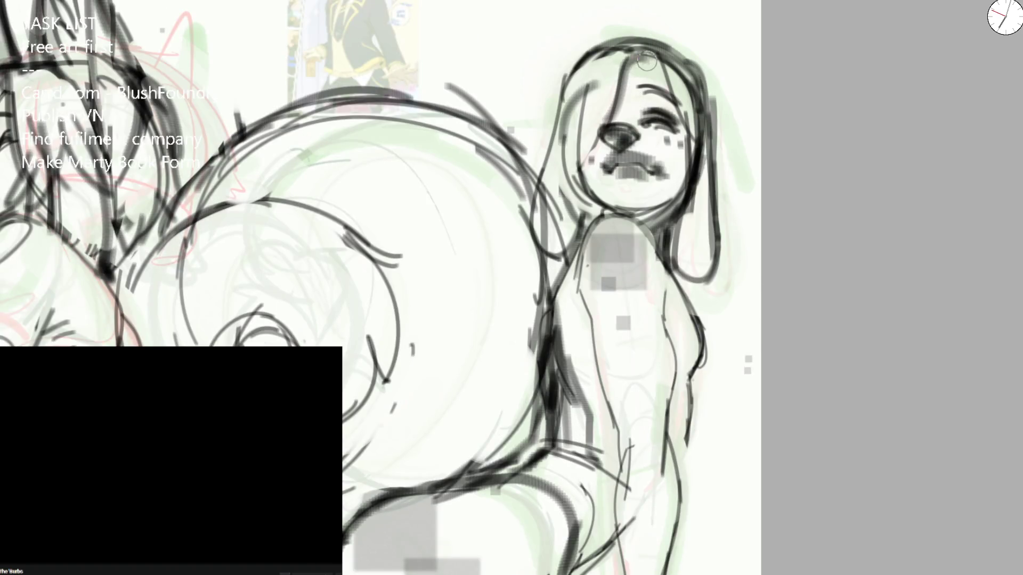
left_click_drag(623, 71, 680, 96)
left_click_drag(648, 48, 564, 112)
left_click_drag(607, 49, 556, 145)
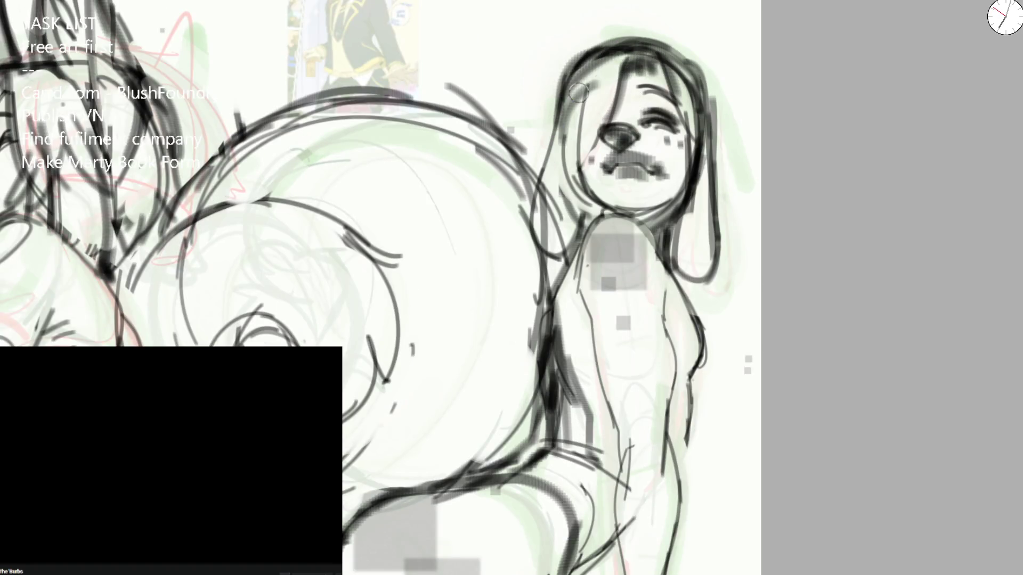
left_click_drag(576, 87, 701, 180)
Step: Ink a dark arc over the bunny's head while viewing the whole drawing
key("ctrl+minus")
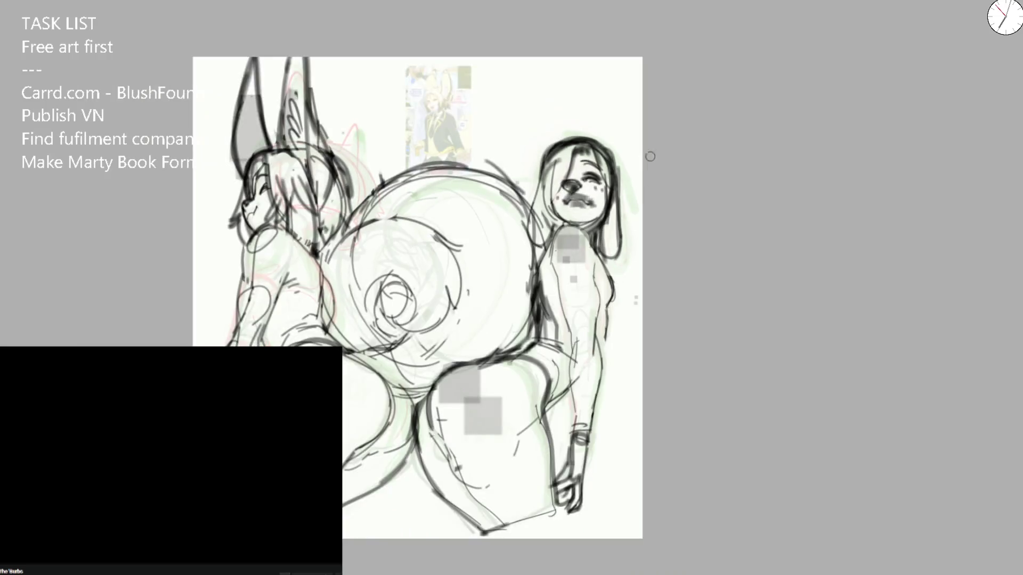
scroll(297, 163, "up", 3)
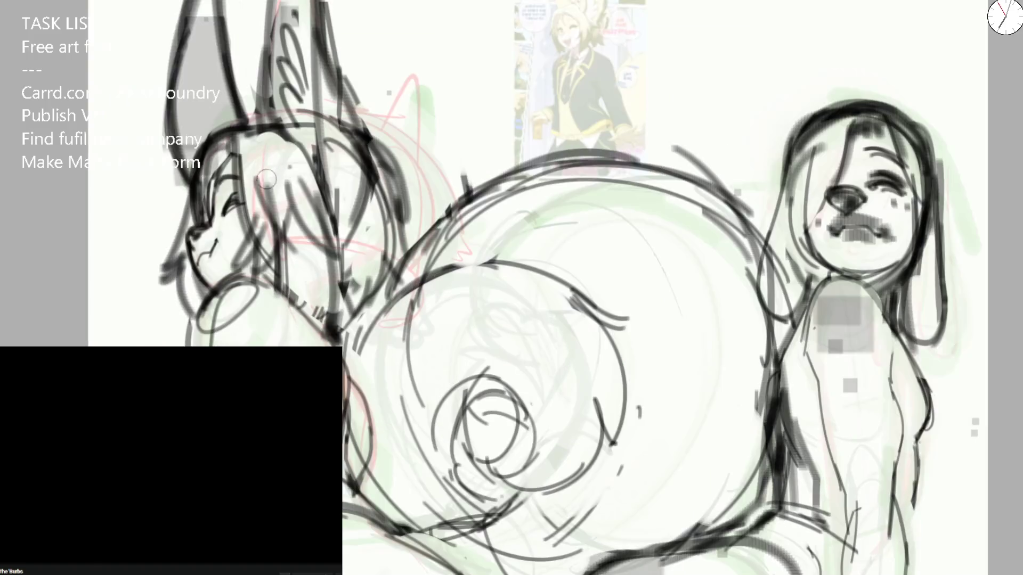
mouse_move(204, 172)
left_mouse_down()
mouse_move(280, 108)
mouse_move(373, 178)
left_mouse_up()
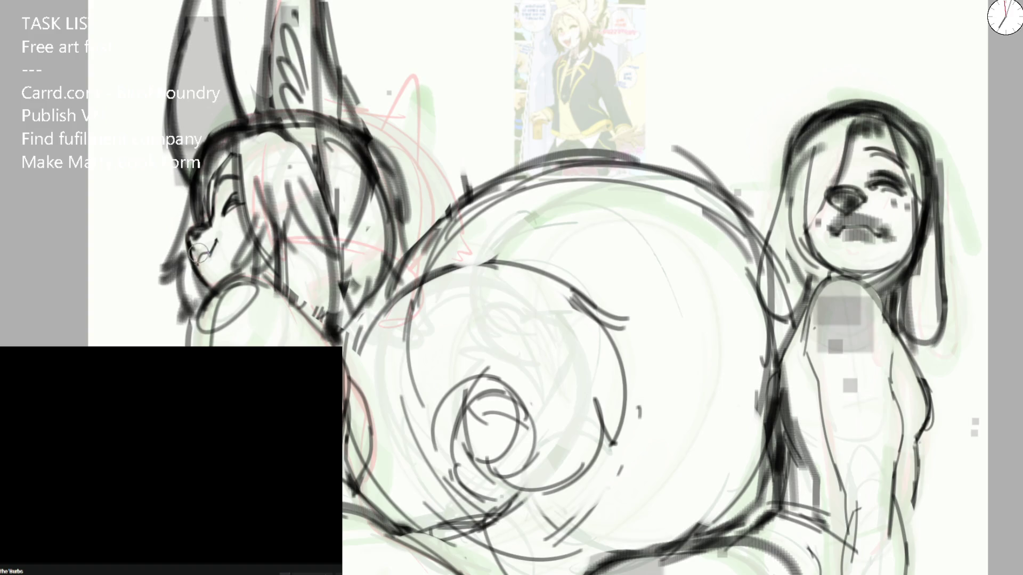
key("ctrl+minus")
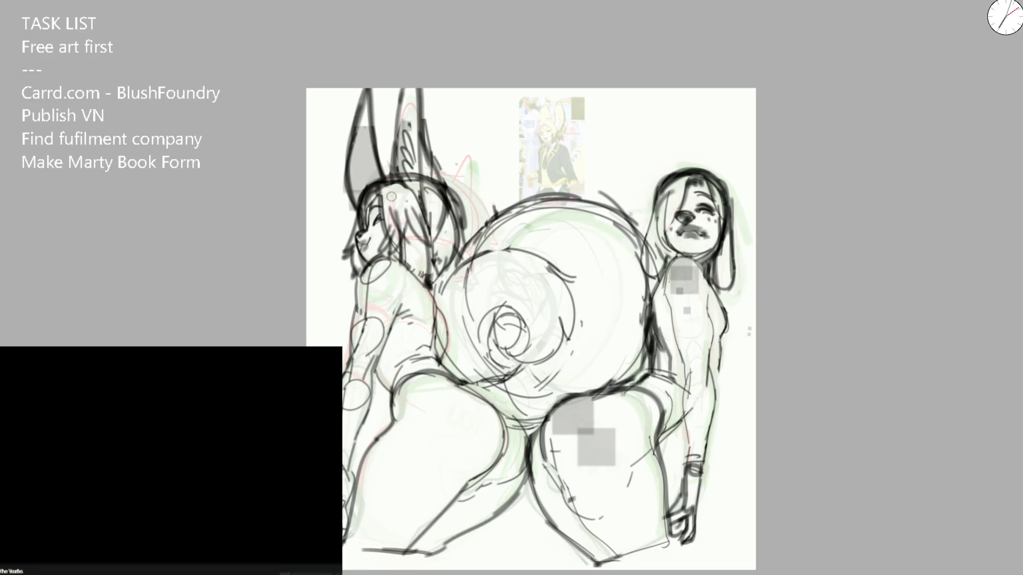
left_click_drag(395, 317, 417, 181)
scroll(416, 181, "up", 2)
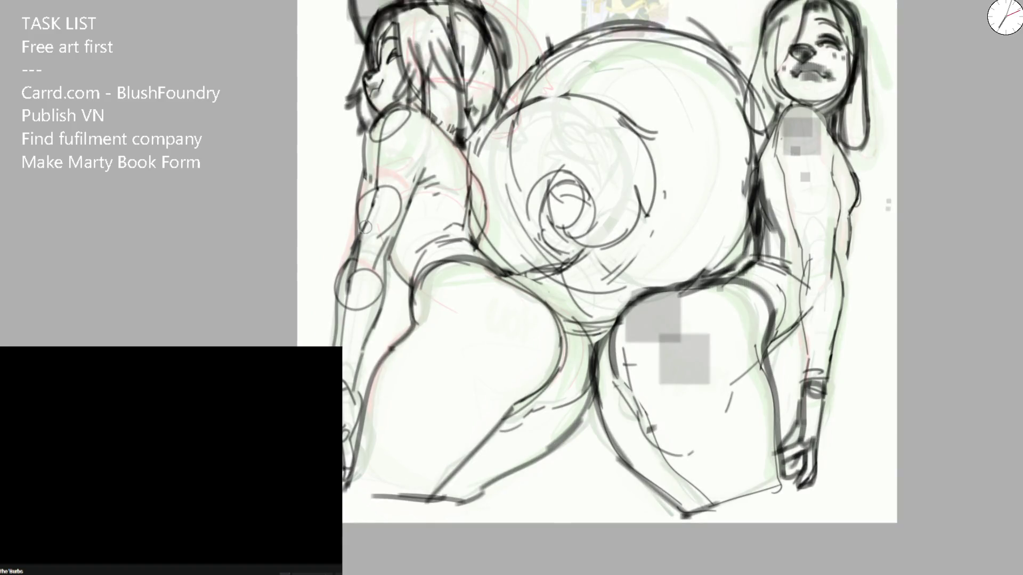
Step: Darken the bunny's back, hip and leg line, undoing the over-long ground line attempts
mouse_move(412, 329)
left_mouse_down()
mouse_move(416, 290)
mouse_move(472, 259)
left_mouse_up()
mouse_move(388, 251)
left_mouse_down()
mouse_move(409, 266)
mouse_move(415, 319)
mouse_move(352, 496)
mouse_move(855, 493)
left_mouse_up()
key("ctrl+z")
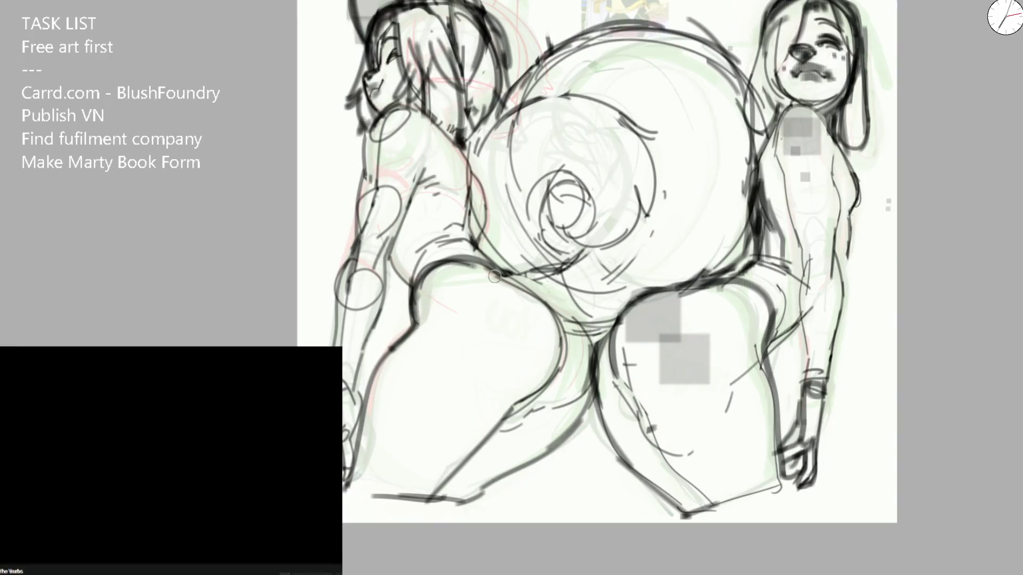
mouse_move(419, 293)
left_mouse_down()
mouse_move(352, 500)
mouse_move(859, 494)
left_mouse_up()
key("ctrl+z")
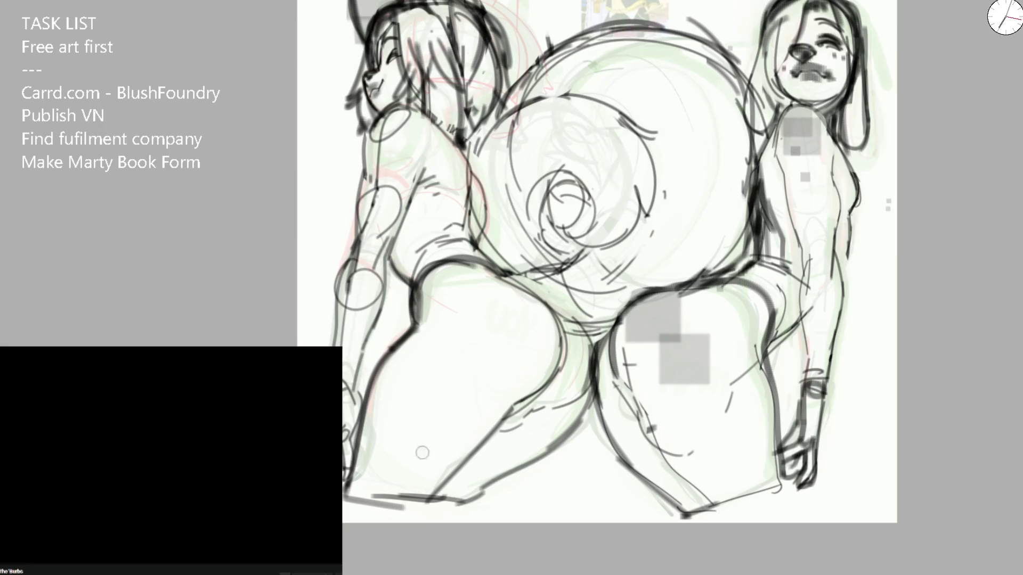
Step: Draw short ground strokes under the feet and ink the leg outlines above them
left_click_drag(345, 500, 478, 502)
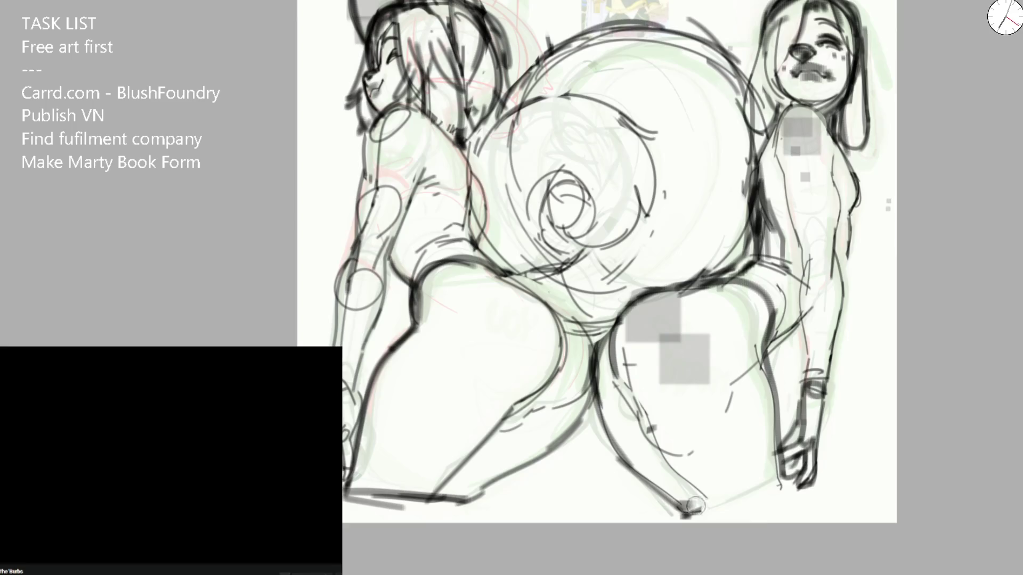
left_click_drag(681, 506, 777, 509)
mouse_move(668, 458)
left_mouse_down()
mouse_move(706, 499)
mouse_move(785, 506)
left_mouse_up()
left_click_drag(780, 464, 782, 506)
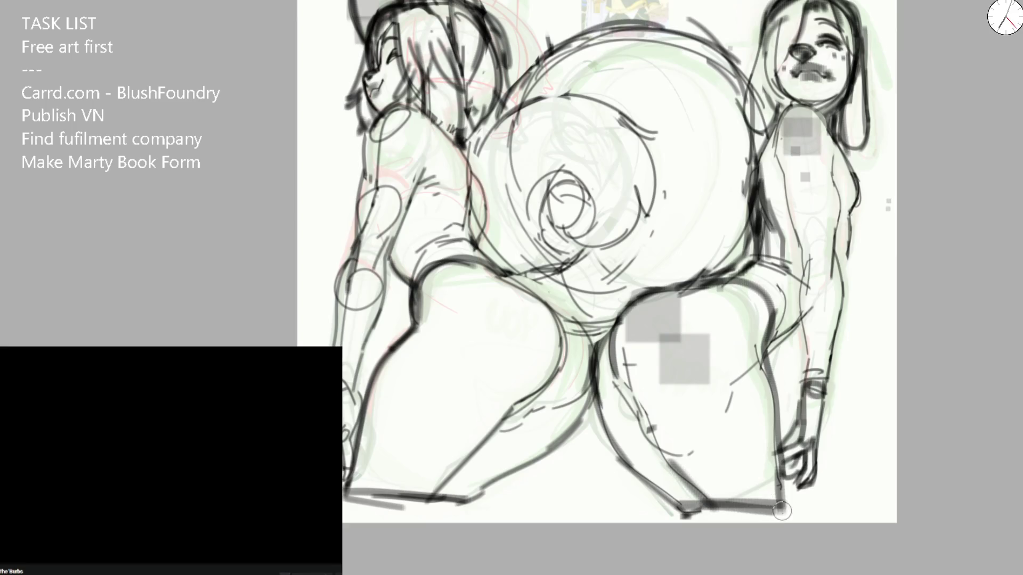
left_click_drag(355, 373, 349, 428)
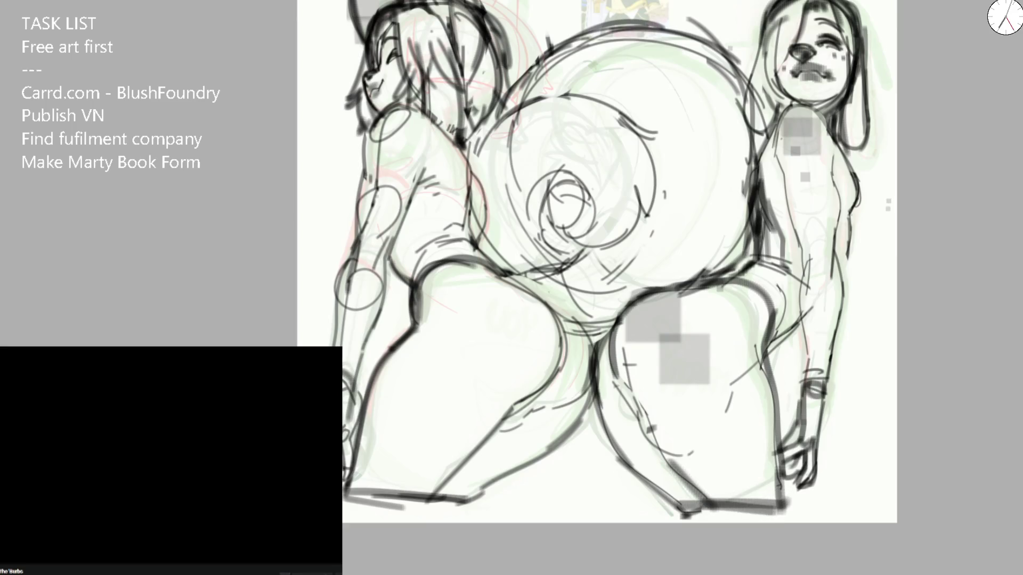
left_click_drag(350, 366, 352, 438)
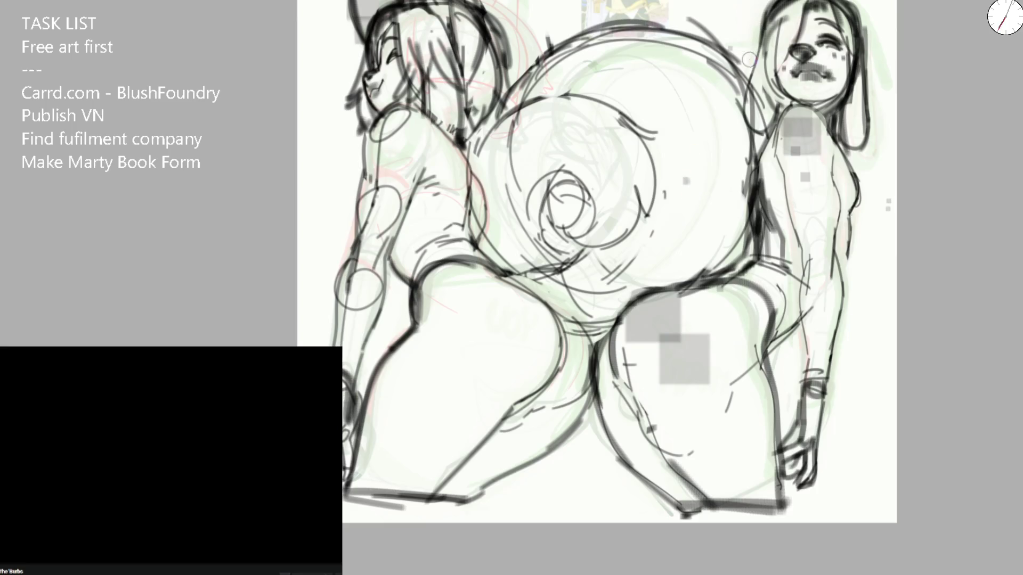
scroll(860, 86, "down", 1)
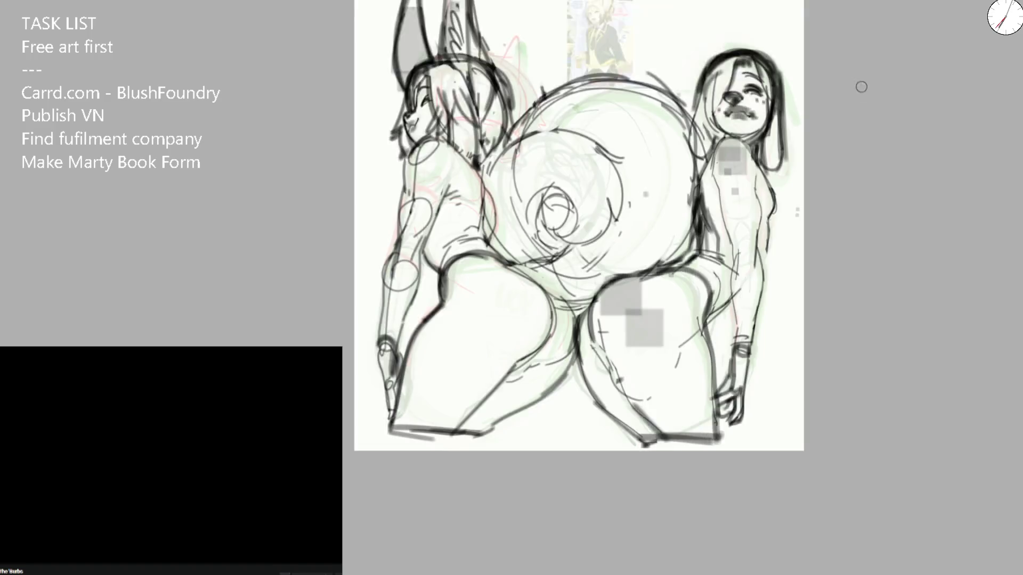
scroll(552, 265, "up", 1)
Step: Try a broad softening stroke at the hip, remove it, then pan to check the reference image
key("bracketright")
key("bracketright")
key("bracketright")
key("bracketright")
key("bracketright")
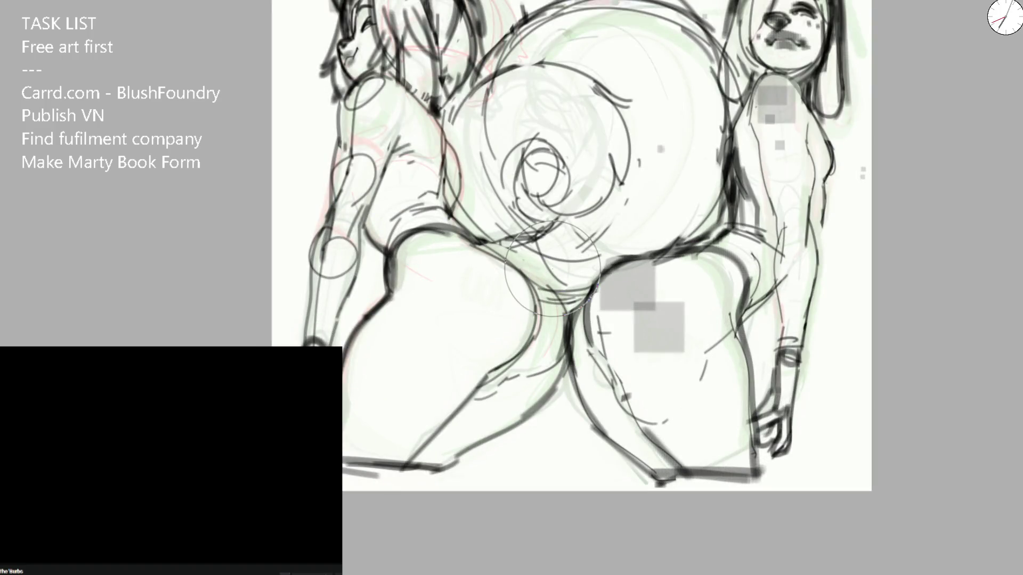
key("bracketright")
key("bracketright")
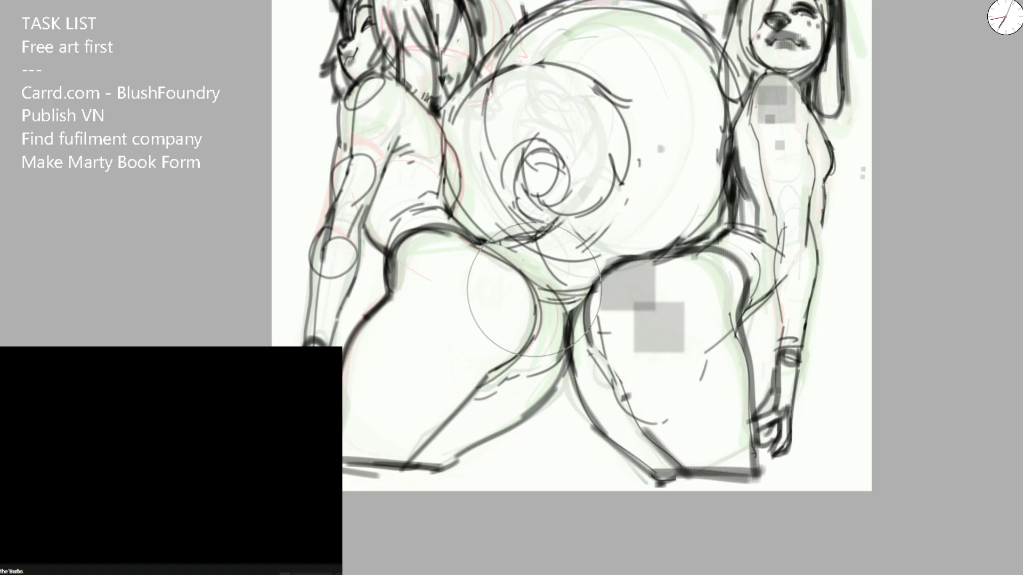
left_click_drag(534, 288, 480, 296)
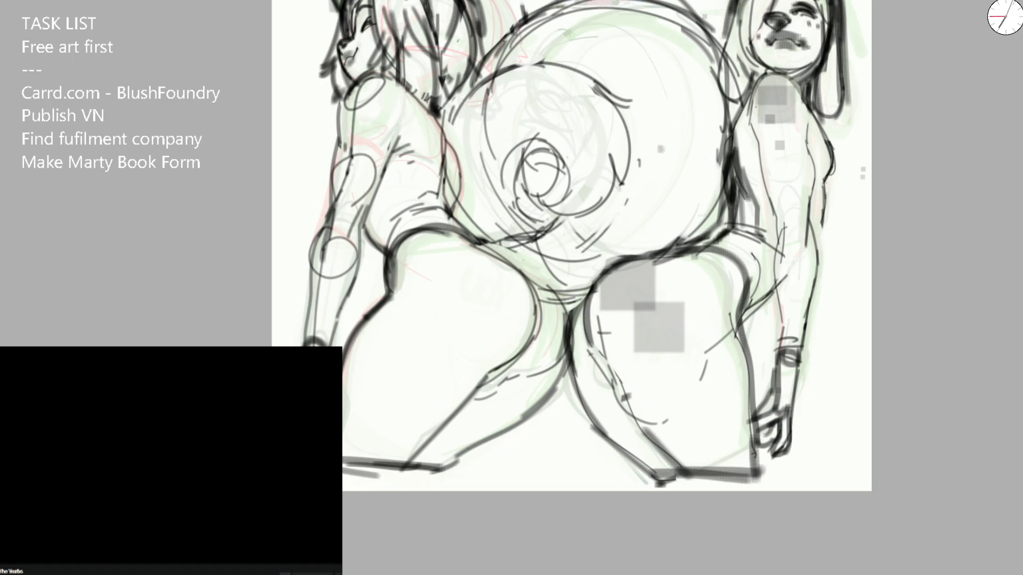
key("ctrl+z")
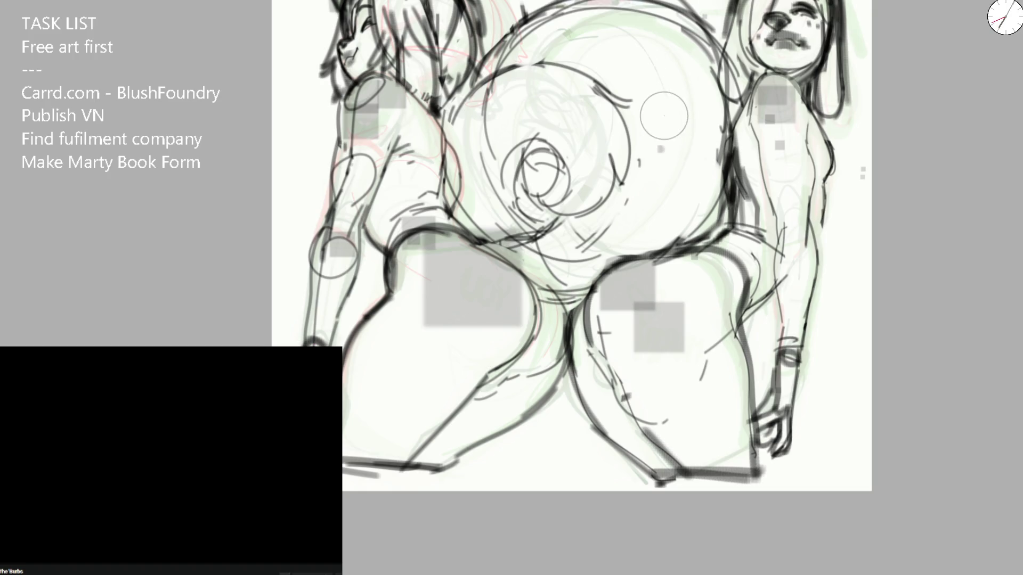
left_click_drag(648, 70, 560, 214)
left_click_drag(451, 191, 512, 132)
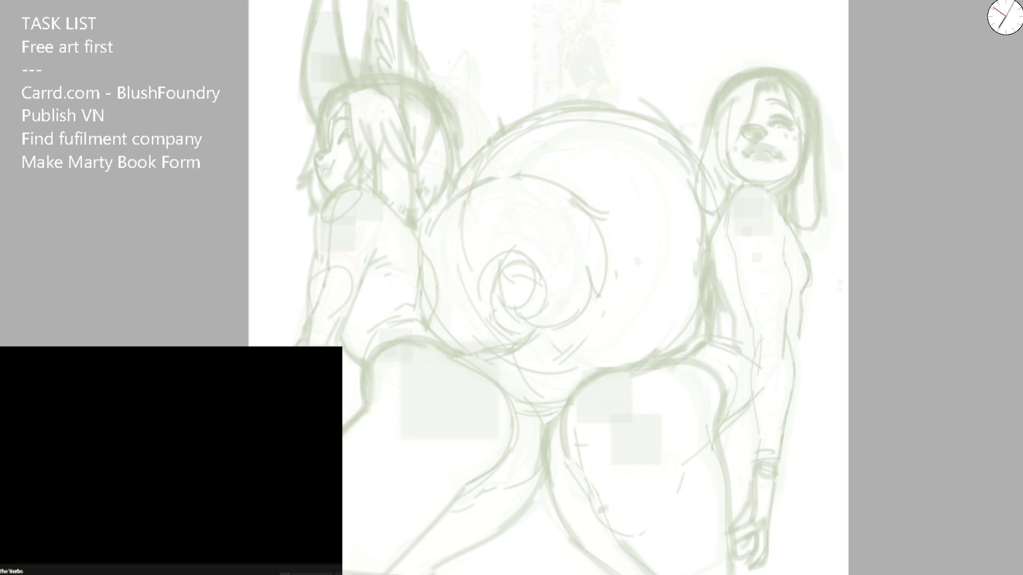
Step: Make and undo test strokes over the left figure, then rotate the view to the arm's angle
left_click_drag(399, 128, 288, 295)
key("ctrl+z")
left_click_drag(317, 286, 447, 111)
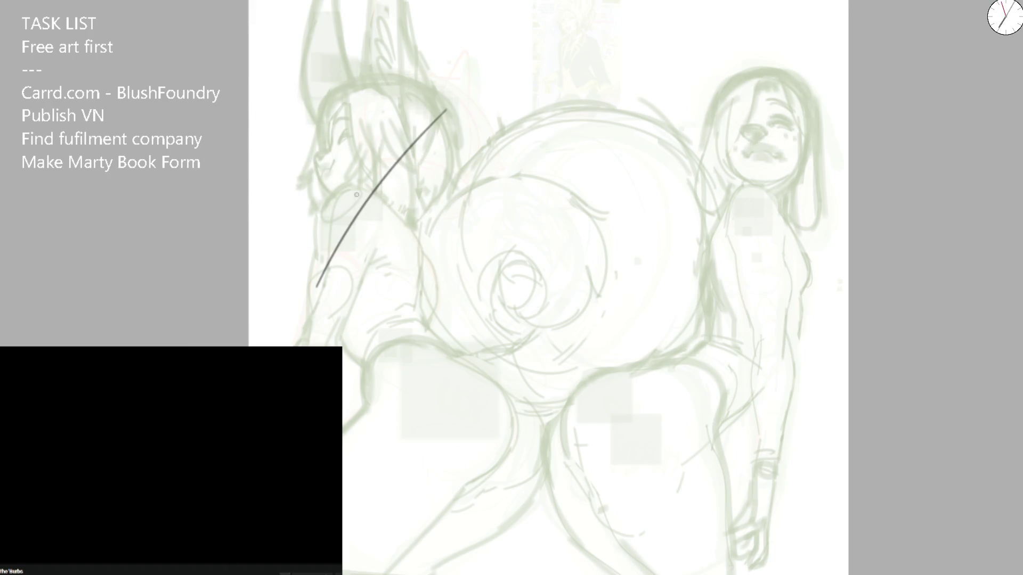
scroll(357, 193, "up", 2)
key("ctrl+z")
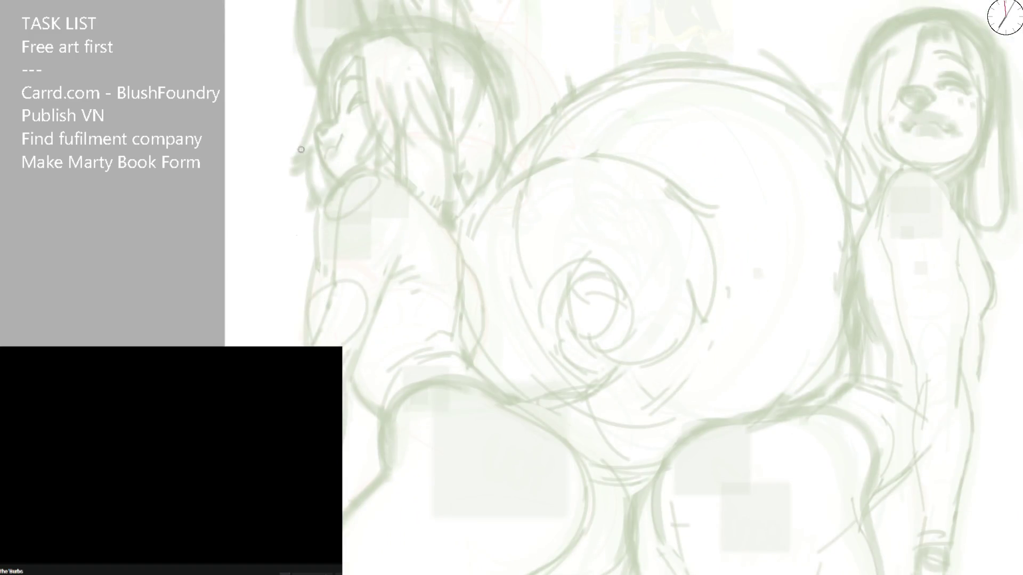
left_click_drag(752, 260, 720, 360)
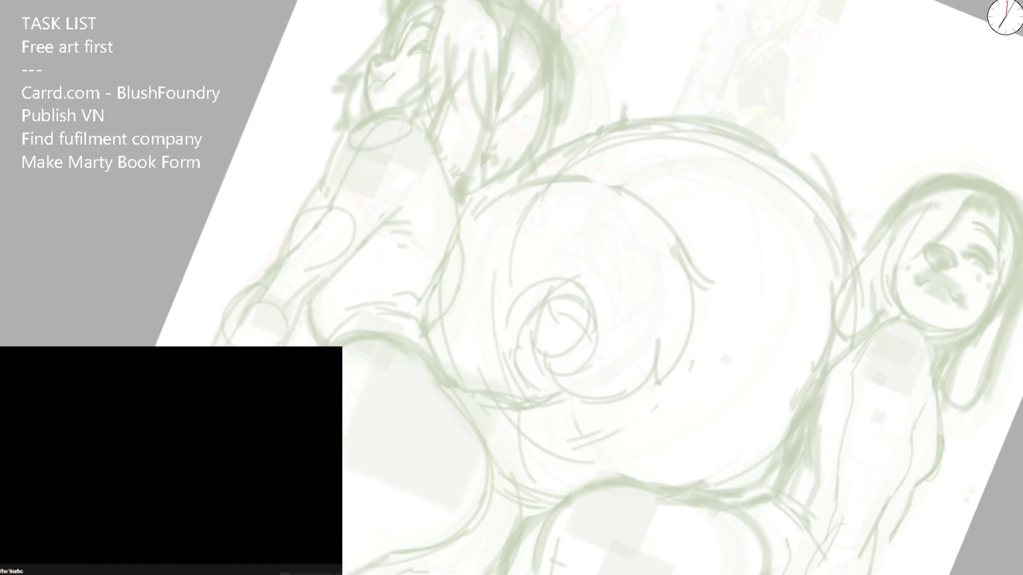
Step: Ink the arm's outer edge and a thin curved contour up the figure's back with a smaller brush
left_click_drag(214, 345, 302, 197)
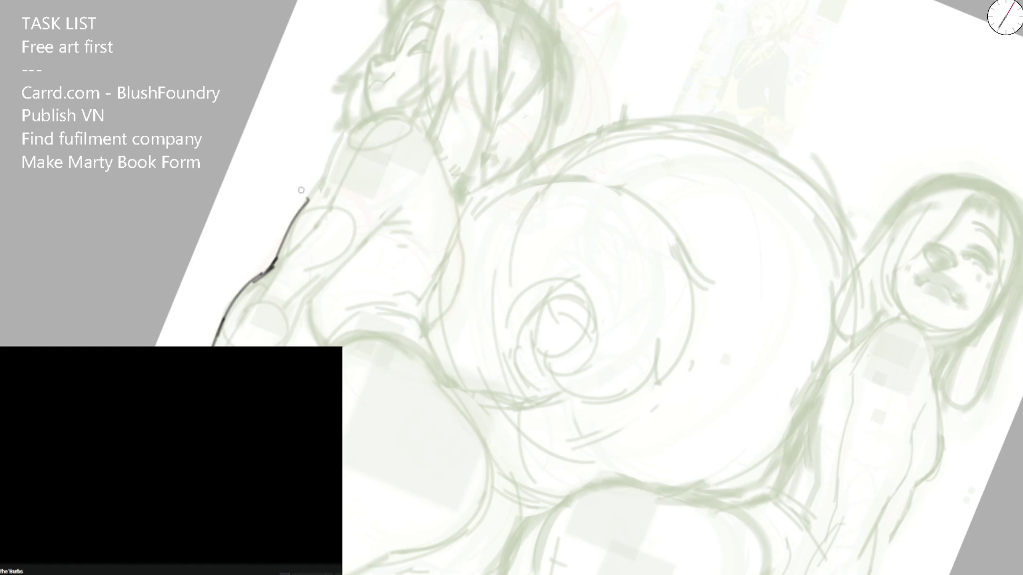
left_click_drag(259, 260, 235, 214)
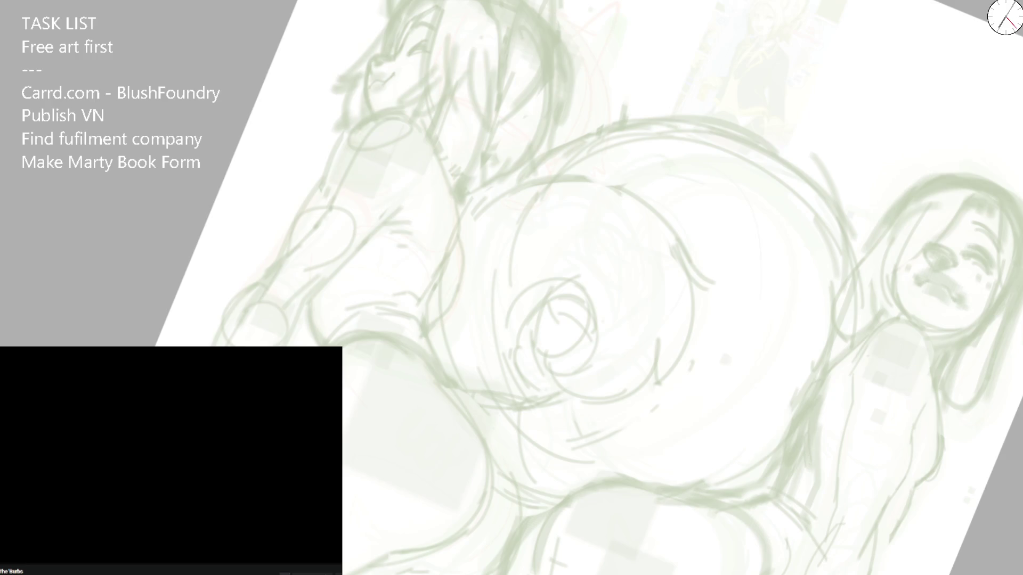
mouse_move(213, 346)
left_mouse_down()
mouse_move(293, 250)
mouse_move(381, 106)
left_mouse_up()
key("ctrl+z")
mouse_move(267, 274)
left_mouse_down()
mouse_move(333, 150)
mouse_move(392, 110)
mouse_move(413, 120)
left_mouse_up()
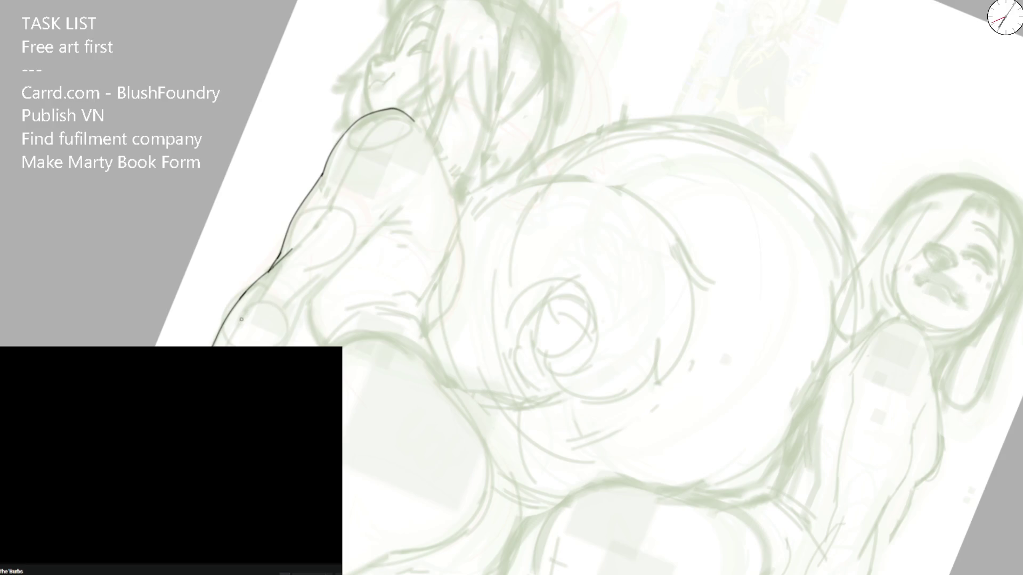
scroll(247, 335, "up", 1)
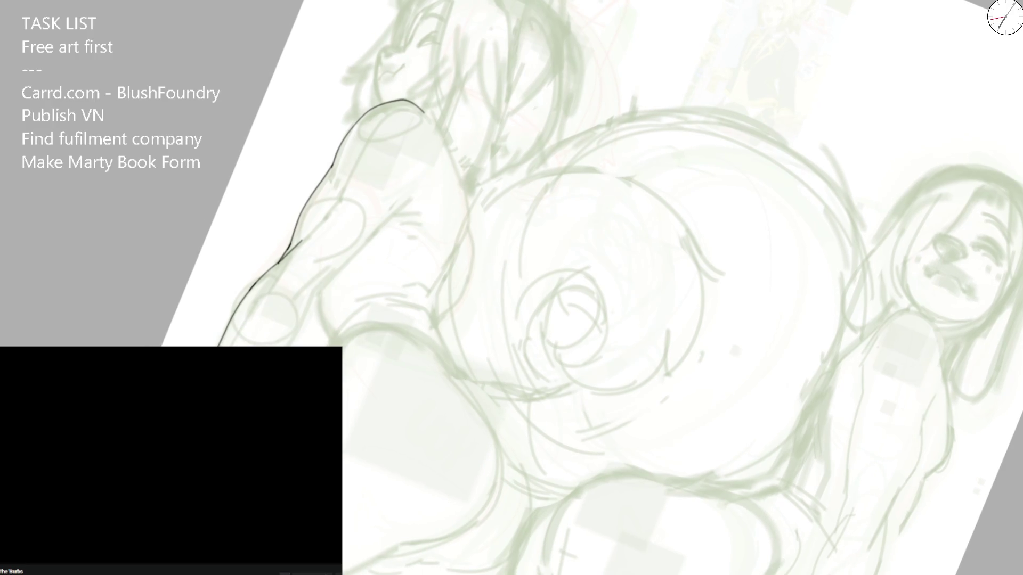
Step: Ink the left figure's arm contour upward, redrawing the rough stroke more smoothly
left_click_drag(290, 345, 338, 272)
left_click_drag(290, 309, 334, 268)
left_click_drag(272, 286, 330, 216)
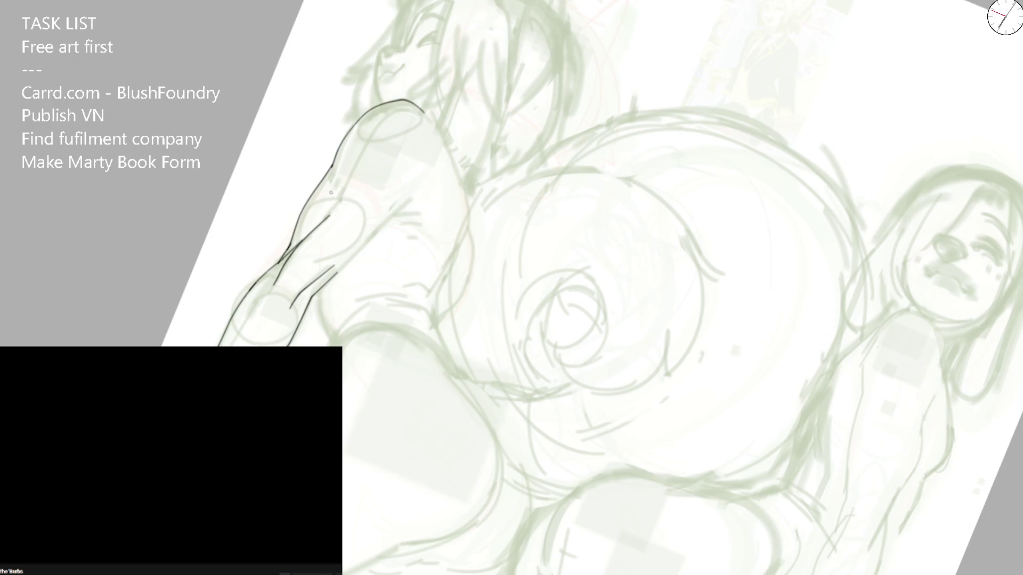
left_click_drag(336, 278, 421, 190)
scroll(393, 215, "up", 1)
key("ctrl+z")
mouse_move(333, 279)
left_mouse_down()
mouse_move(415, 196)
mouse_move(407, 211)
mouse_move(460, 118)
left_mouse_up()
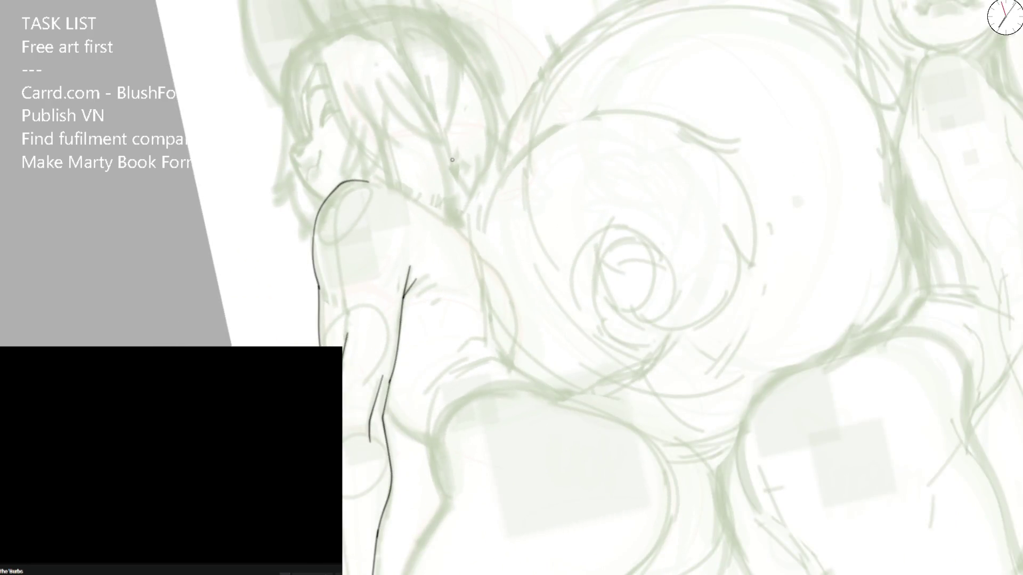
Step: With a fine brush tip, extend the arm line and add a short shoulder stroke
key("bracketright")
key("bracketleft")
key("bracketleft")
left_click_drag(406, 292, 424, 275)
left_click(190, 448)
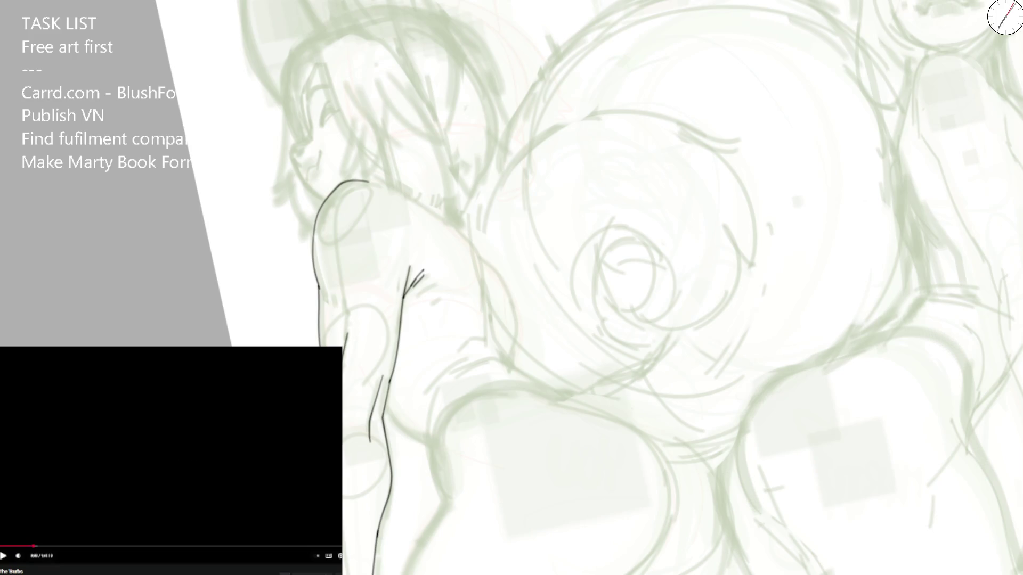
key("space")
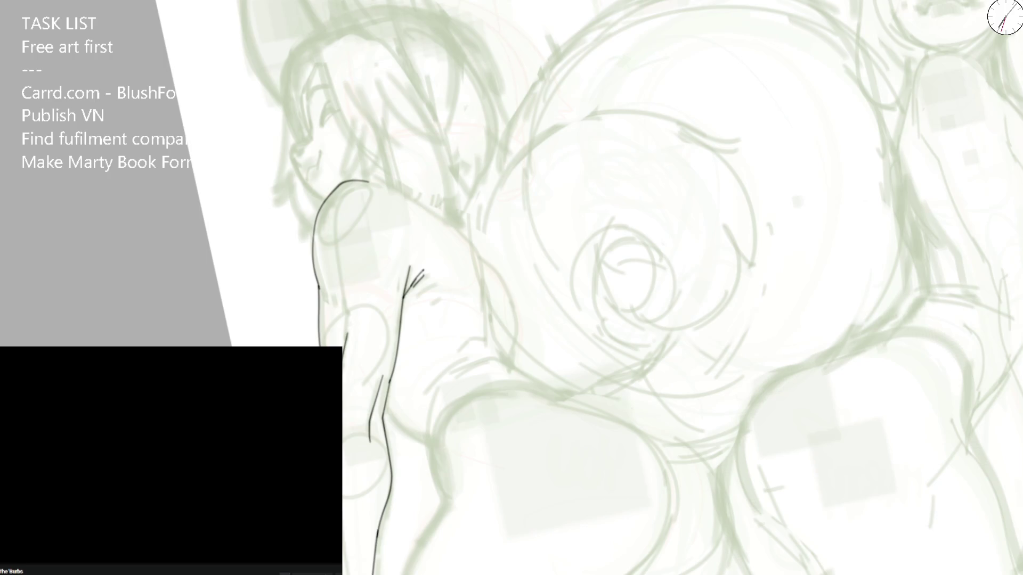
scroll(299, 285, "up", 2)
mouse_move(329, 298)
left_mouse_down()
mouse_move(349, 324)
mouse_move(483, 275)
left_mouse_up()
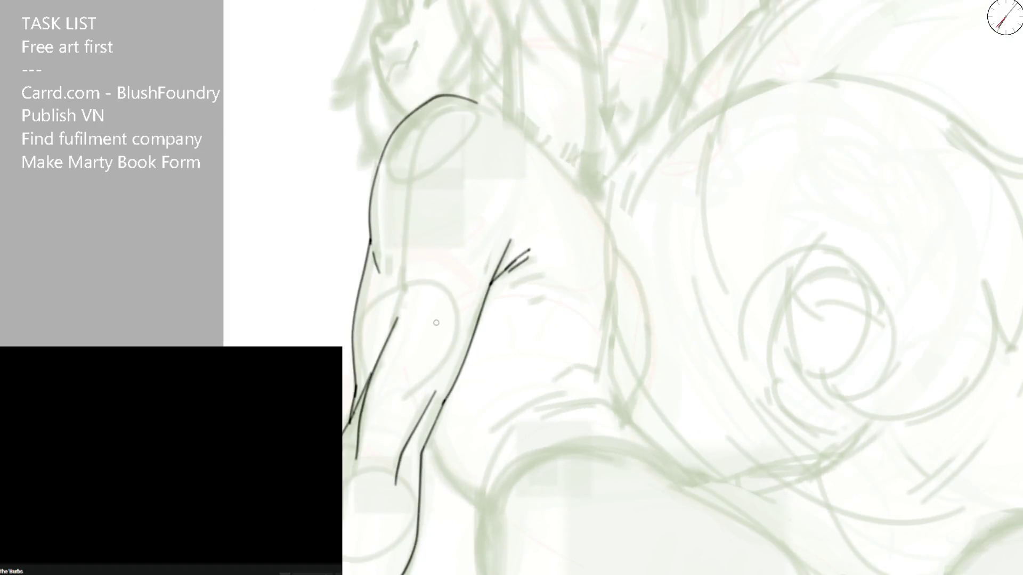
Step: In mirrored view, draw the shoulder's outer curve down the arm toward the wrist
key("m")
mouse_move(569, 98)
left_mouse_down()
mouse_move(444, 274)
mouse_move(411, 409)
left_mouse_up()
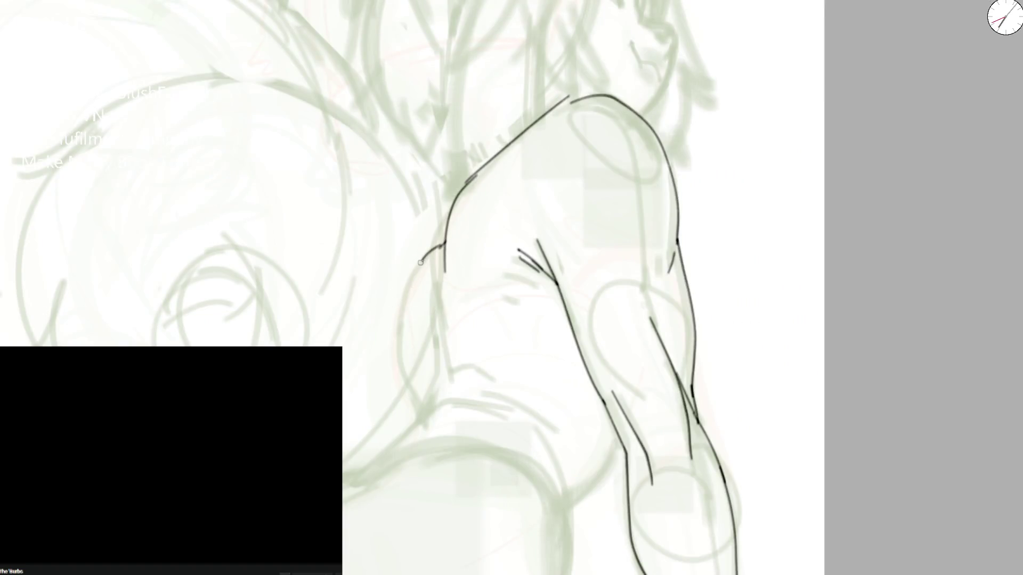
mouse_move(400, 332)
left_mouse_down()
mouse_move(400, 424)
mouse_move(426, 347)
left_mouse_up()
mouse_move(447, 267)
left_mouse_down()
mouse_move(449, 343)
mouse_move(437, 360)
left_mouse_up()
left_click_drag(439, 416, 413, 231)
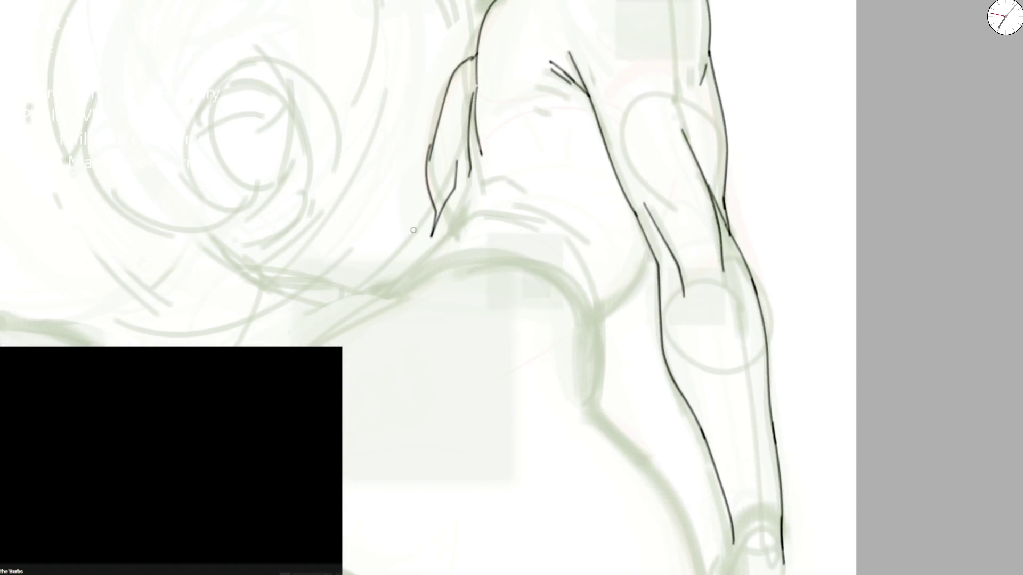
Step: Redo the lower arm contour, then zoom out and mirror the view to review proportions
key("ctrl+z")
key("ctrl+z")
left_click_drag(432, 136, 434, 215)
key("ctrl+z")
left_click_drag(432, 138, 439, 200)
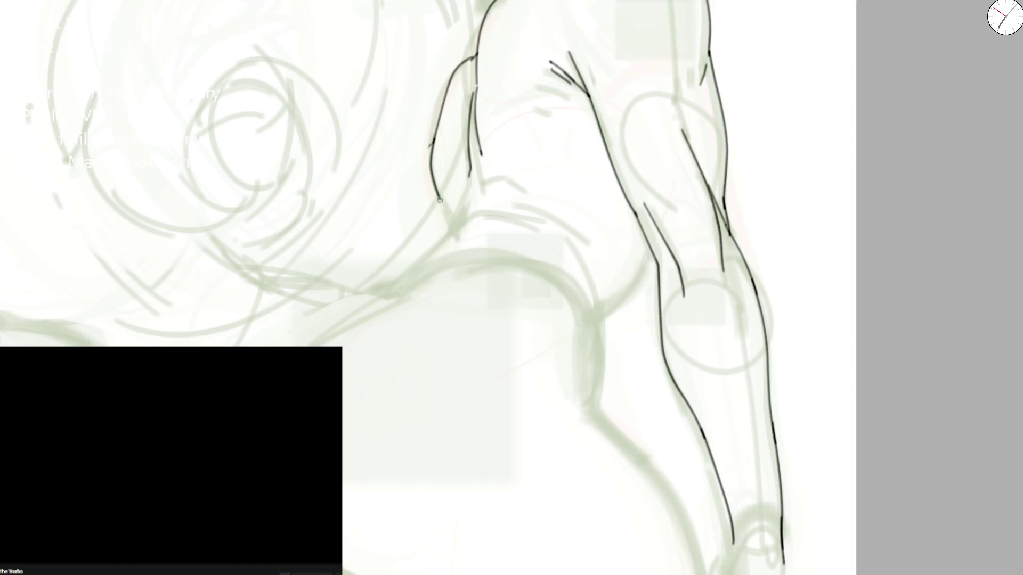
key("minus")
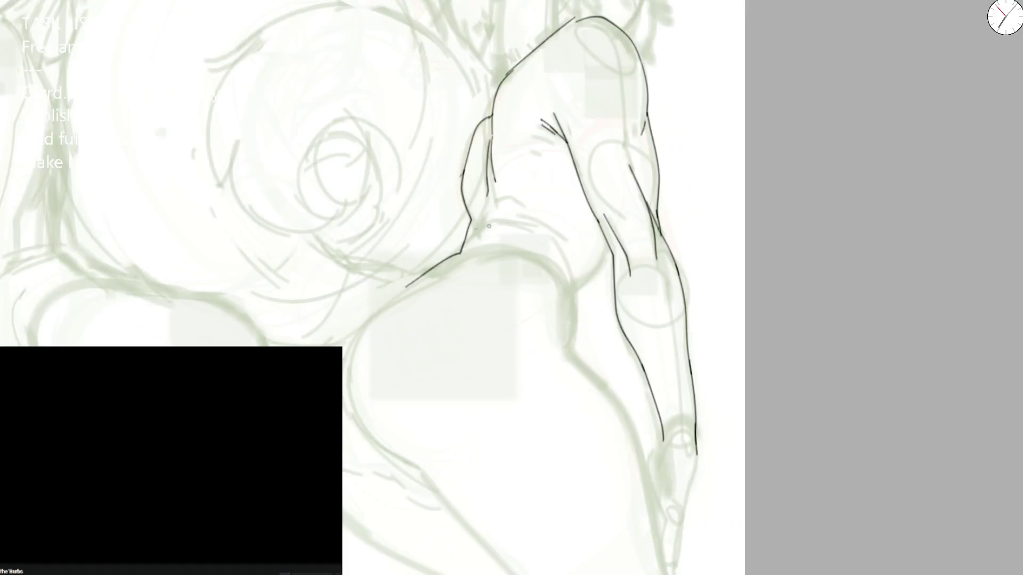
key("minus")
key("h")
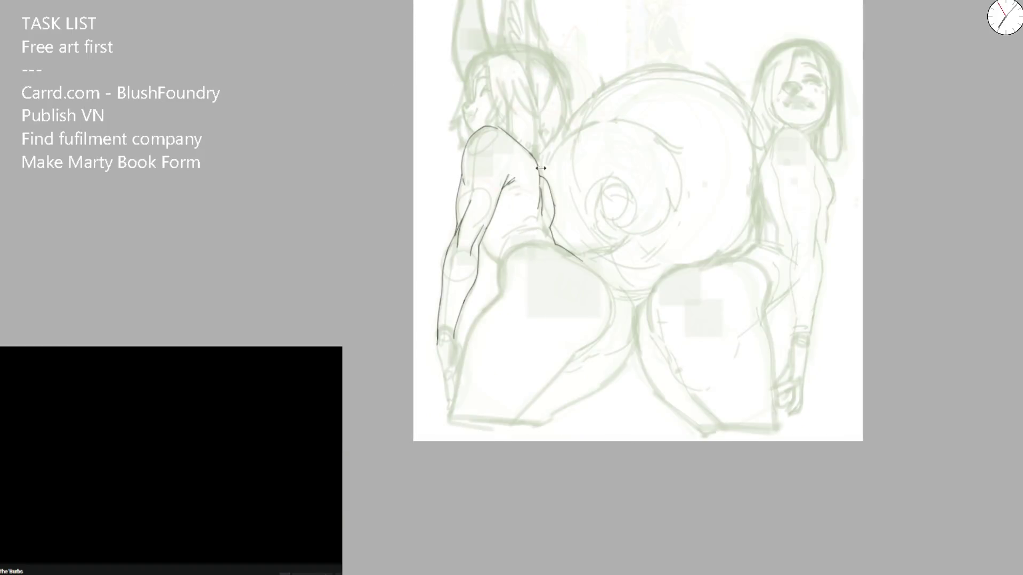
Step: Undo the torso contour strokes and re-ink the torso's side contour with an extended top
key("plus")
key("plus")
key("h")
key("ctrl+z")
key("ctrl+z")
key("ctrl+z")
key("ctrl+z")
key("ctrl+z")
left_click_drag(490, 214, 476, 391)
mouse_move(494, 206)
left_mouse_down()
mouse_move(502, 199)
mouse_move(489, 219)
mouse_move(618, 70)
left_mouse_up()
key("ctrl+z")
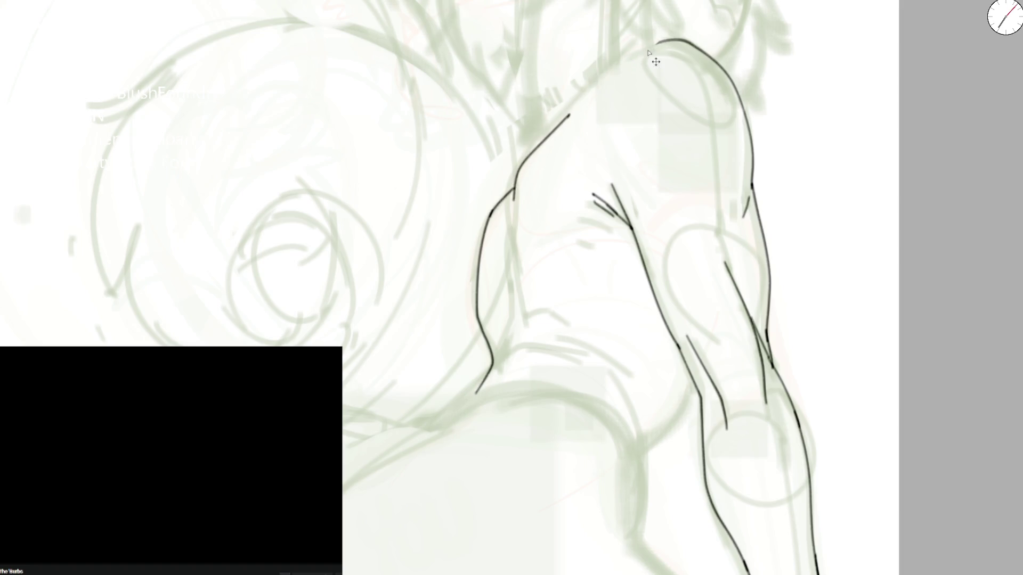
Step: Redraw the shoulder top as a smooth back curve rising to the shoulder, slightly thickened
mouse_move(660, 39)
left_mouse_down()
mouse_move(582, 102)
mouse_move(549, 103)
mouse_move(670, 39)
left_mouse_up()
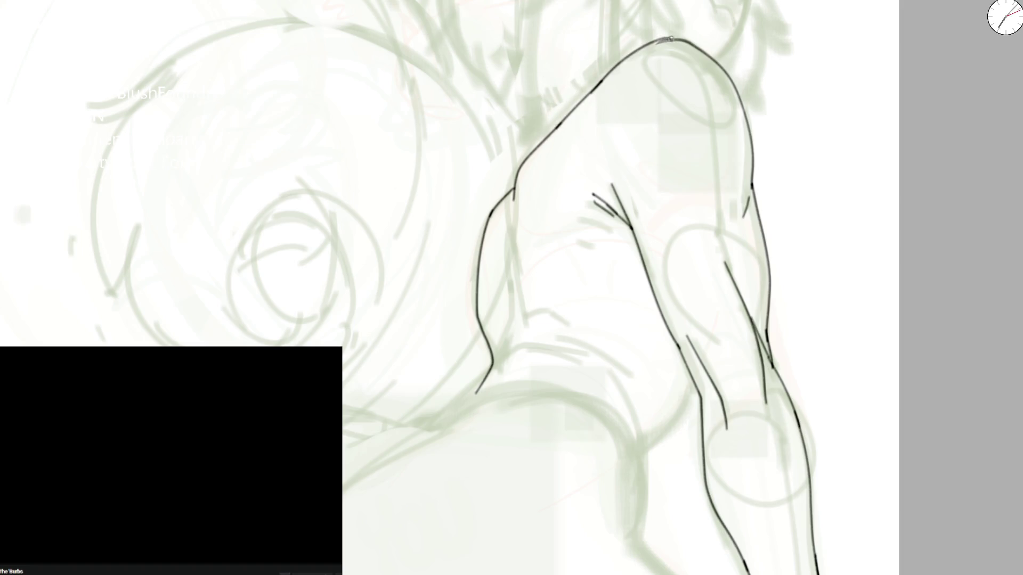
scroll(666, 63, "down", 5)
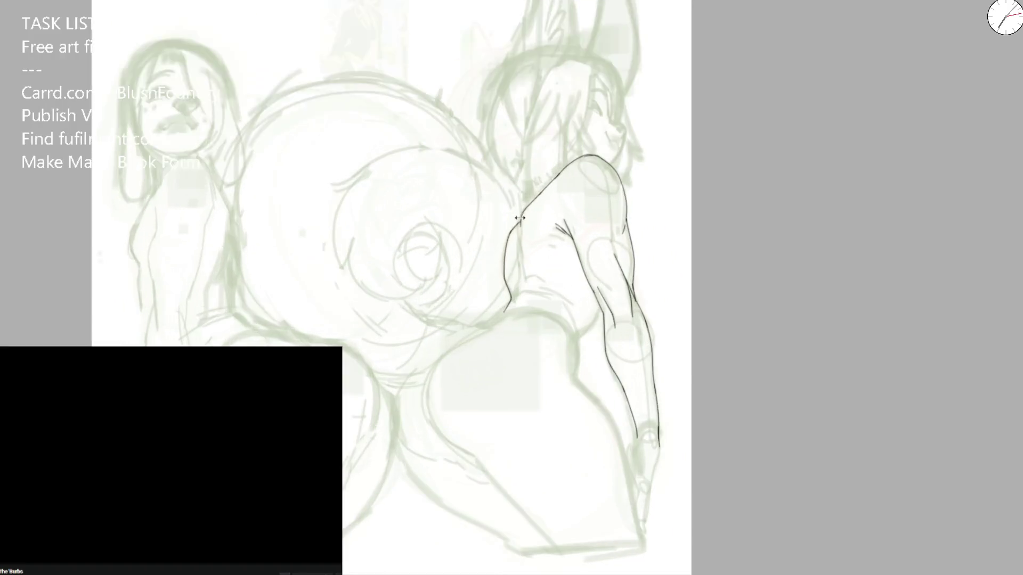
scroll(500, 374, "up", 5)
key("ctrl+z")
key("ctrl+z")
left_click_drag(684, 60, 557, 152)
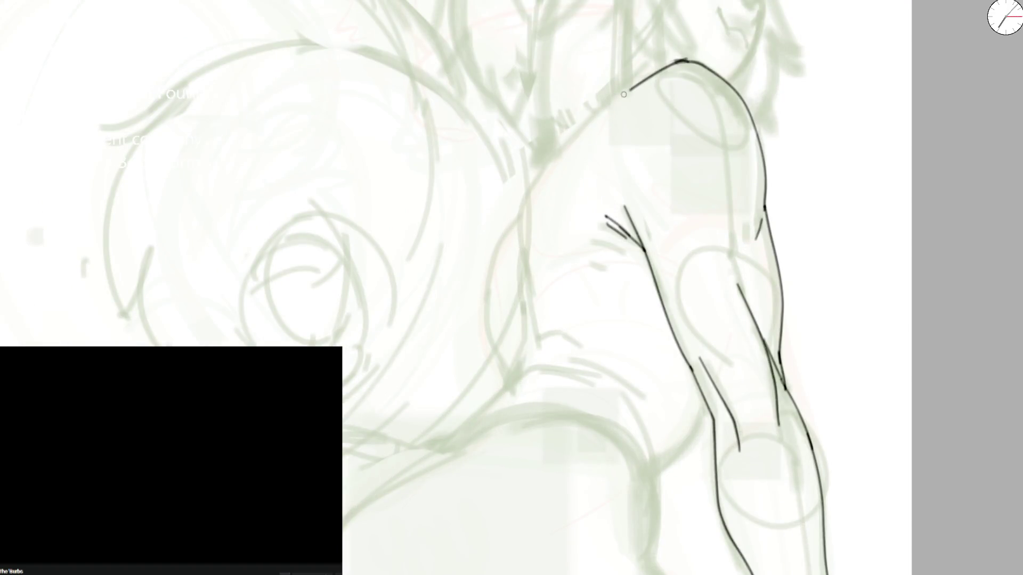
key("ctrl+z")
mouse_move(493, 408)
left_mouse_down()
mouse_move(495, 288)
mouse_move(525, 202)
mouse_move(557, 148)
mouse_move(661, 70)
mouse_move(550, 156)
mouse_move(641, 78)
mouse_move(702, 69)
left_mouse_up()
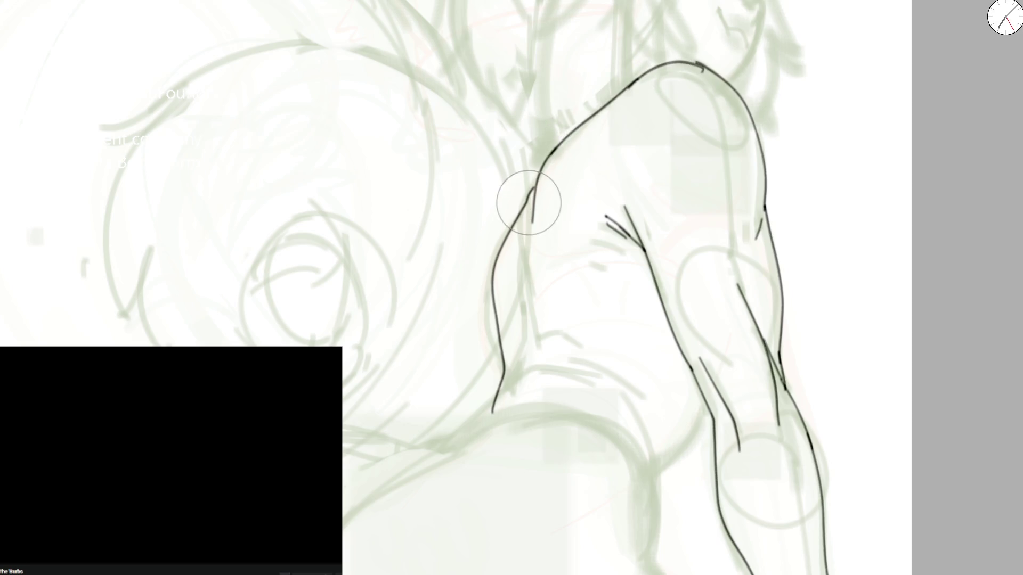
left_click_drag(534, 188, 530, 216)
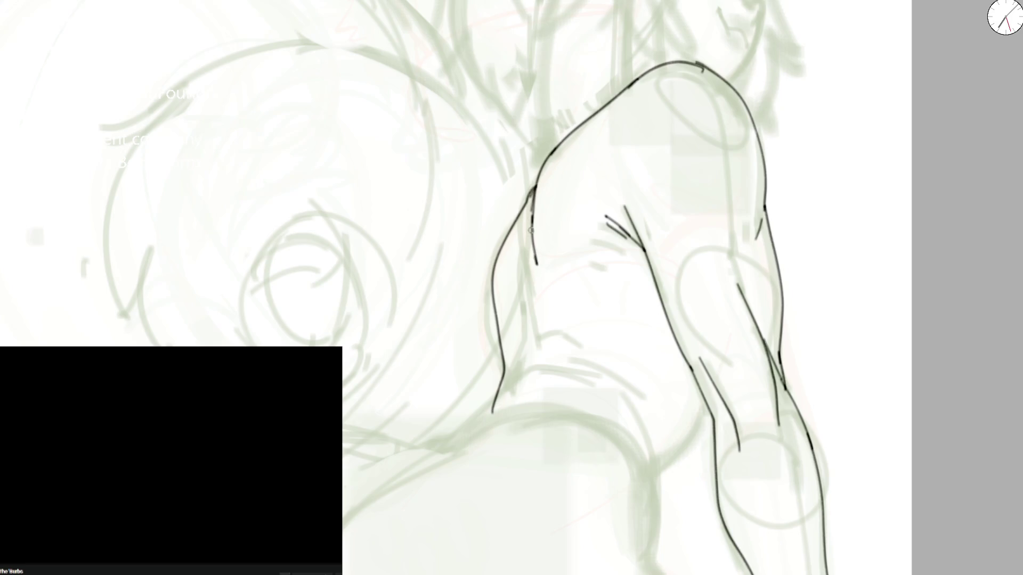
scroll(532, 227, "down", 2)
scroll(526, 241, "down", 2)
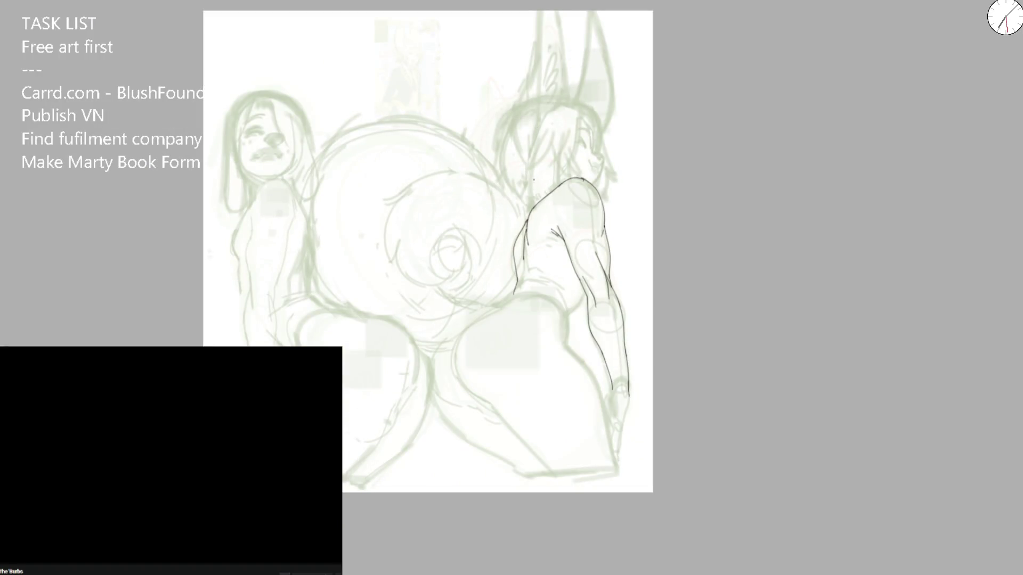
Step: In a mirrored, rotated view, ink the arm contour and the shoulder's upper edge
key("m")
scroll(424, 231, "up", 2)
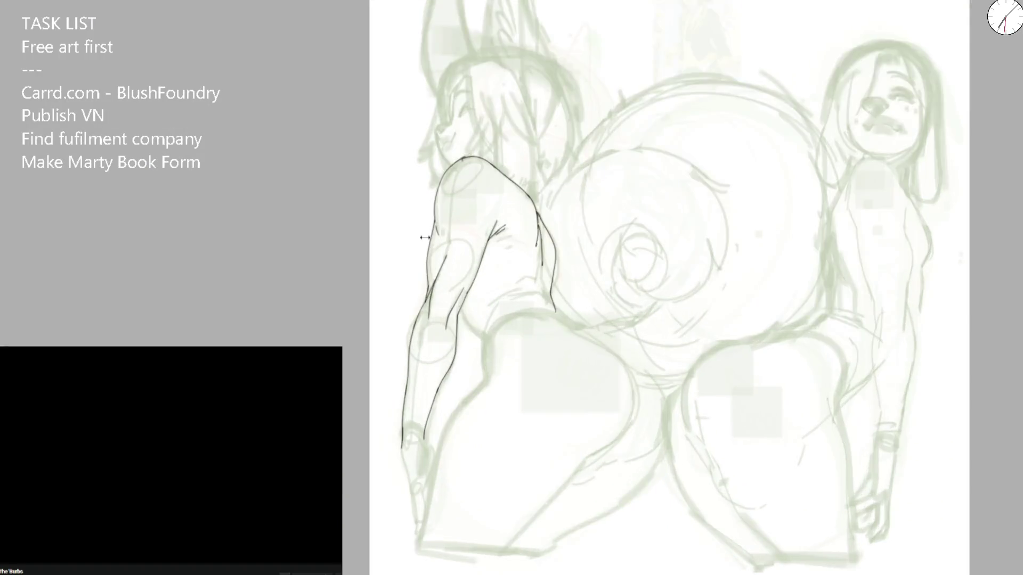
scroll(441, 229, "up", 2)
key("6")
key("6")
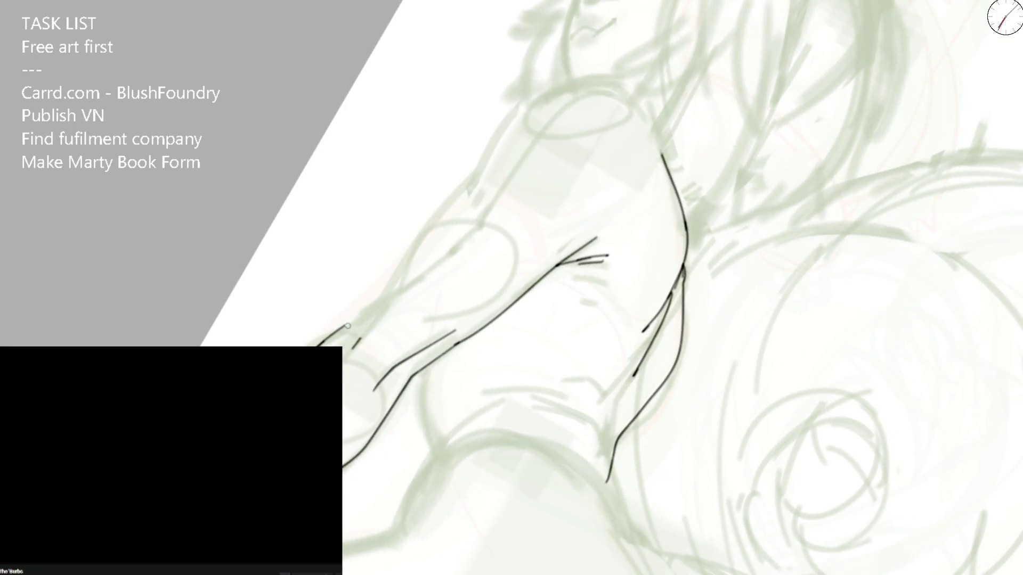
mouse_move(342, 328)
left_mouse_down()
mouse_move(387, 290)
mouse_move(483, 158)
mouse_move(465, 195)
left_mouse_up()
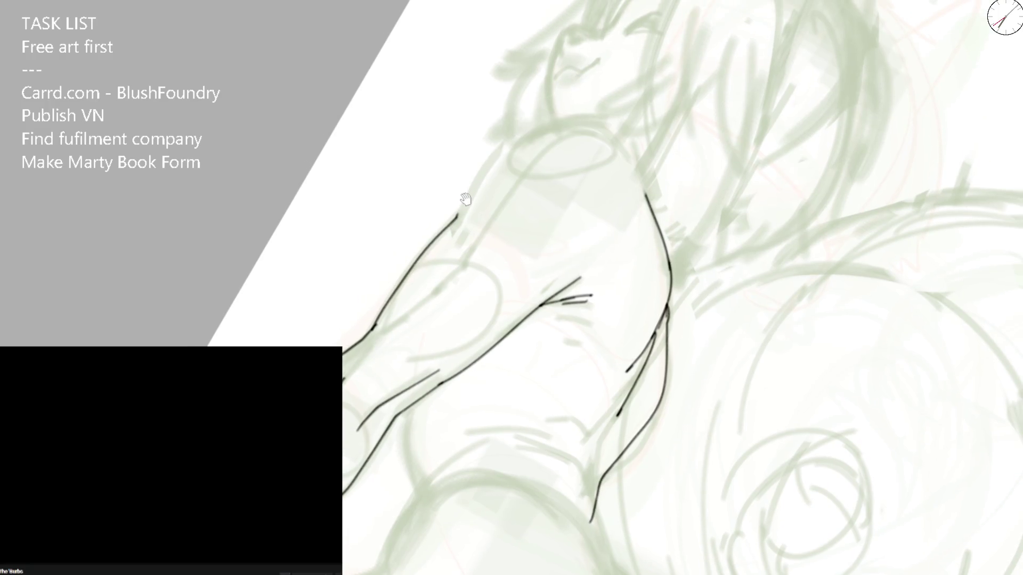
mouse_move(457, 217)
left_mouse_down()
mouse_move(575, 118)
mouse_move(643, 203)
mouse_move(402, 235)
left_mouse_up()
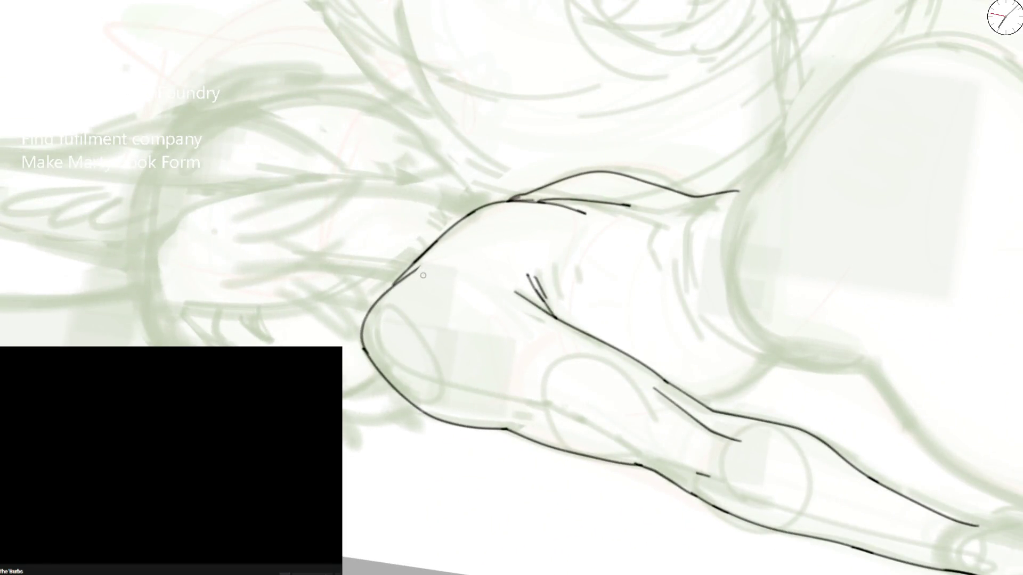
left_click_drag(393, 284, 440, 248)
Step: Redraw the shoulder contour more firmly and add short strokes along the arm
mouse_move(644, 169)
left_mouse_down()
mouse_move(427, 340)
mouse_move(440, 351)
mouse_move(466, 311)
left_mouse_up()
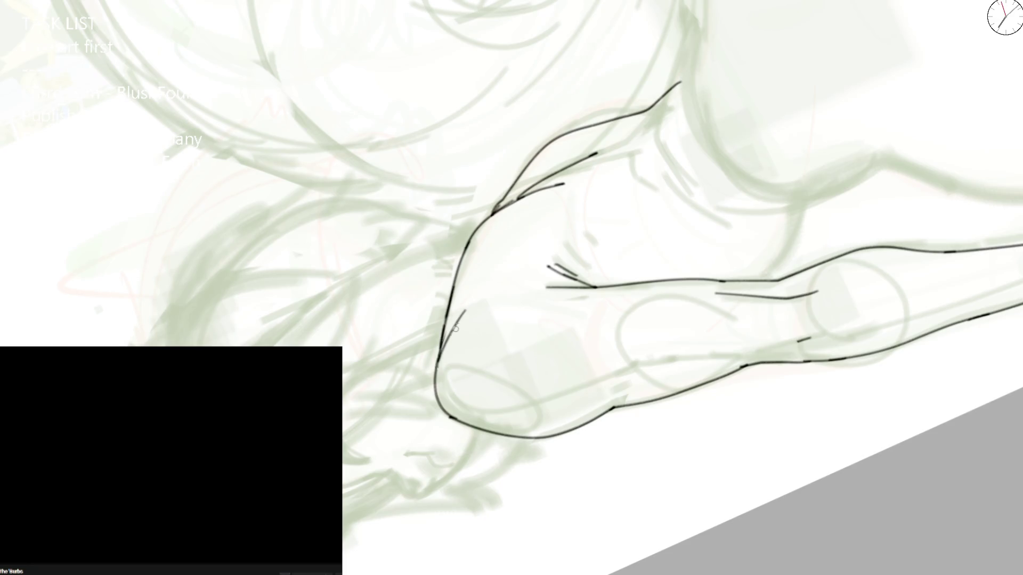
key("ctrl+z")
left_click_drag(437, 374, 452, 330)
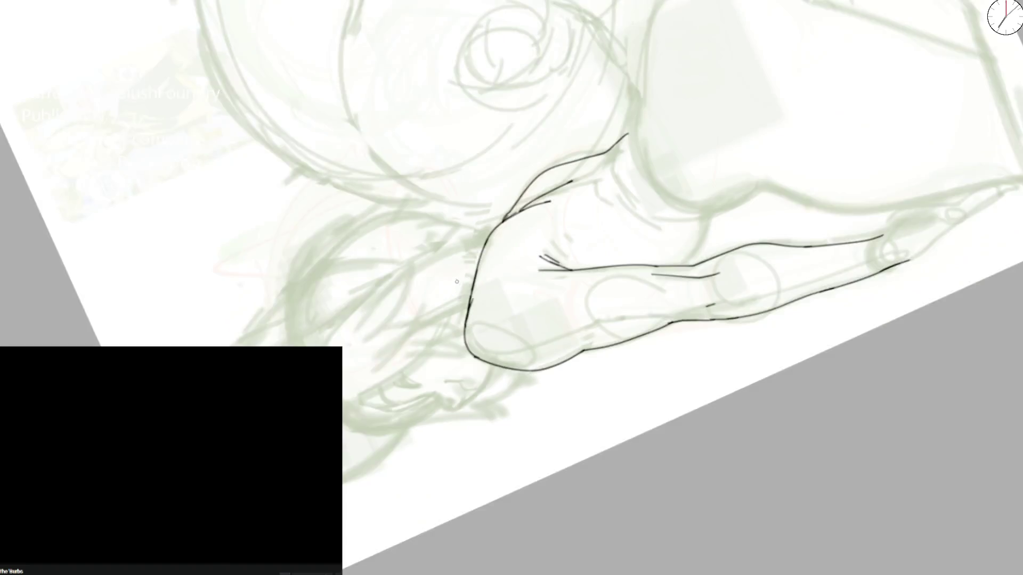
left_click_drag(437, 370, 481, 268)
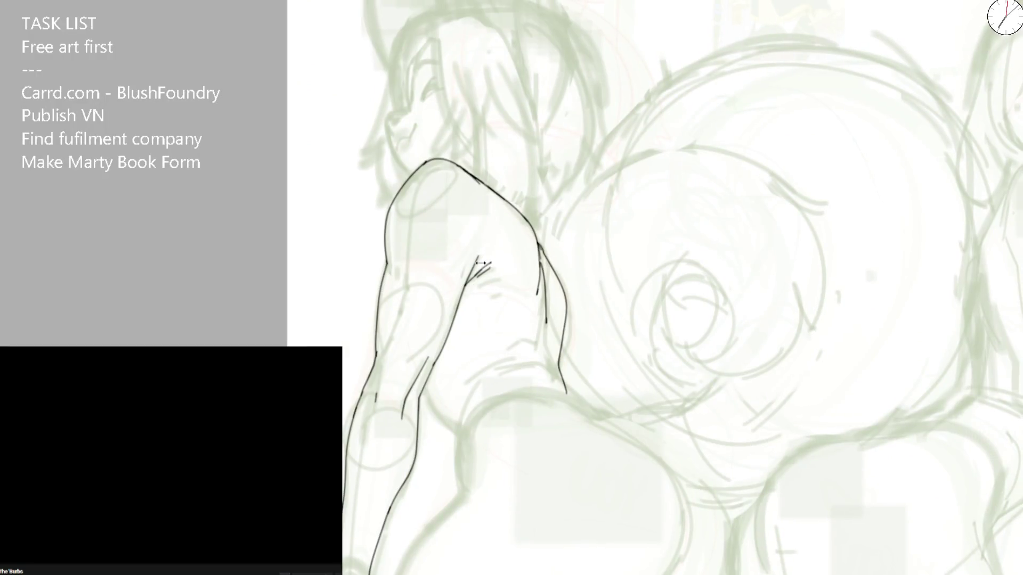
scroll(482, 268, "up", 2)
key("ctrl+z")
key("ctrl+z")
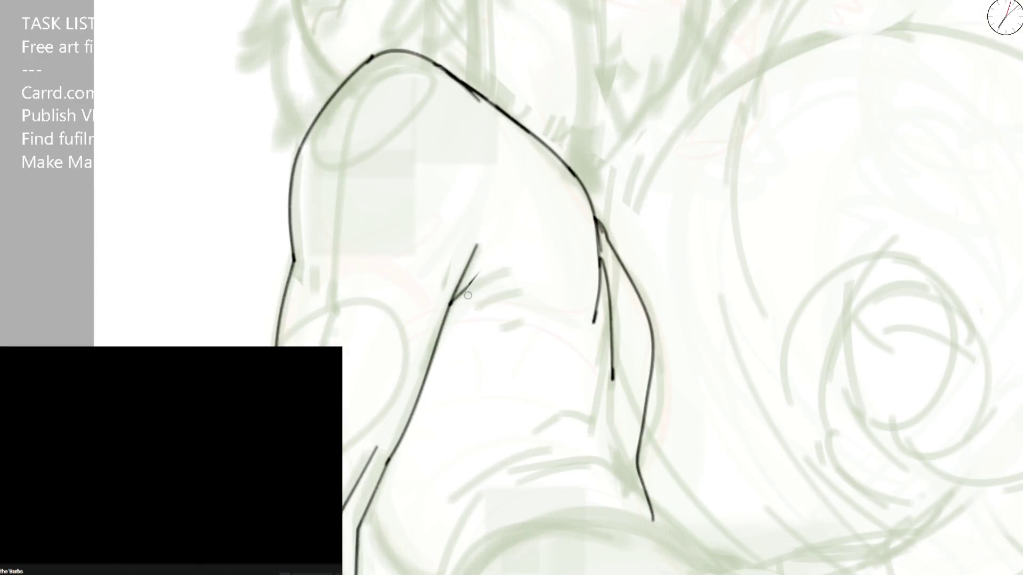
mouse_move(460, 294)
left_mouse_down()
mouse_move(503, 270)
mouse_move(505, 285)
mouse_move(623, 376)
left_mouse_up()
key("ctrl+0")
scroll(624, 376, "up", 3)
Step: Redraw the upper arm outline as a clean curve after several undone attempts
mouse_move(444, 209)
left_mouse_down()
mouse_move(472, 180)
mouse_move(530, 164)
left_mouse_up()
key("ctrl+z")
key("ctrl+z")
mouse_move(441, 213)
left_mouse_down()
mouse_move(515, 173)
mouse_move(460, 312)
left_mouse_up()
key("ctrl+z")
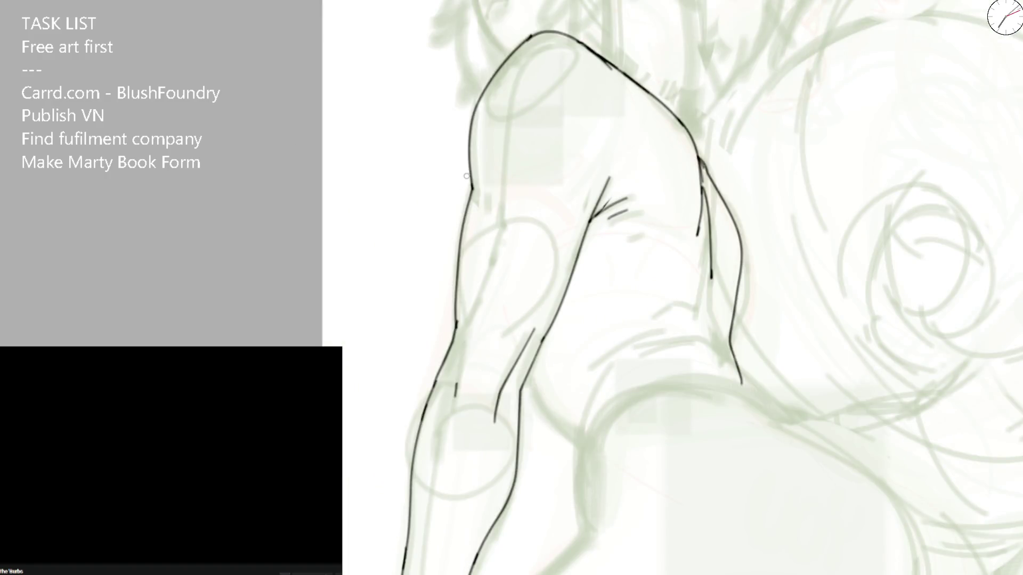
left_click_drag(471, 172, 463, 297)
key("ctrl+z")
left_click_drag(467, 161, 455, 228)
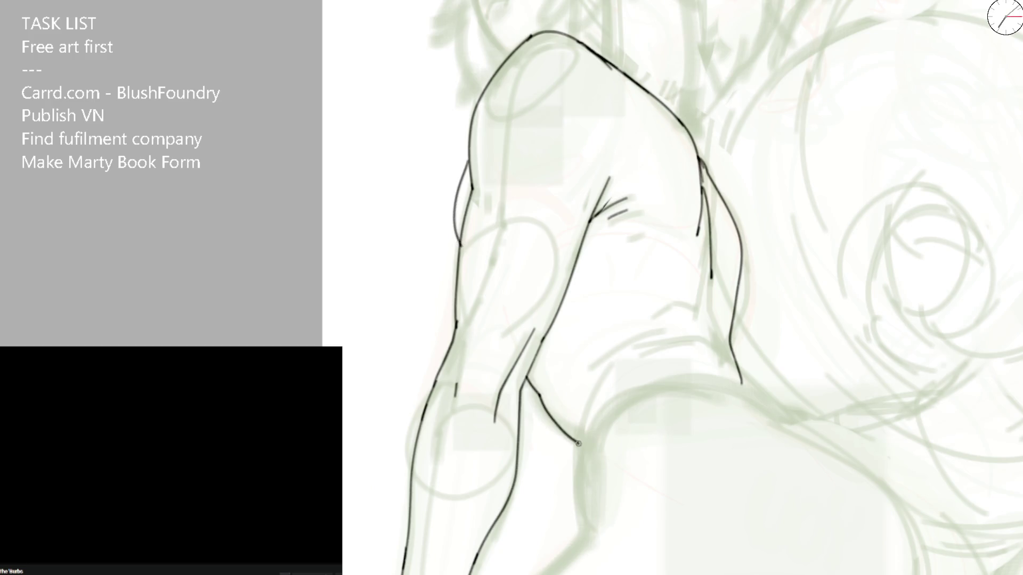
Step: Ink the side of the torso as one line from hip up to waist
left_click_drag(612, 498, 624, 260)
key("5")
left_click_drag(621, 488, 530, 215)
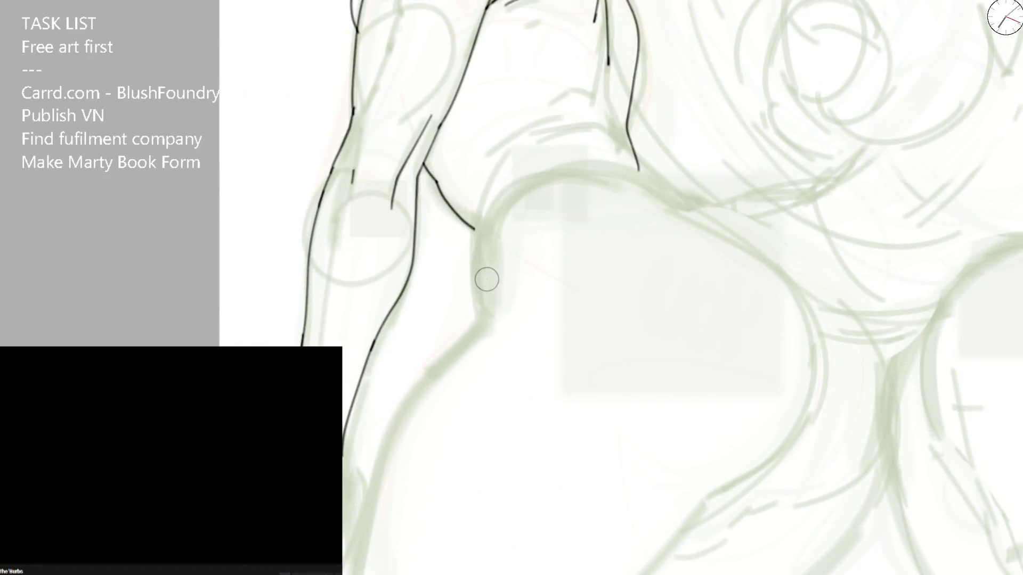
left_click_drag(477, 234, 474, 340)
key("ctrl+z")
mouse_move(372, 492)
left_mouse_down()
mouse_move(461, 349)
mouse_move(508, 201)
mouse_move(483, 315)
left_mouse_up()
key("ctrl+z")
left_click_drag(371, 492, 520, 179)
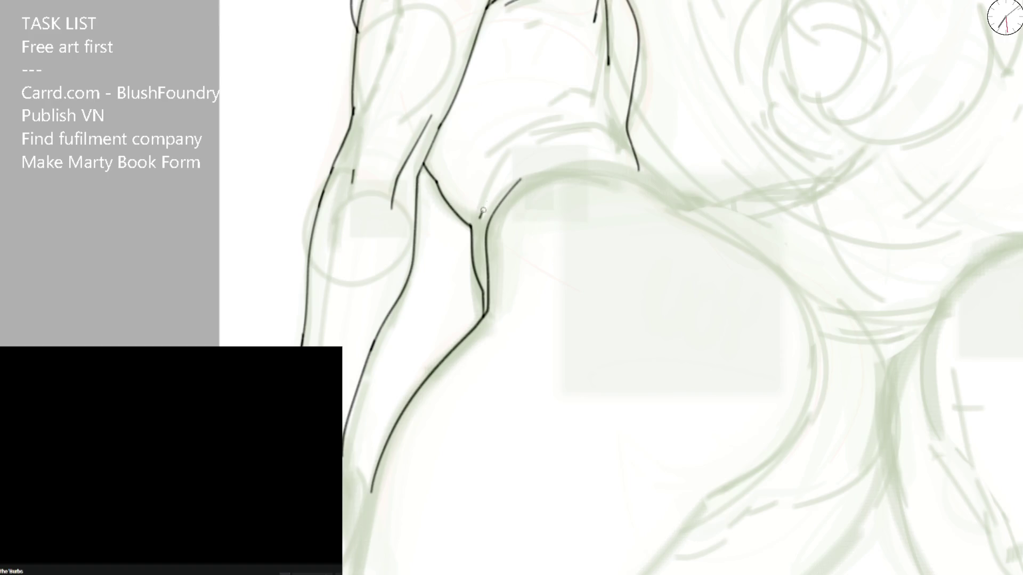
scroll(483, 211, "down", 3)
scroll(483, 211, "down", 3)
left_click_drag(642, 139, 537, 143)
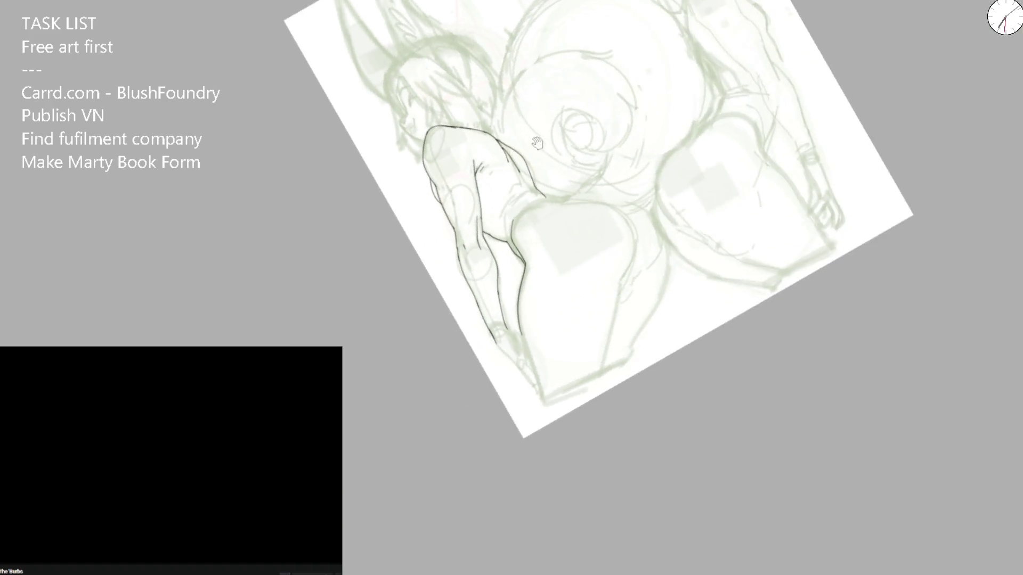
scroll(523, 236, "up", 5)
Step: Ink short lines up the hip and join a new line to the hip contour
left_click_drag(468, 274, 506, 229)
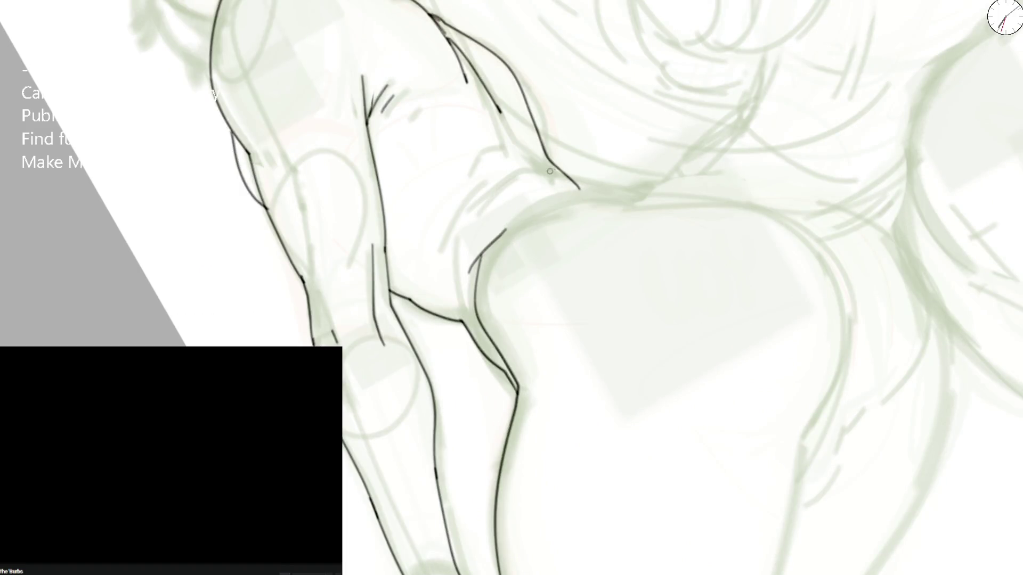
left_click_drag(550, 171, 439, 209)
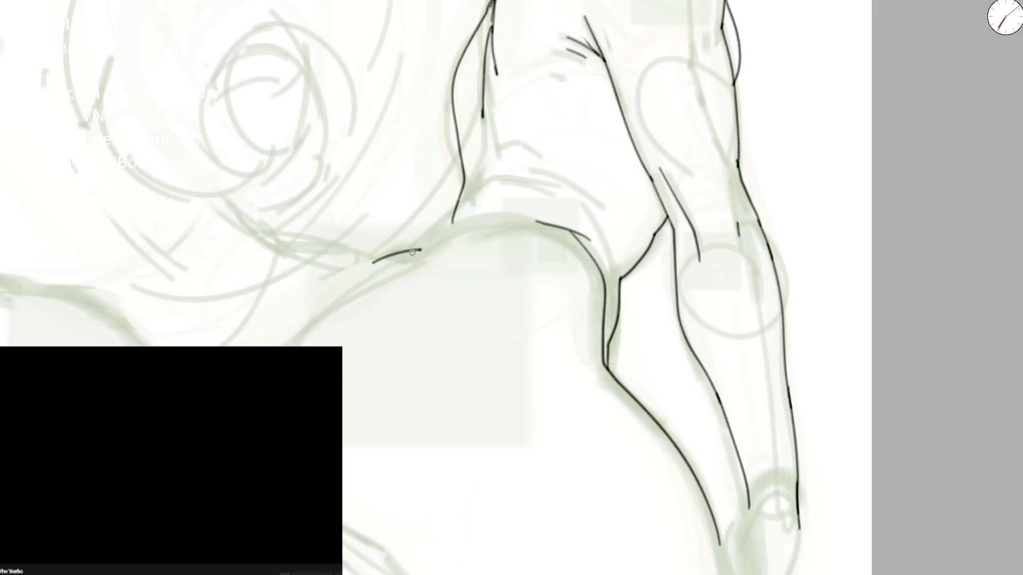
mouse_move(385, 256)
left_mouse_down()
mouse_move(423, 241)
mouse_move(464, 202)
mouse_move(483, 148)
left_mouse_up()
scroll(462, 126, "down", 3)
scroll(462, 126, "down", 2)
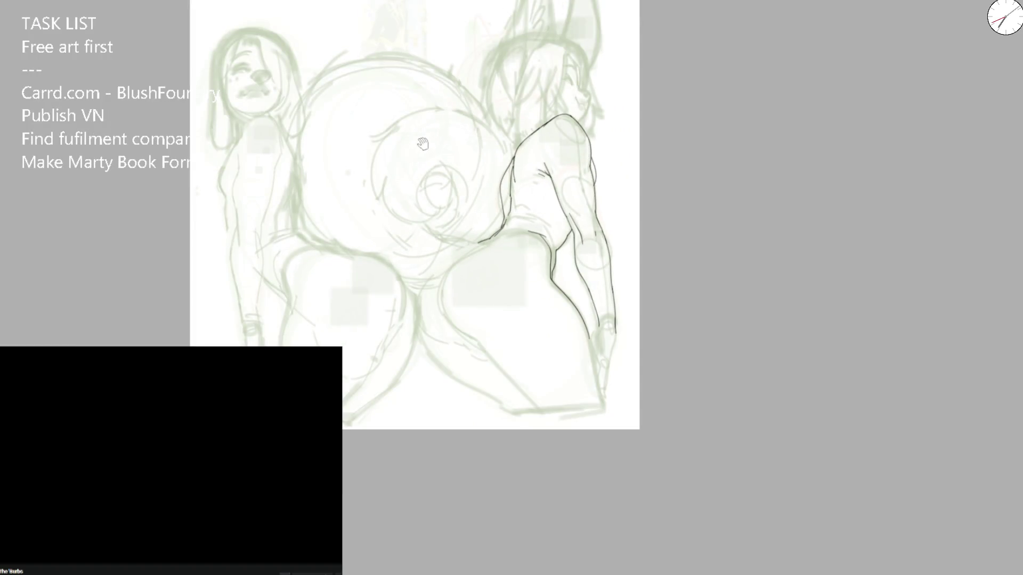
scroll(430, 180, "down", 1)
mouse_move(421, 162)
left_mouse_down()
mouse_move(592, 189)
mouse_move(621, 171)
left_mouse_up()
scroll(568, 203, "up", 2)
scroll(662, 202, "up", 1)
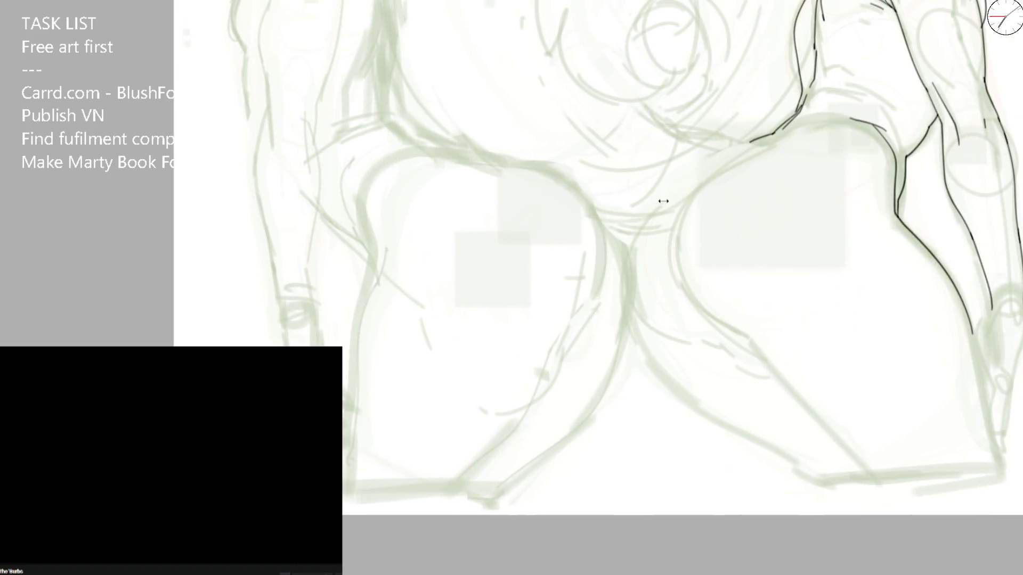
Step: Ink a line down the thigh and the inner thigh line, redoing the first attempt
mouse_move(769, 136)
left_mouse_down()
mouse_move(630, 345)
mouse_move(654, 475)
mouse_move(491, 197)
mouse_move(456, 511)
mouse_move(472, 561)
left_mouse_up()
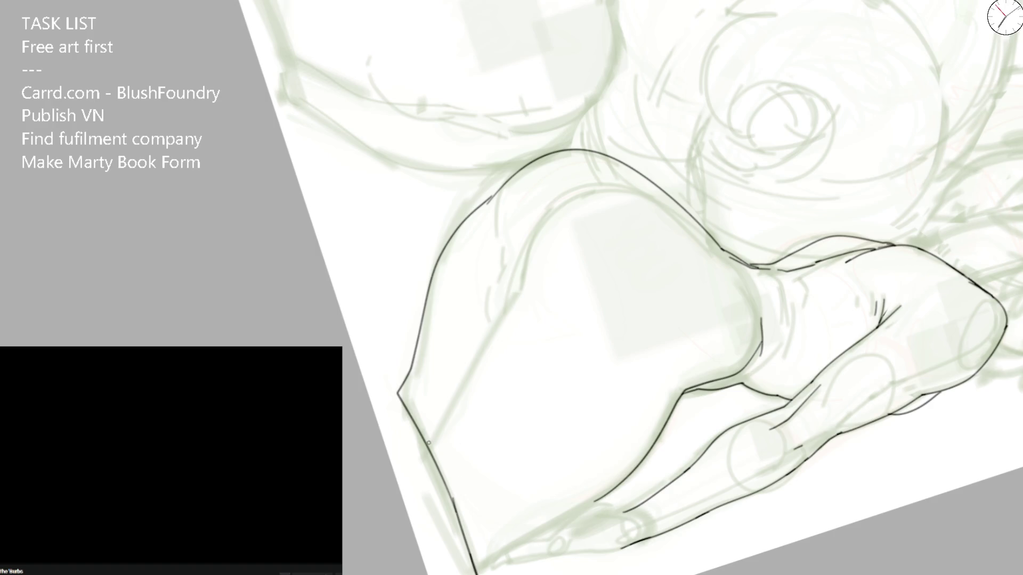
left_click_drag(428, 443, 520, 296)
key("ctrl+z")
mouse_move(537, 227)
left_mouse_down()
mouse_move(513, 309)
mouse_move(445, 418)
left_mouse_up()
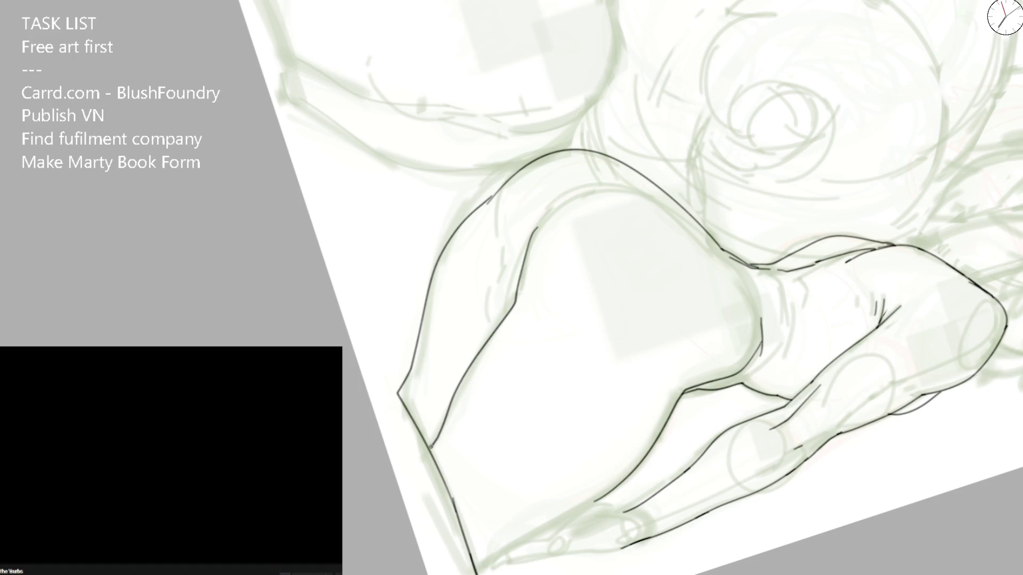
key("Delete")
mouse_move(421, 414)
left_mouse_down()
mouse_move(286, 259)
mouse_move(263, 347)
left_mouse_up()
scroll(524, 226, "down", 3)
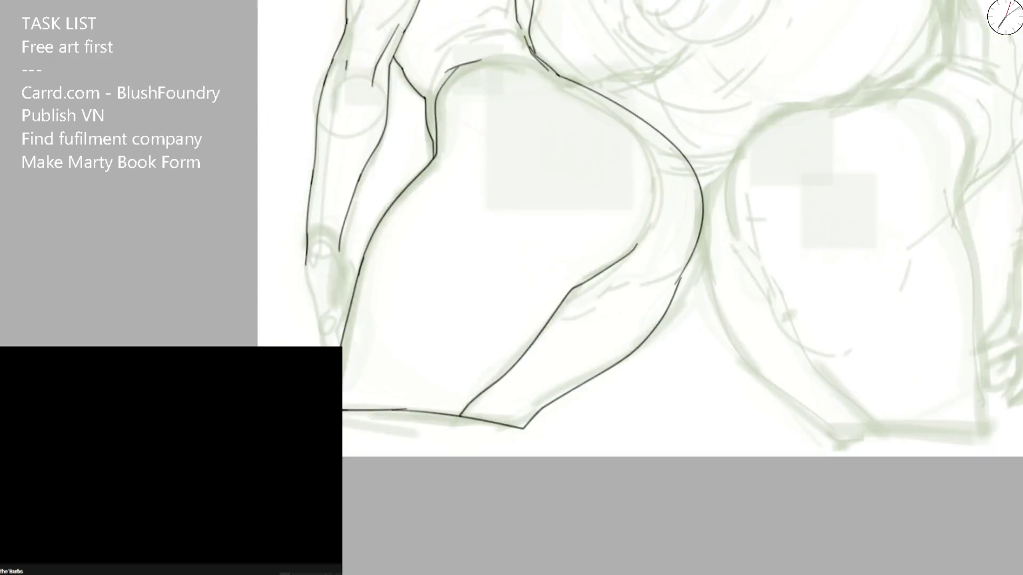
Step: Draw a smooth hip curve and trace the inner and upper buttock curves
mouse_move(720, 240)
left_mouse_down()
mouse_move(480, 200)
mouse_move(623, 381)
left_mouse_up()
scroll(496, 162, "up", 3)
scroll(470, 254, "up", 2)
key("ctrl+z")
key("ctrl+z")
key("ctrl+z")
mouse_move(428, 354)
left_mouse_down()
mouse_move(563, 201)
mouse_move(583, 202)
left_mouse_up()
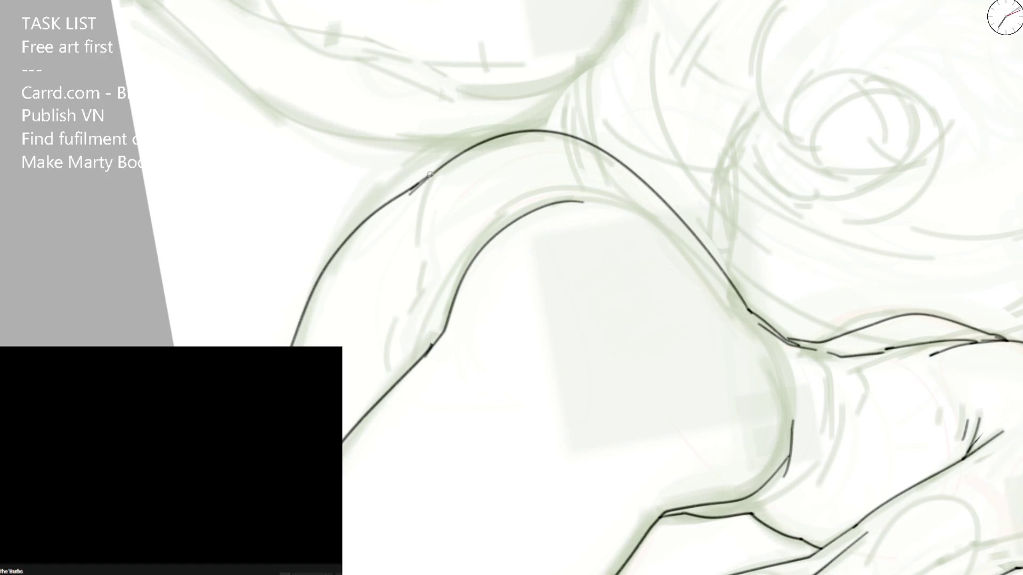
mouse_move(438, 168)
left_mouse_down()
mouse_move(420, 302)
mouse_move(398, 328)
mouse_move(400, 380)
left_mouse_up()
mouse_move(445, 319)
left_mouse_down()
mouse_move(528, 196)
mouse_move(616, 192)
mouse_move(474, 173)
mouse_move(503, 429)
mouse_move(589, 395)
left_mouse_up()
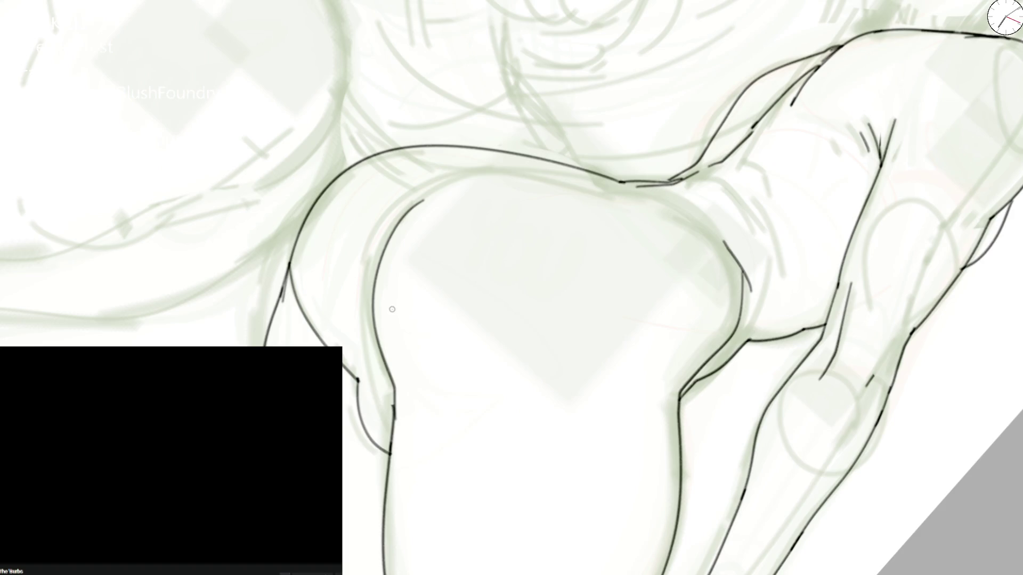
Step: Redo the inner left curve, inking it upward cleanly
mouse_move(390, 402)
left_mouse_down()
mouse_move(379, 356)
mouse_move(444, 183)
left_mouse_up()
key("ctrl+z")
mouse_move(384, 373)
left_mouse_down()
mouse_move(388, 217)
mouse_move(387, 383)
left_mouse_up()
key("ctrl+z")
key("ctrl+z")
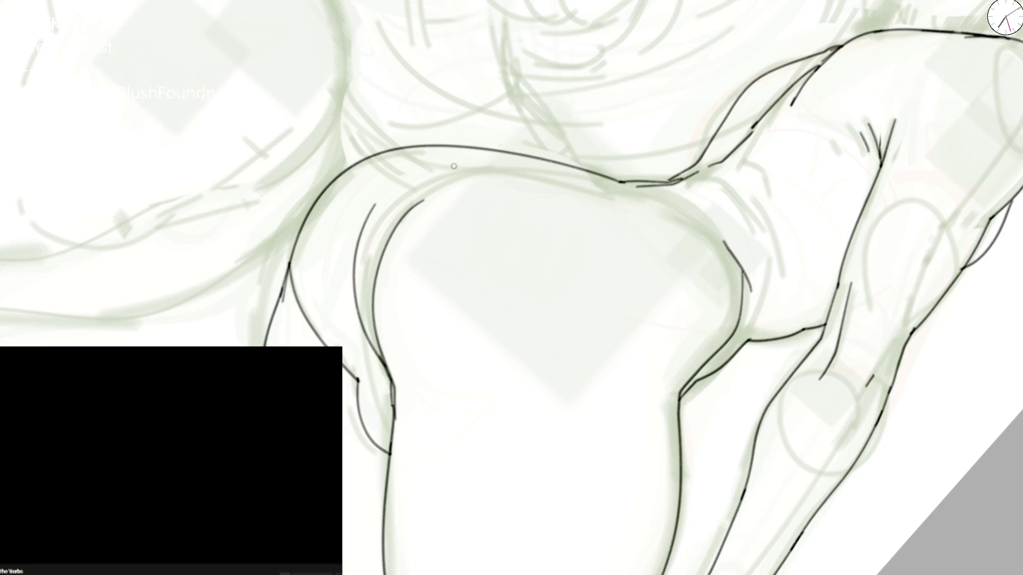
left_click_drag(371, 349, 394, 326)
mouse_move(466, 419)
left_mouse_down()
mouse_move(395, 272)
mouse_move(571, 164)
mouse_move(662, 175)
mouse_move(735, 300)
mouse_move(535, 199)
left_mouse_up()
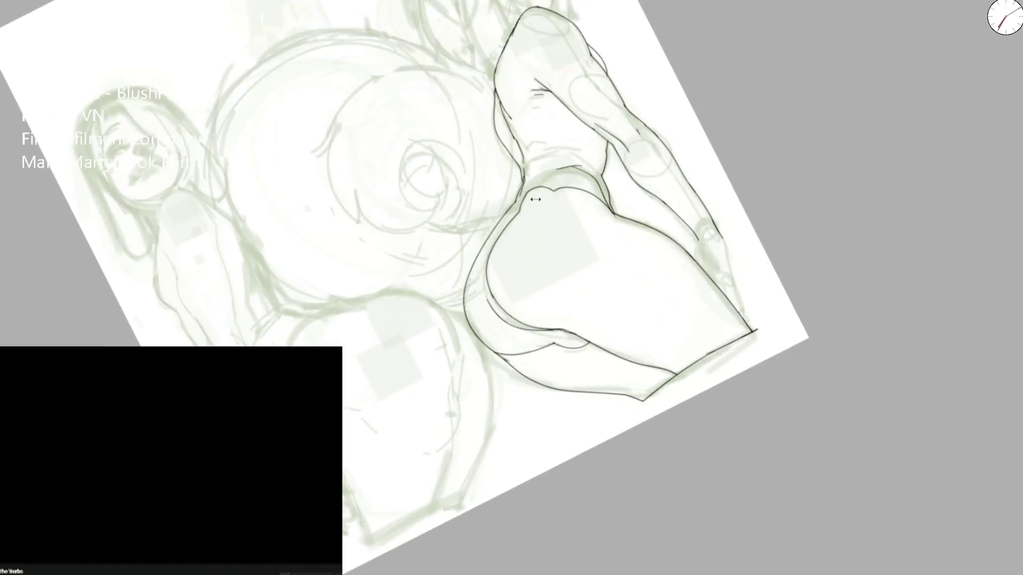
scroll(536, 198, "up", 3)
Step: Ink the buttock's top curve and, in flipped view, a short replacement hip stroke
mouse_move(439, 413)
left_mouse_down()
mouse_move(502, 244)
mouse_move(587, 187)
mouse_move(613, 232)
left_mouse_up()
key("ctrl+z")
mouse_move(462, 231)
left_mouse_down()
mouse_move(515, 175)
mouse_move(700, 198)
left_mouse_up()
scroll(697, 198, "down", 5)
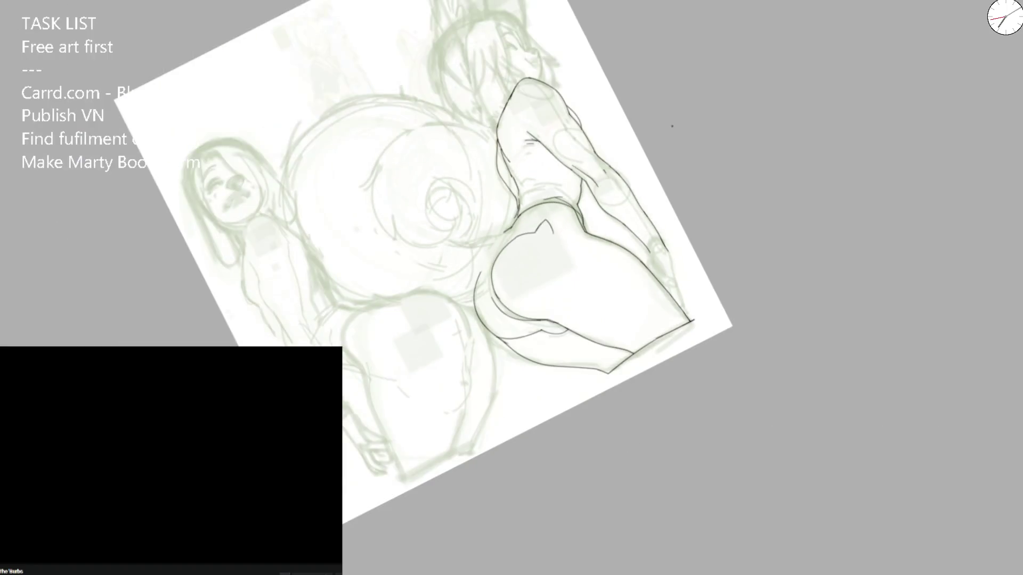
key("h")
scroll(457, 310, "up", 5)
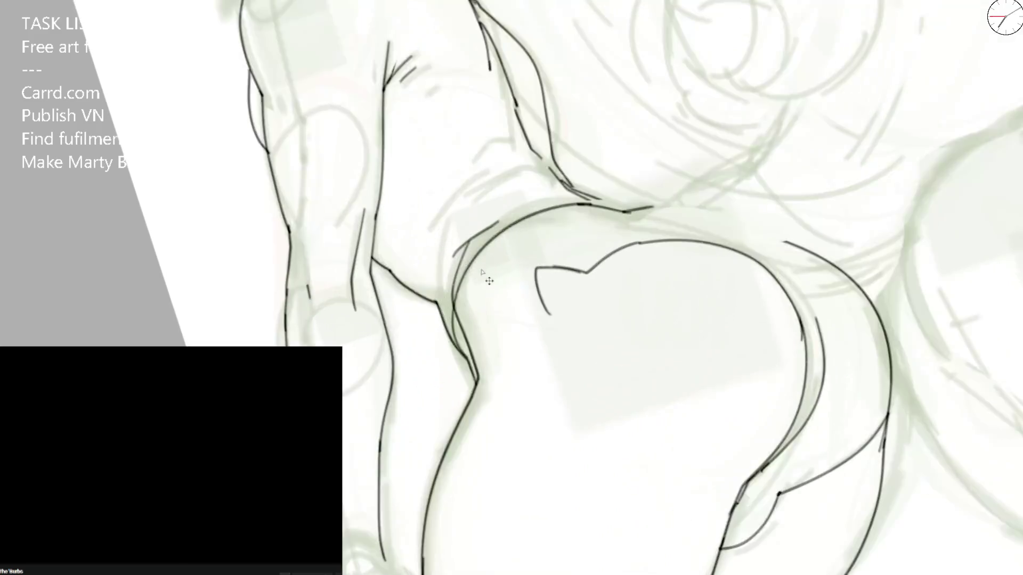
mouse_move(456, 312)
left_mouse_down()
mouse_move(472, 371)
mouse_move(601, 202)
left_mouse_up()
key("ctrl+z")
key("ctrl+z")
key("ctrl+z")
mouse_move(435, 302)
left_mouse_down()
mouse_move(472, 362)
mouse_move(614, 207)
left_mouse_up()
Step: Erase stray hip line segments and ink a short line on the shorts' side leg opening
key("e")
left_click_drag(540, 288, 551, 316)
left_click_drag(478, 352, 463, 413)
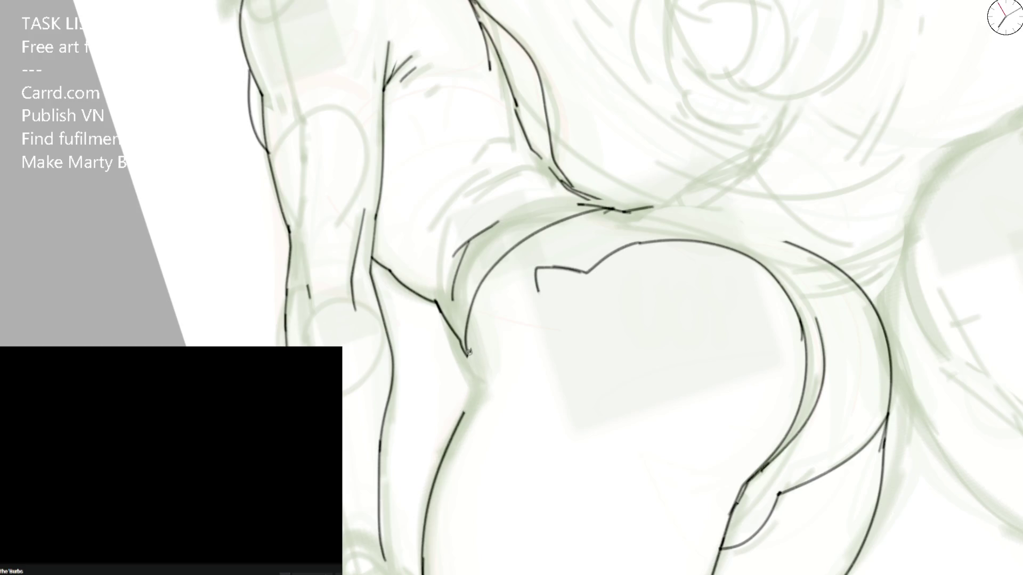
mouse_move(468, 352)
left_mouse_down()
mouse_move(474, 373)
mouse_move(439, 416)
mouse_move(444, 437)
mouse_move(476, 406)
mouse_move(515, 392)
left_mouse_up()
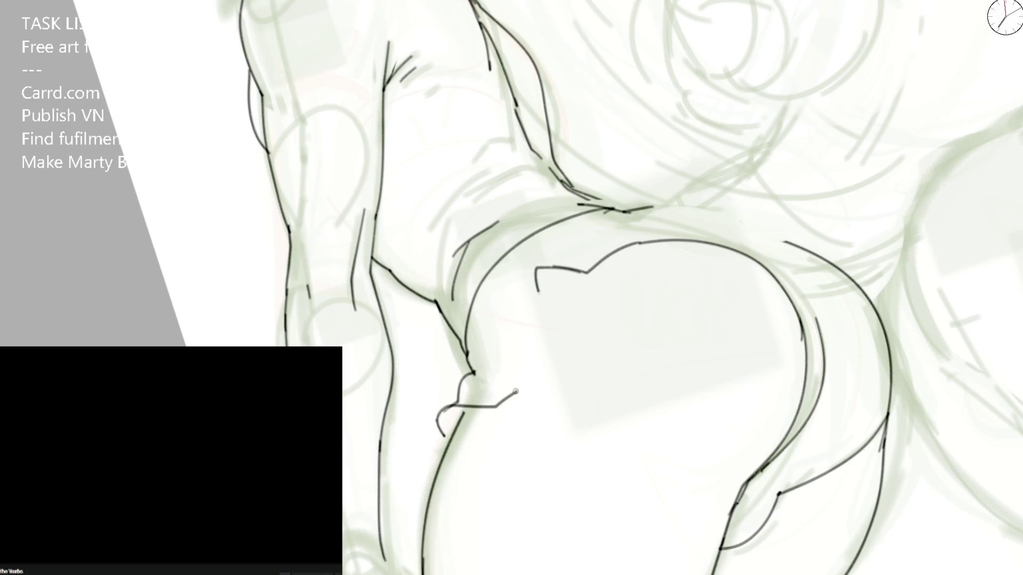
key("ctrl+z")
key("ctrl+z")
mouse_move(536, 281)
left_mouse_down()
mouse_move(544, 319)
mouse_move(494, 349)
mouse_move(445, 432)
left_mouse_up()
scroll(445, 433, "down", 5)
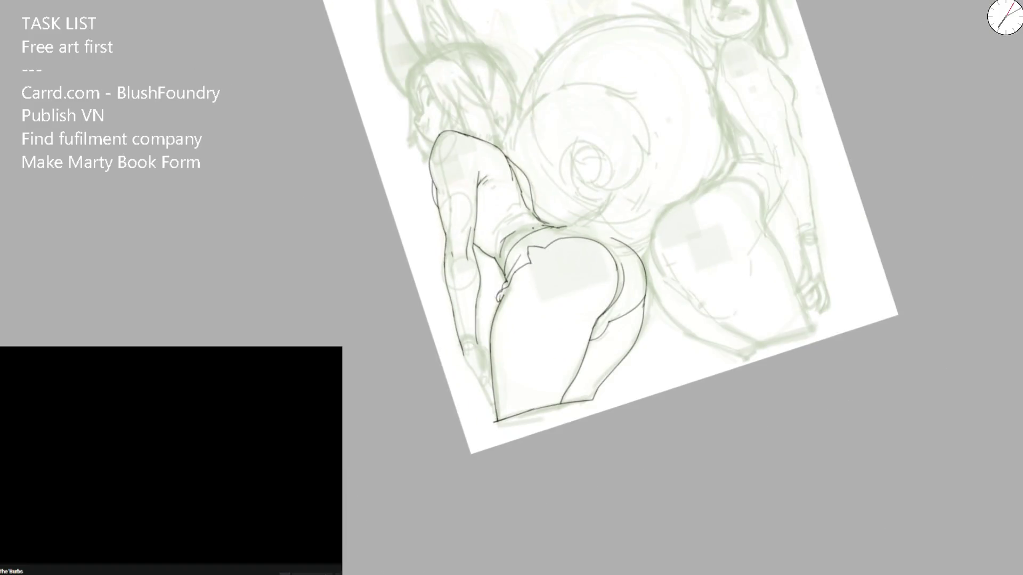
scroll(503, 285, "up", 3)
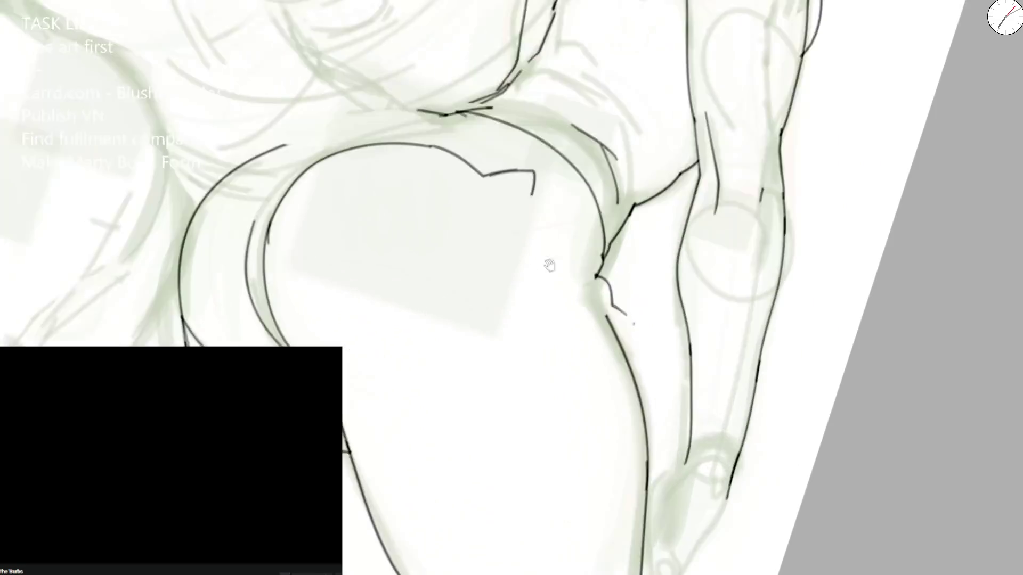
scroll(549, 264, "up", 2)
Step: Ink the waistband edge curve with the shorts notch and a small fold, then fit the view
mouse_move(528, 152)
left_mouse_down()
mouse_move(497, 146)
mouse_move(549, 143)
left_mouse_up()
mouse_move(480, 239)
left_mouse_down()
mouse_move(557, 147)
mouse_move(466, 180)
left_mouse_up()
mouse_move(435, 217)
left_mouse_down()
mouse_move(496, 153)
mouse_move(432, 232)
mouse_move(486, 151)
left_mouse_up()
key("ctrl+z")
key("ctrl+z")
mouse_move(440, 211)
left_mouse_down()
mouse_move(501, 146)
mouse_move(463, 215)
left_mouse_up()
left_click_drag(509, 173, 537, 143)
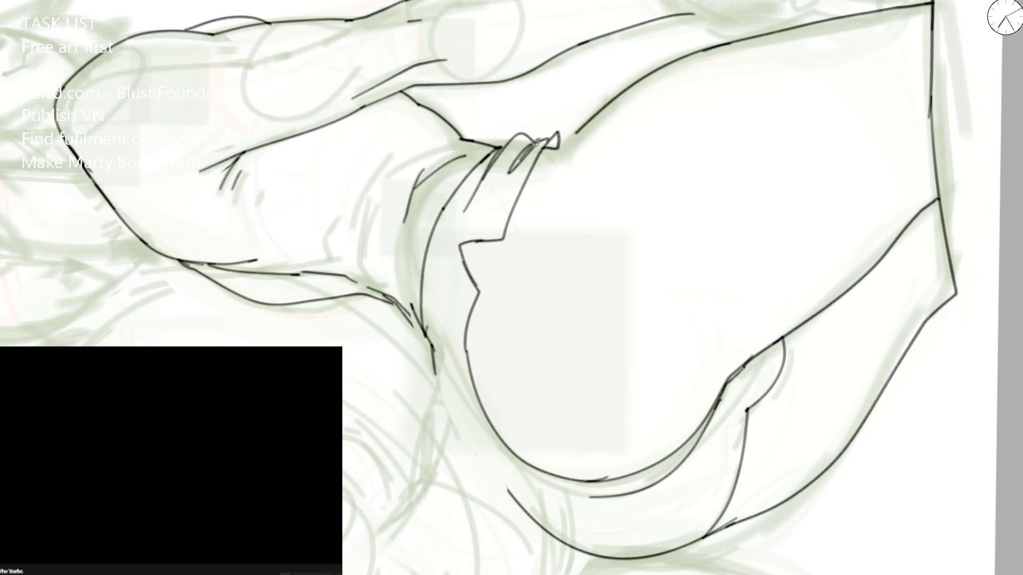
key("ctrl+0")
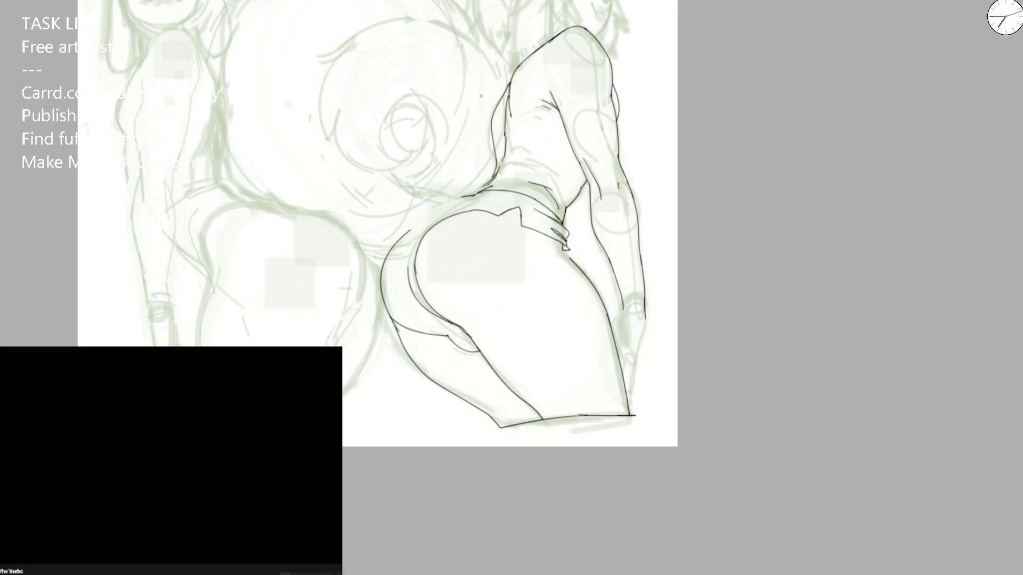
scroll(399, 263, "up", 2)
scroll(399, 264, "up", 2)
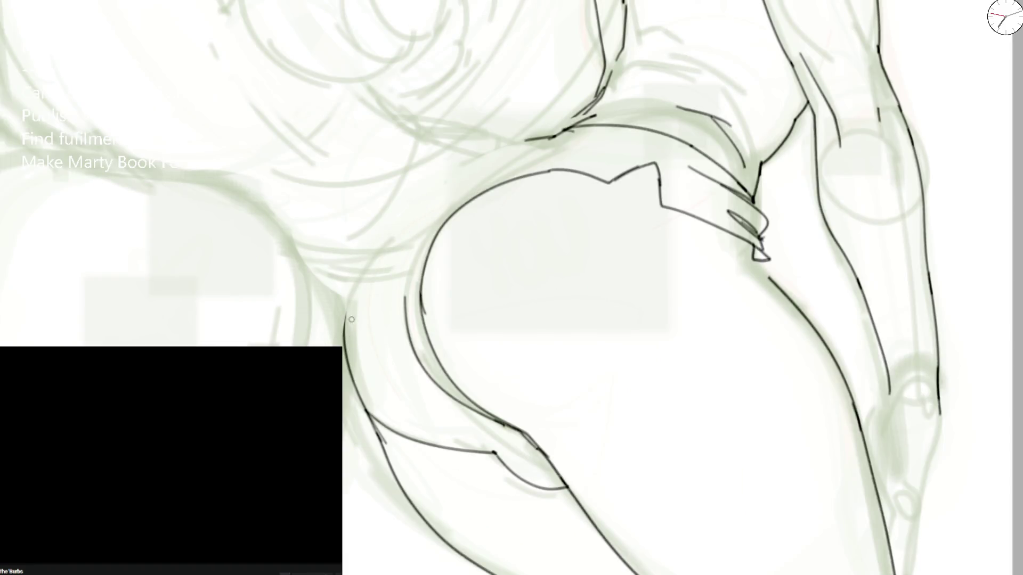
Step: Erase and redraw the left hip edge as a single clean curve running up the figure's side
left_click_drag(350, 371, 351, 280)
left_click_drag(357, 388, 394, 266)
key("ctrl+z")
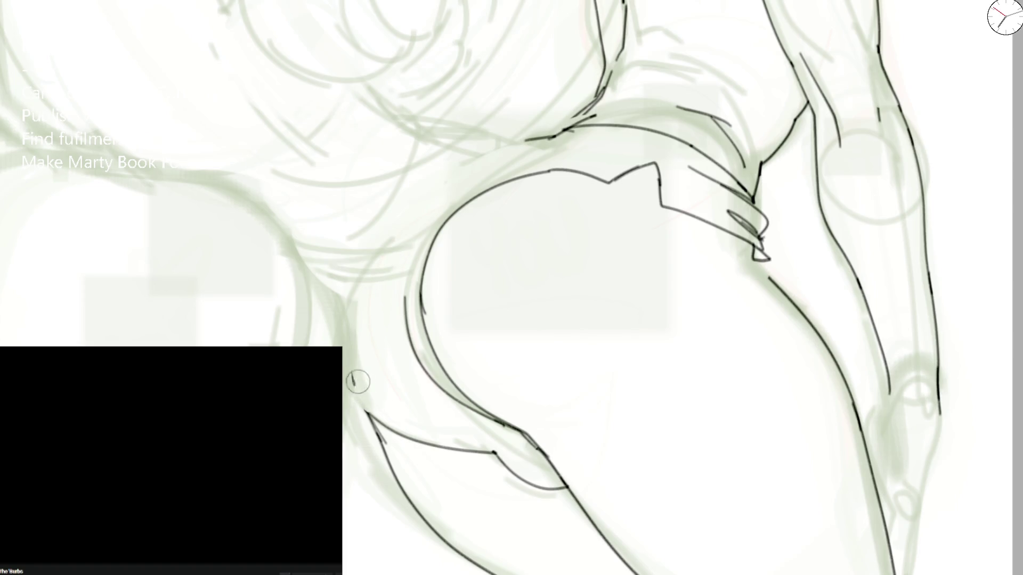
left_click_drag(363, 412, 420, 190)
scroll(382, 161, "down", 2)
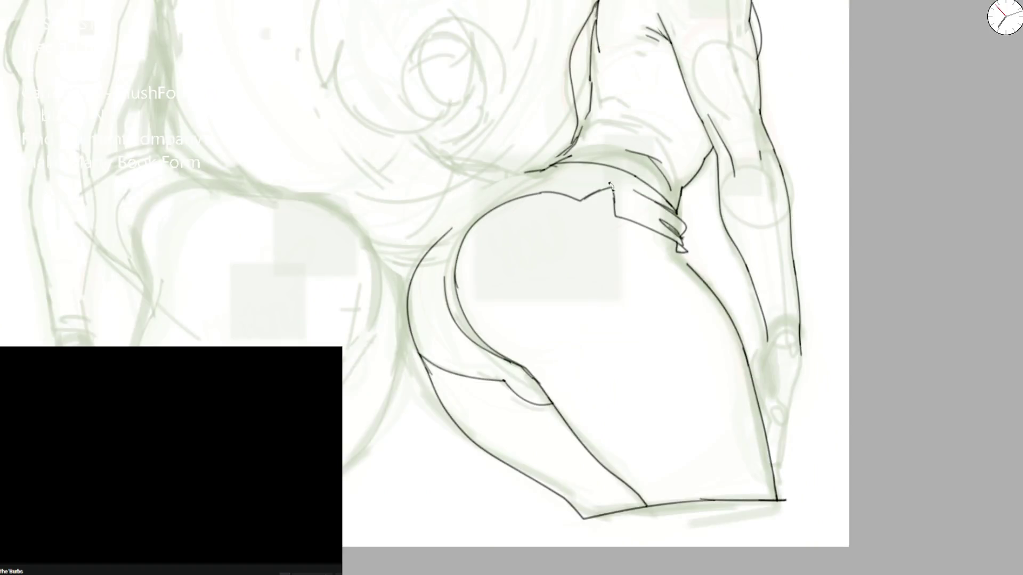
left_click_drag(612, 186, 556, 436)
scroll(416, 137, "up", 3)
mouse_move(409, 137)
left_mouse_down()
mouse_move(616, 149)
mouse_move(564, 119)
left_mouse_up()
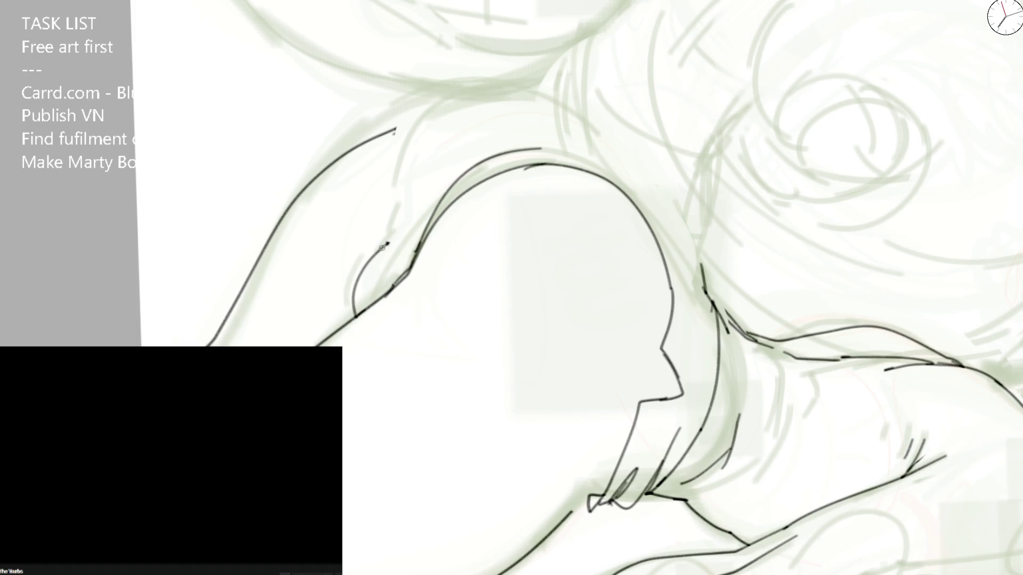
left_click_drag(407, 222, 442, 99)
mouse_move(395, 129)
left_mouse_down()
mouse_move(352, 164)
mouse_move(441, 104)
left_mouse_up()
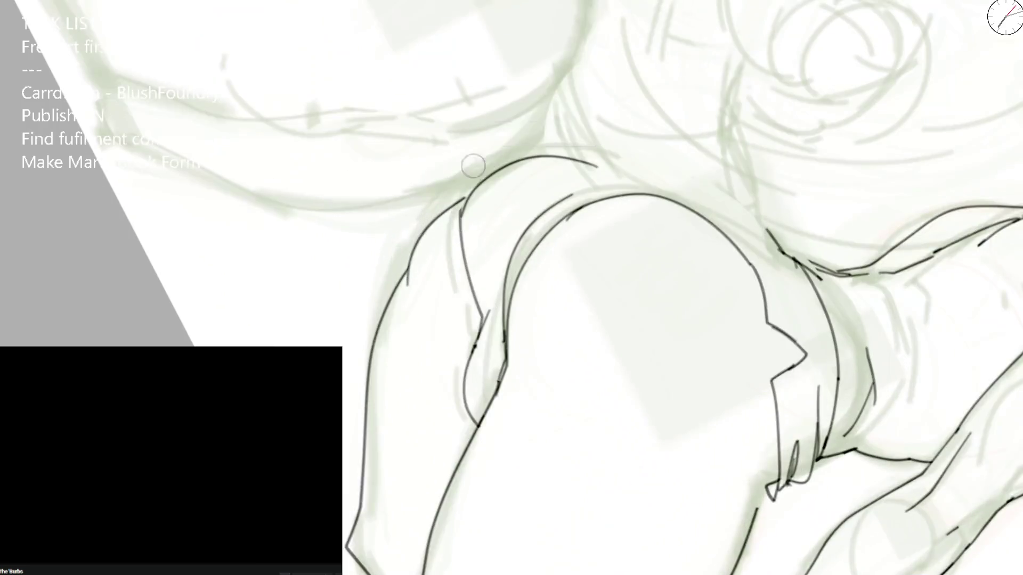
Step: Clean the shoulder area and ink the line from the lower arm over the shoulder
mouse_move(472, 166)
left_mouse_down()
mouse_move(434, 274)
mouse_move(473, 320)
mouse_move(468, 196)
left_mouse_up()
mouse_move(406, 273)
left_mouse_down()
mouse_move(508, 152)
mouse_move(639, 180)
left_mouse_up()
key("ctrl+z")
mouse_move(406, 271)
left_mouse_down()
mouse_move(477, 178)
mouse_move(639, 180)
left_mouse_up()
key("ctrl+z")
left_click_drag(406, 272, 632, 178)
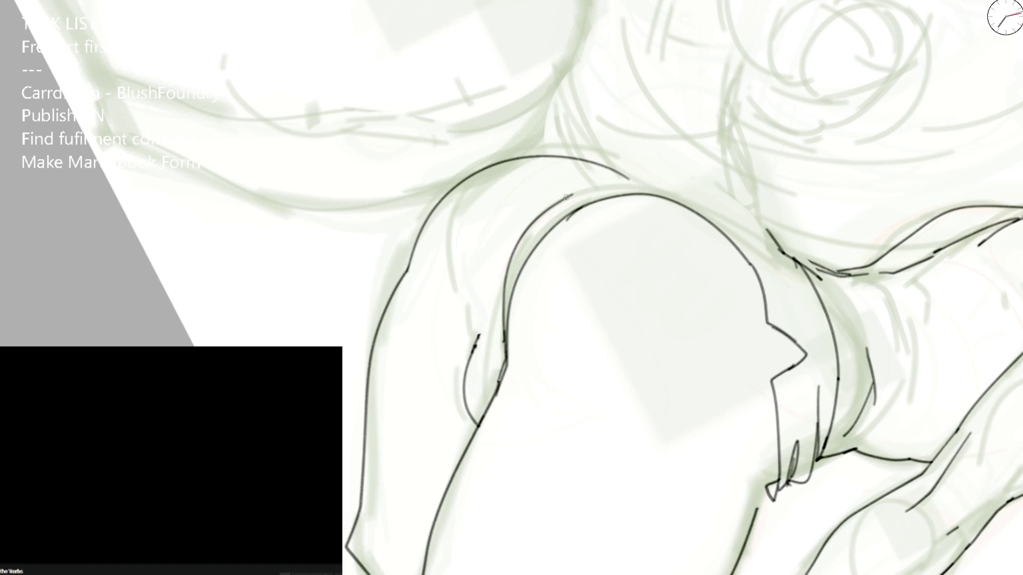
mouse_move(480, 340)
left_mouse_down()
mouse_move(617, 169)
mouse_move(583, 41)
left_mouse_up()
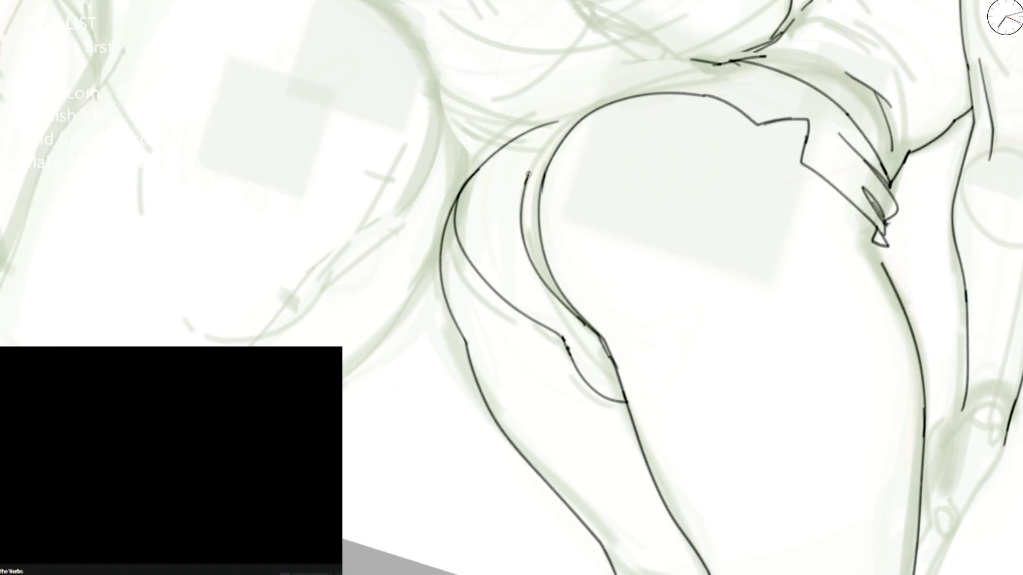
scroll(528, 175, "down", 5)
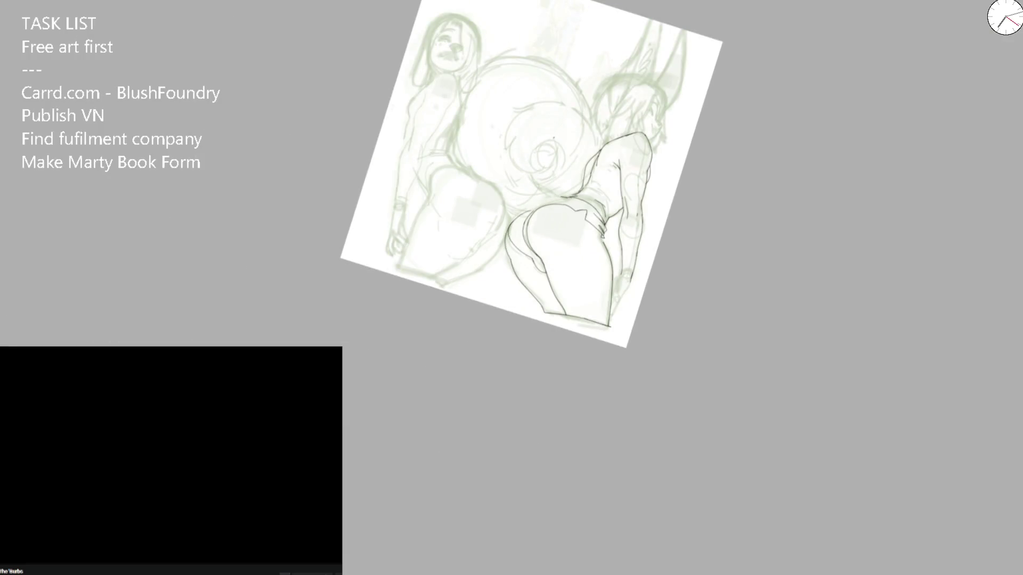
Step: Redraw the line along the leg and ink a long stroke along the hip curve
left_click_drag(541, 134, 484, 105)
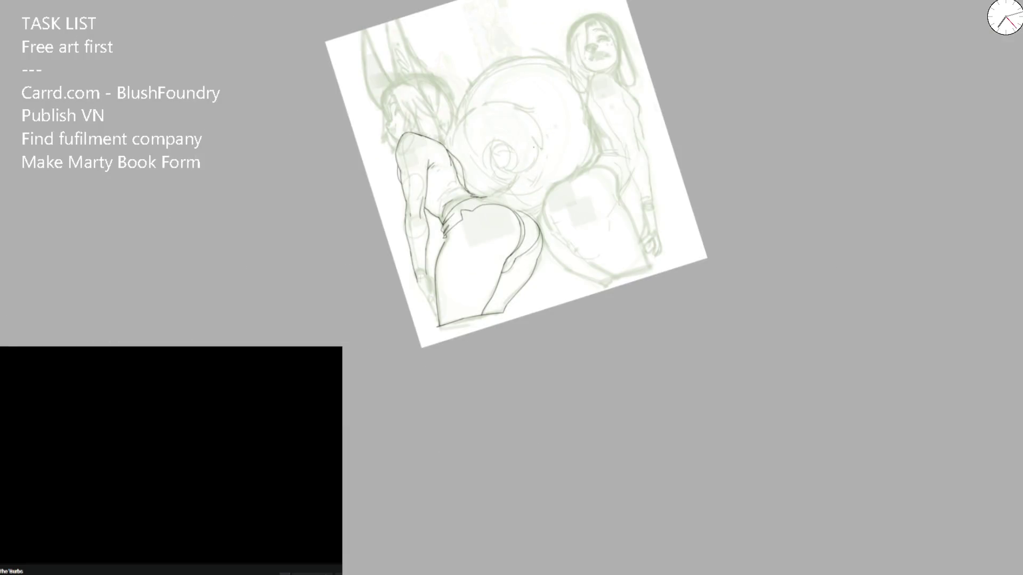
scroll(454, 277, "up", 5)
scroll(453, 276, "up", 2)
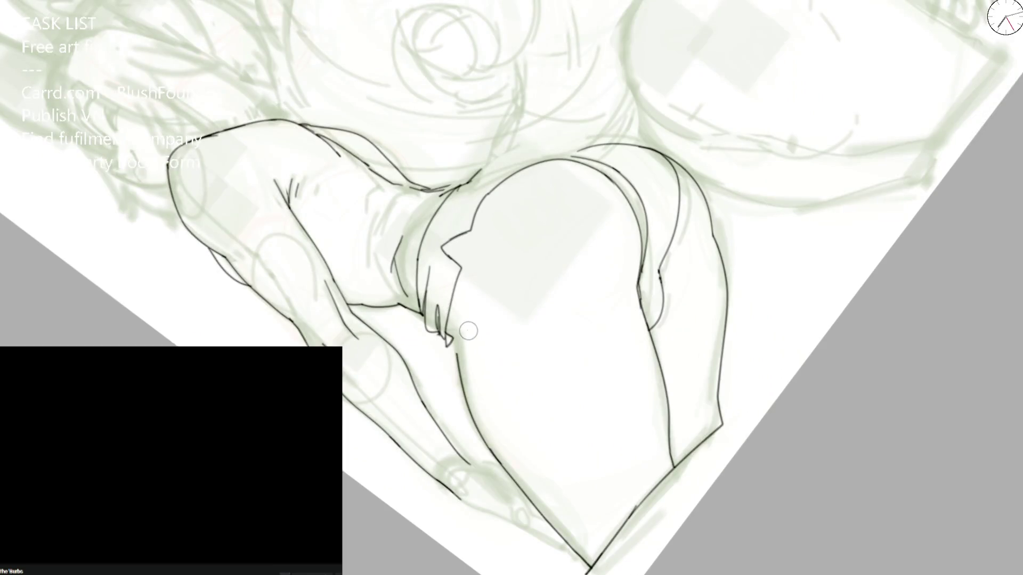
key("ctrl+z")
left_click_drag(446, 325, 490, 449)
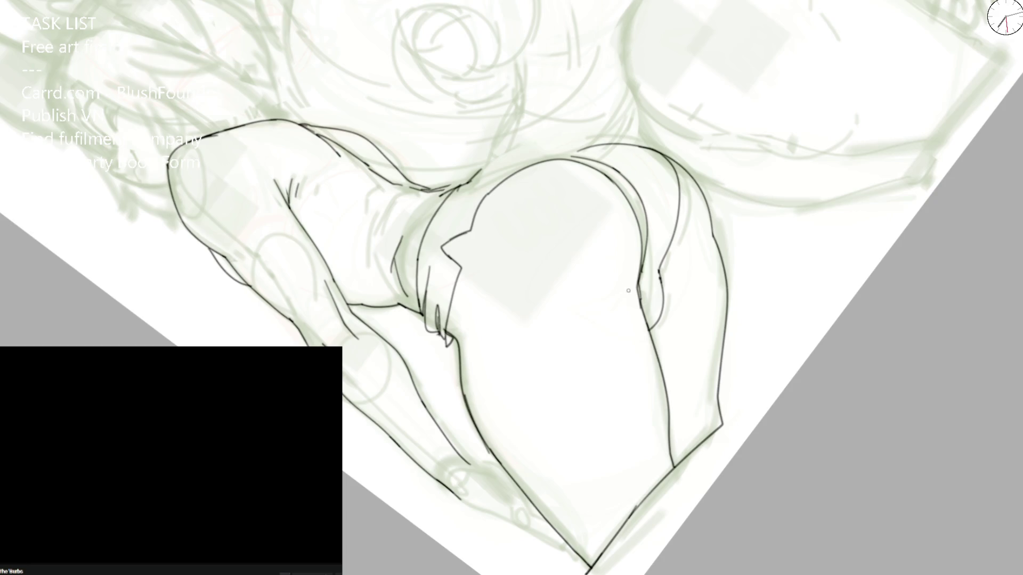
mouse_move(641, 269)
left_mouse_down()
mouse_move(590, 303)
mouse_move(408, 285)
left_mouse_up()
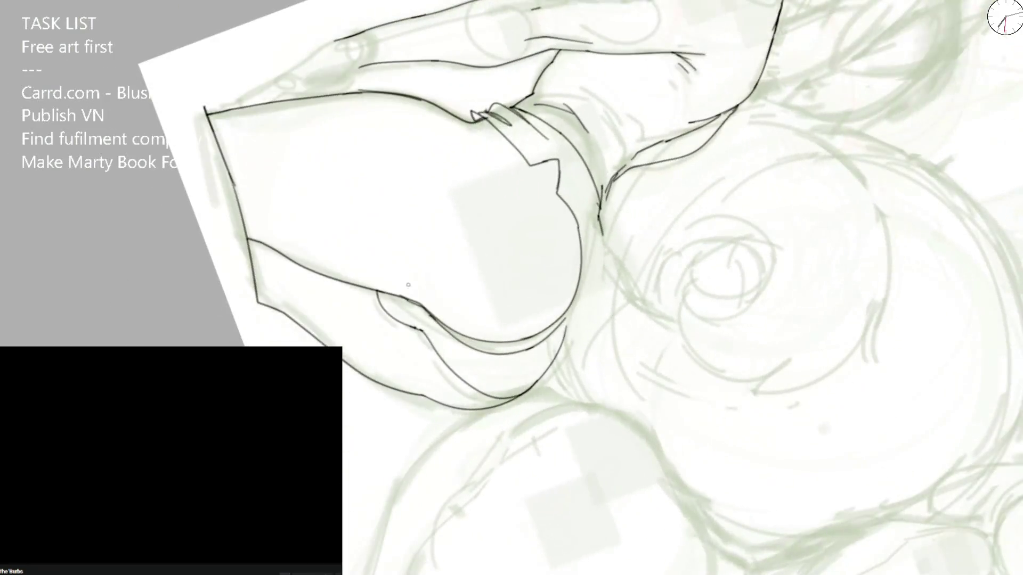
scroll(407, 210, "down", 2)
key("5")
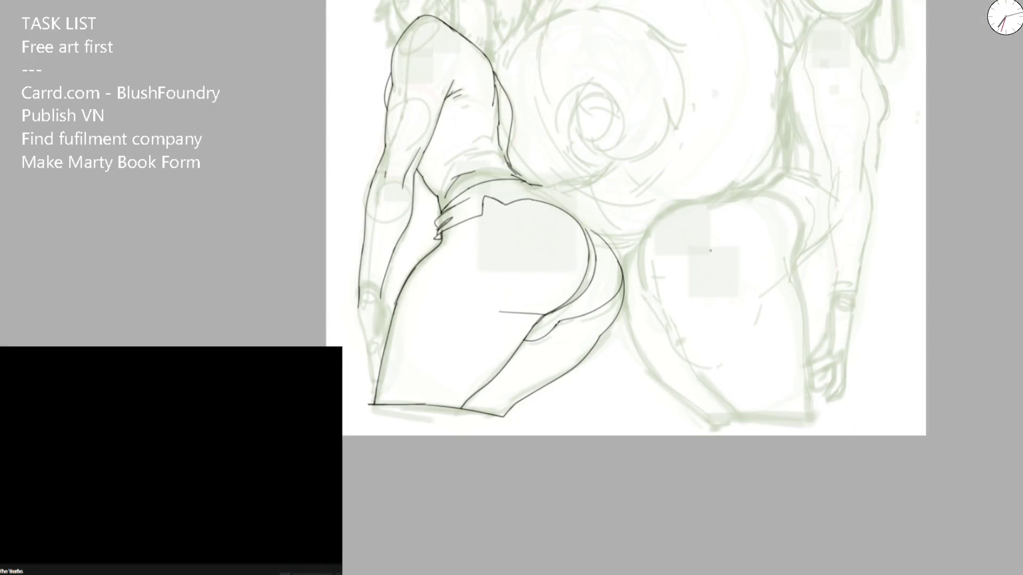
scroll(530, 267, "up", 2)
scroll(470, 346, "up", 2)
mouse_move(444, 350)
left_mouse_down()
mouse_move(511, 369)
mouse_move(549, 76)
left_mouse_up()
Step: Replace the inner shorts contour with a new curve across the hip, retrying the inner line
key("6")
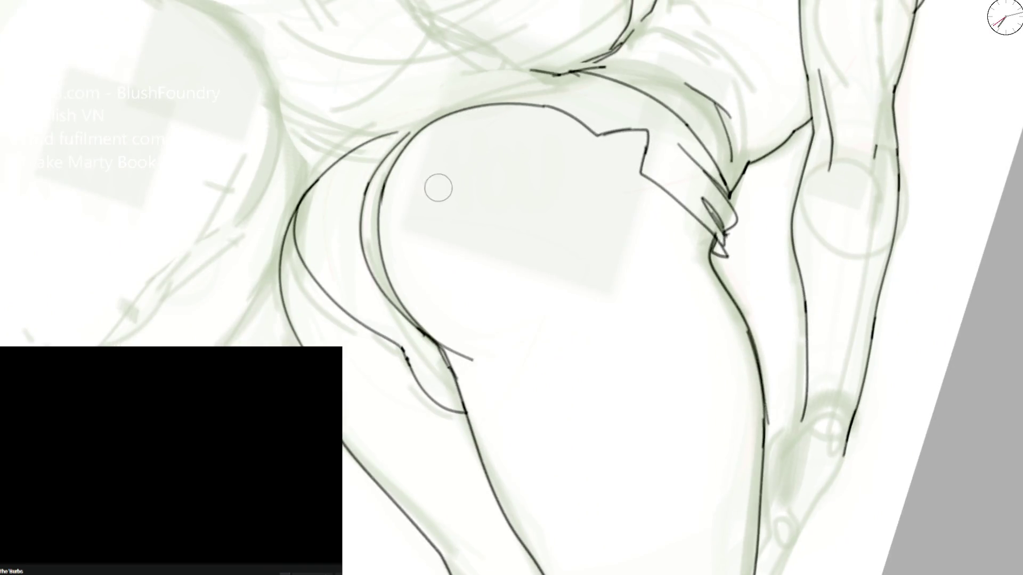
mouse_move(436, 324)
left_mouse_down()
mouse_move(461, 126)
mouse_move(604, 130)
left_mouse_up()
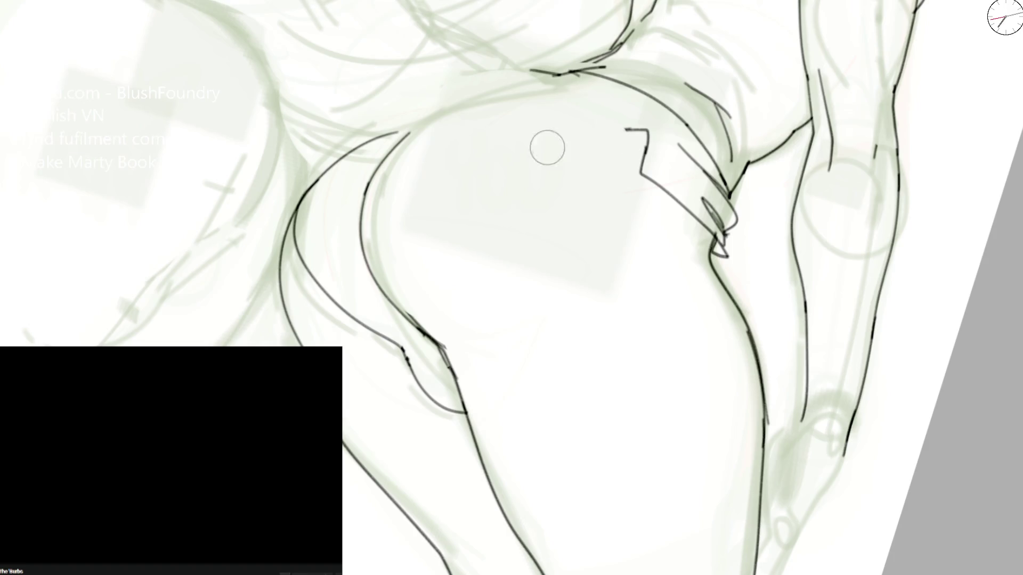
mouse_move(634, 126)
left_mouse_down()
mouse_move(387, 183)
mouse_move(364, 272)
left_mouse_up()
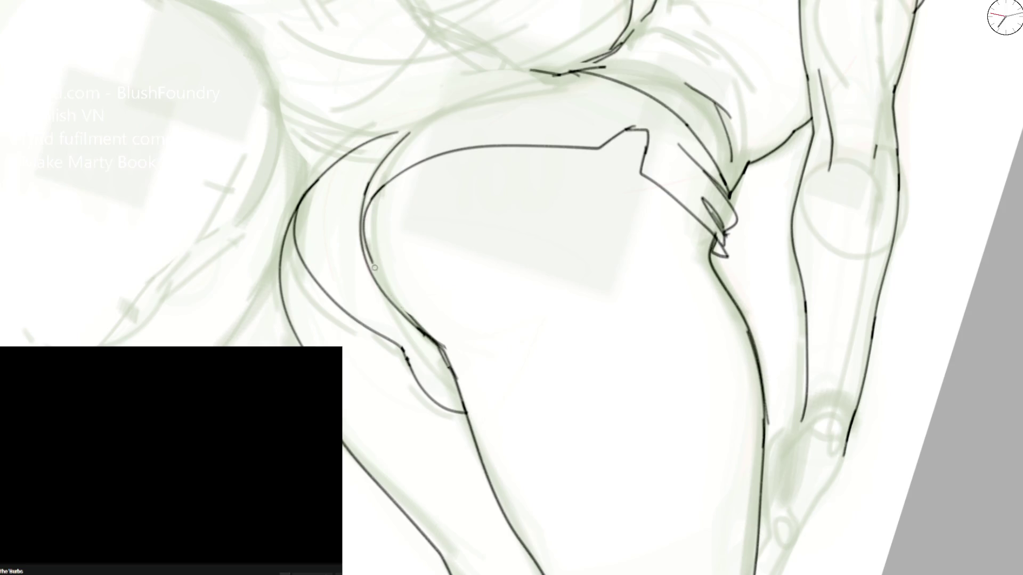
key("minus")
key("minus")
key("minus")
scroll(408, 251, "up", 5)
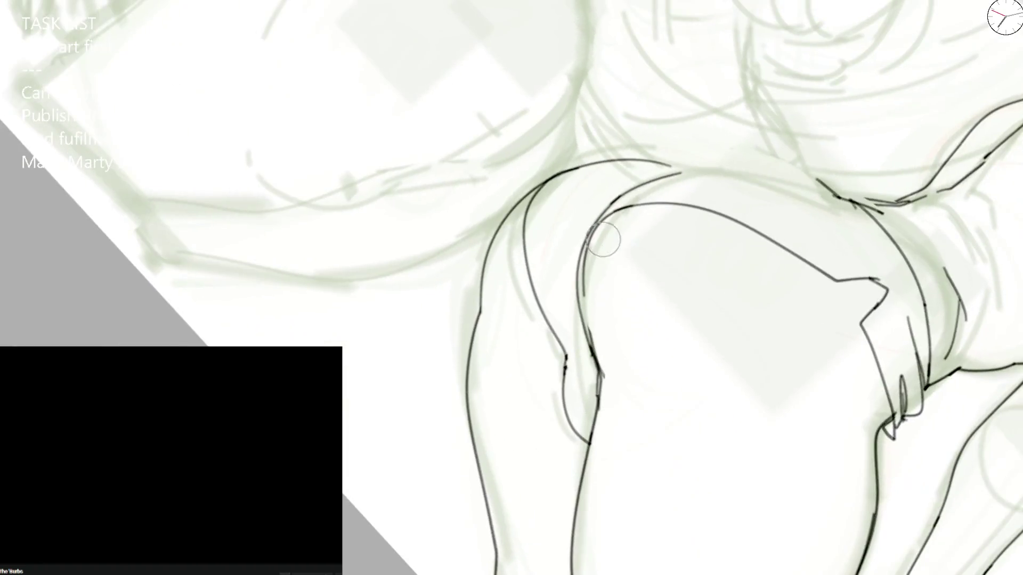
left_click_drag(591, 229, 592, 350)
key("ctrl+z")
left_click_drag(599, 216, 593, 353)
key("ctrl+z")
left_click_drag(523, 200, 563, 368)
key("ctrl+z")
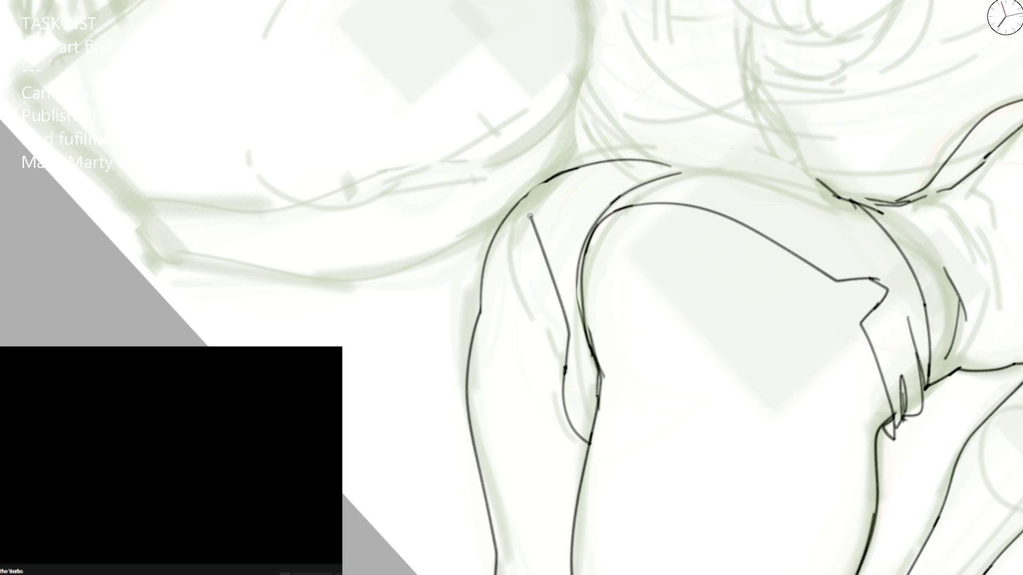
Step: Add a thigh crease stroke and a second stroke forming a V with it
key("End")
scroll(535, 157, "down", 3)
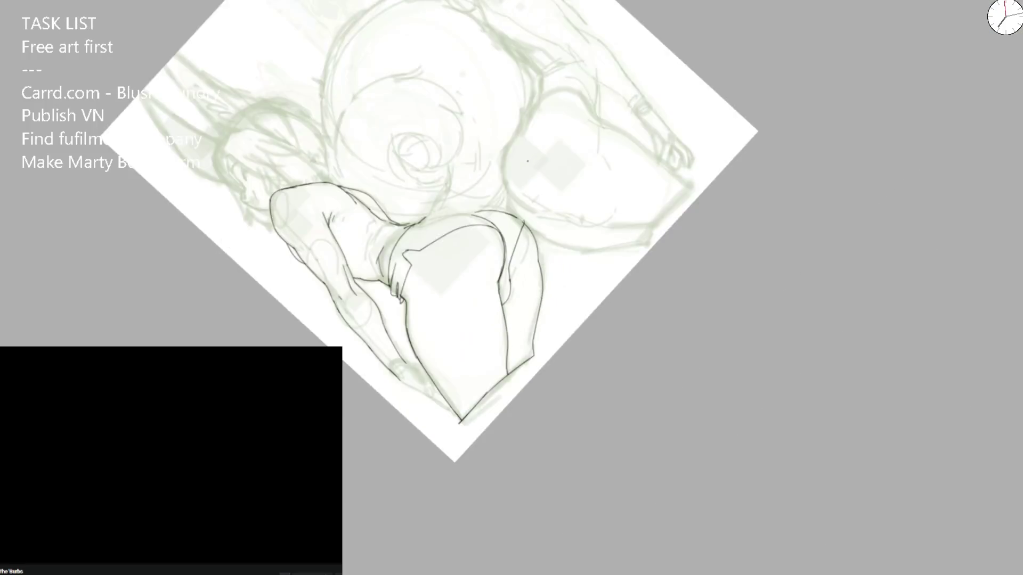
scroll(508, 246, "up", 5)
left_click_drag(361, 336, 440, 254)
key("ctrl+z")
left_click_drag(362, 337, 428, 264)
key("4")
key("4")
key("ctrl+z")
left_click_drag(433, 387, 445, 319)
mouse_move(438, 366)
left_mouse_down()
mouse_move(462, 311)
mouse_move(556, 185)
left_mouse_up()
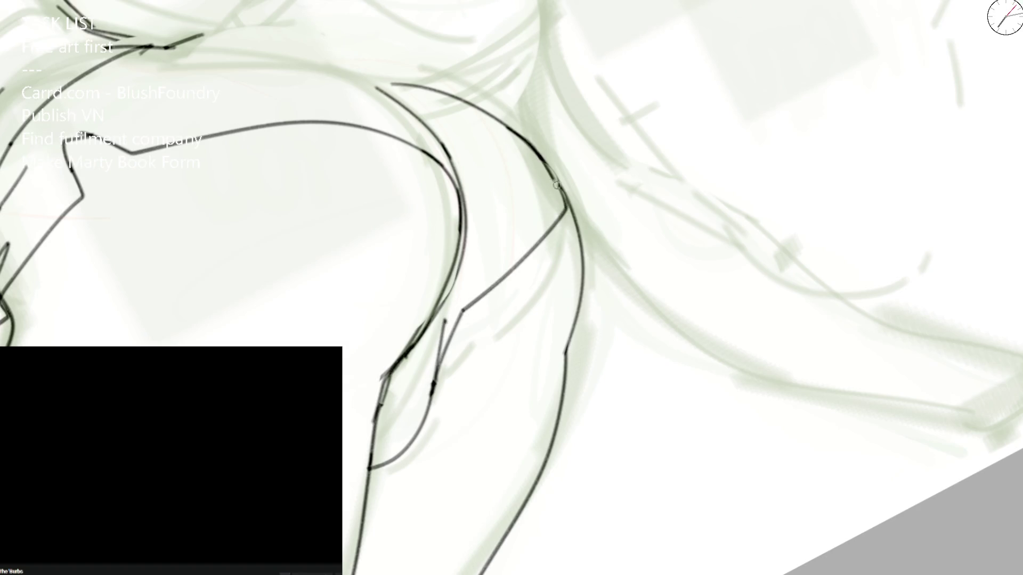
scroll(560, 208, "down", 2)
scroll(560, 228, "down", 2)
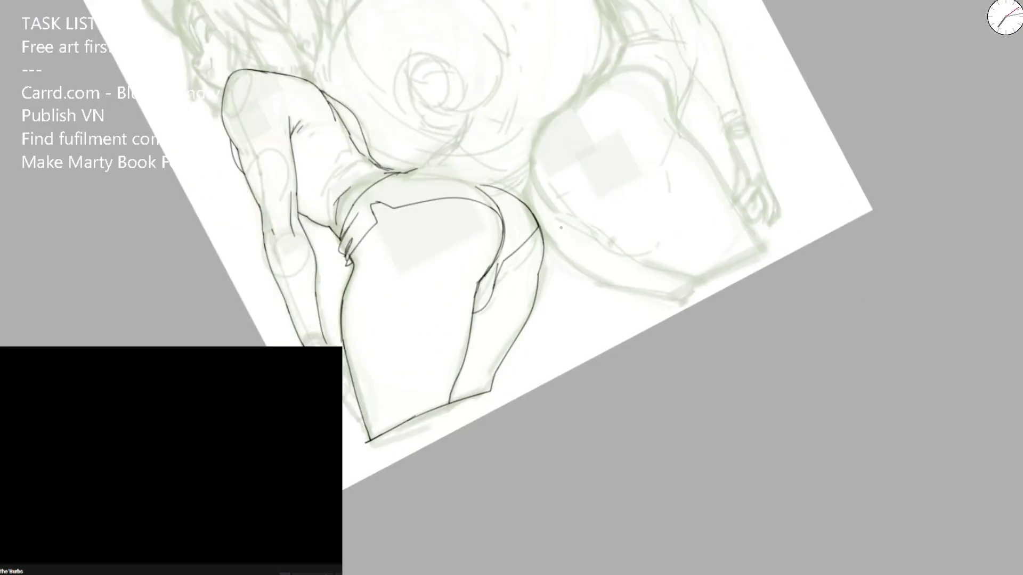
scroll(560, 229, "down", 2)
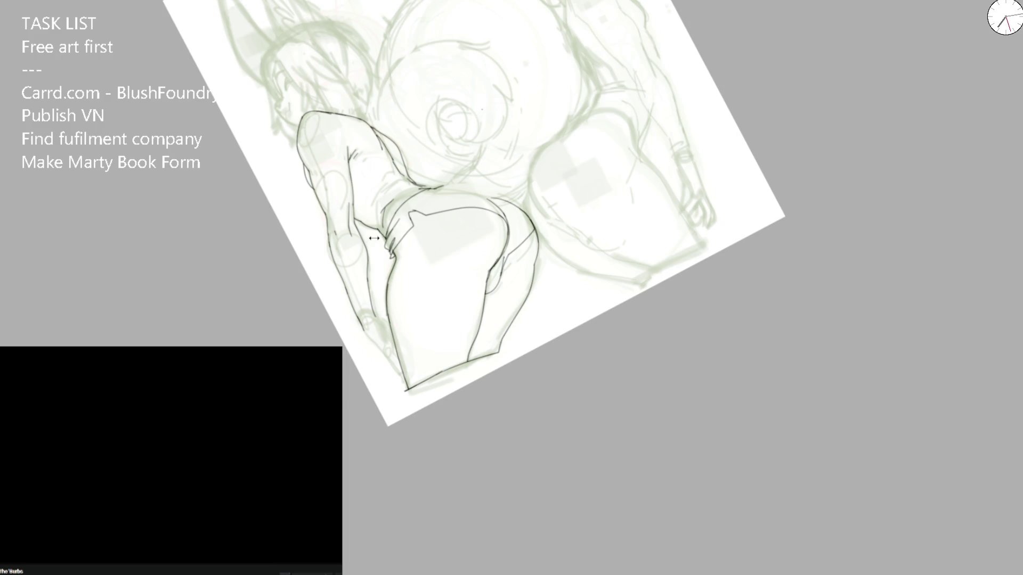
scroll(373, 238, "up", 3)
Step: Erase the old hip-to-leg segment and extend the hip line down to the leg
mouse_move(429, 201)
left_mouse_down()
mouse_move(547, 144)
mouse_move(411, 137)
mouse_move(406, 249)
mouse_move(415, 296)
left_mouse_up()
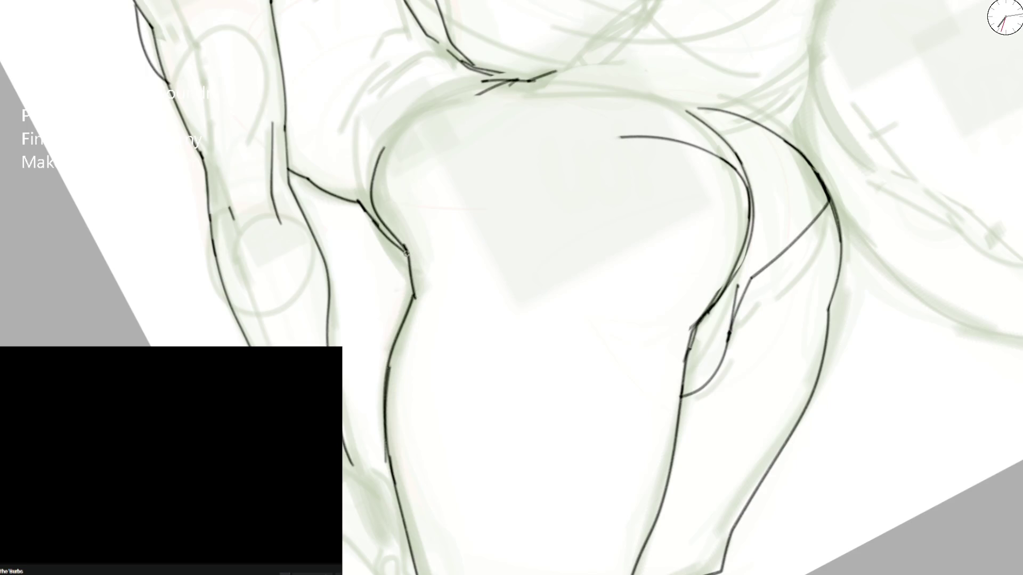
left_click_drag(365, 205, 384, 240)
left_click_drag(357, 200, 409, 260)
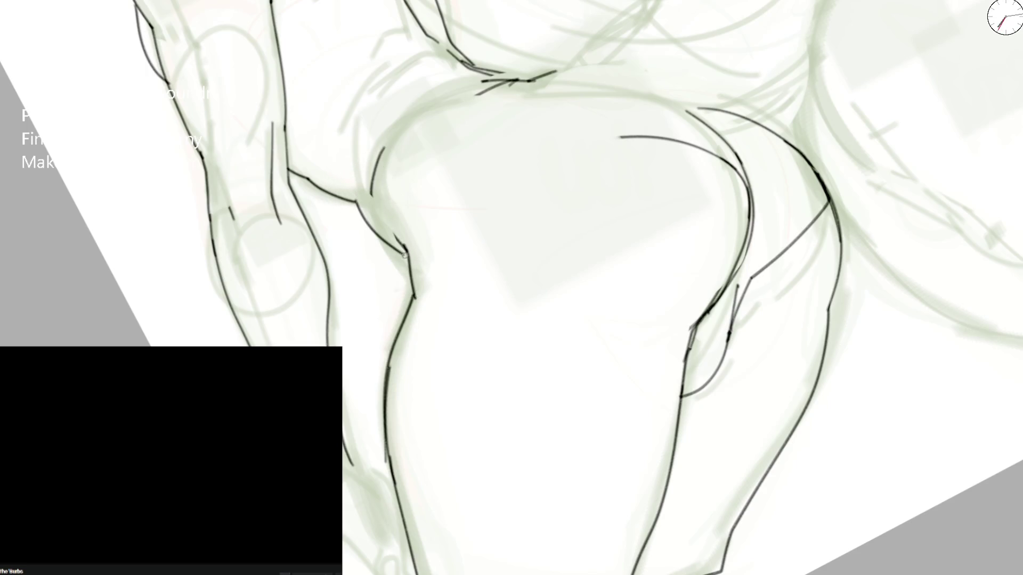
mouse_move(377, 149)
left_mouse_down()
mouse_move(390, 211)
mouse_move(392, 163)
mouse_move(412, 256)
left_mouse_up()
key("ctrl+z")
scroll(412, 255, "down", 5)
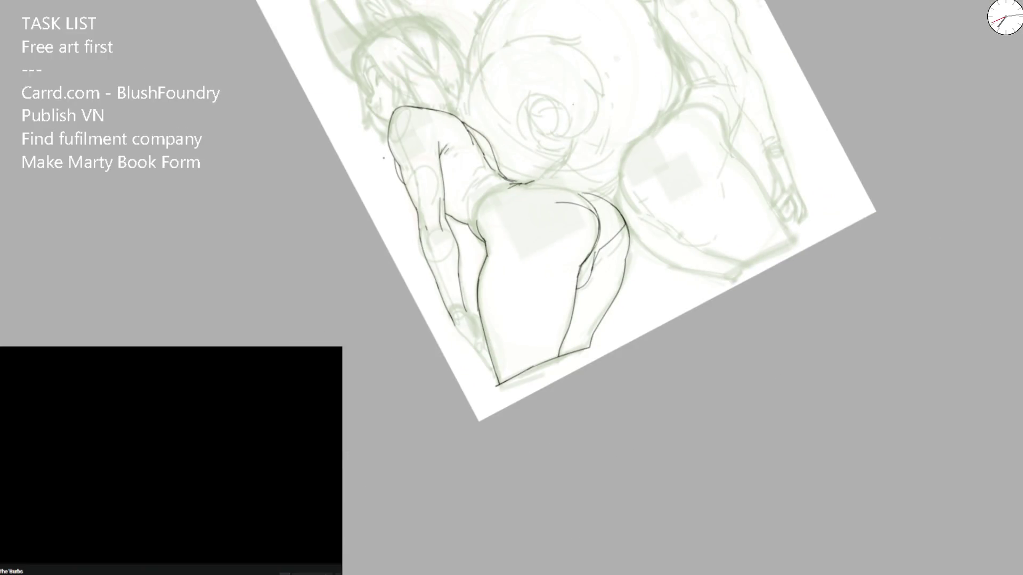
Step: Mirror the view to check proportions, then draw the waistband line across the hips
key("m")
mouse_move(488, 125)
left_mouse_down()
mouse_move(391, 134)
mouse_move(391, 170)
left_mouse_up()
scroll(413, 231, "up", 2)
scroll(519, 218, "up", 2)
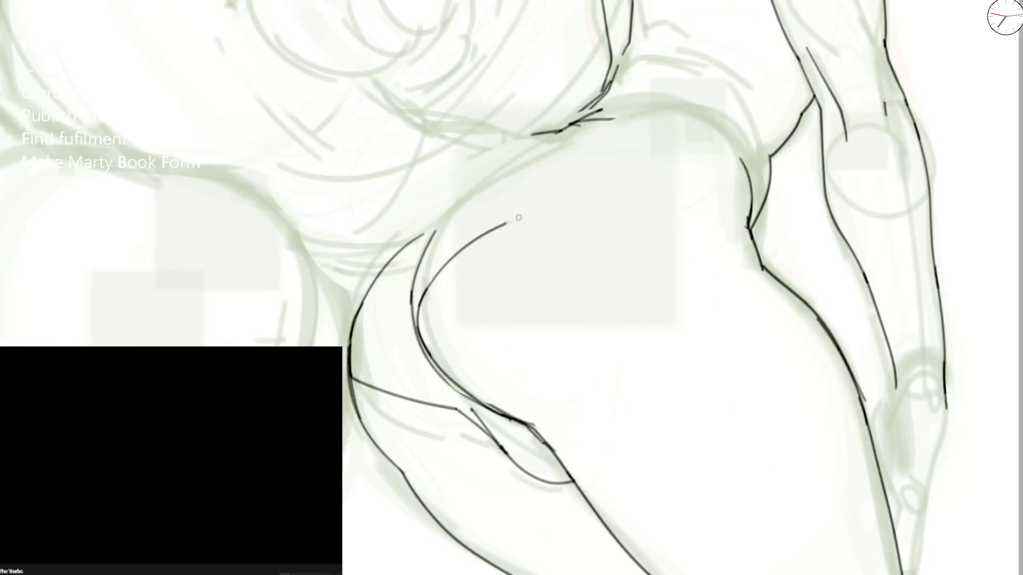
mouse_move(504, 224)
left_mouse_down()
mouse_move(682, 238)
mouse_move(756, 268)
mouse_move(620, 112)
mouse_move(609, 116)
mouse_move(628, 105)
mouse_move(635, 113)
mouse_move(604, 130)
left_mouse_up()
key("e")
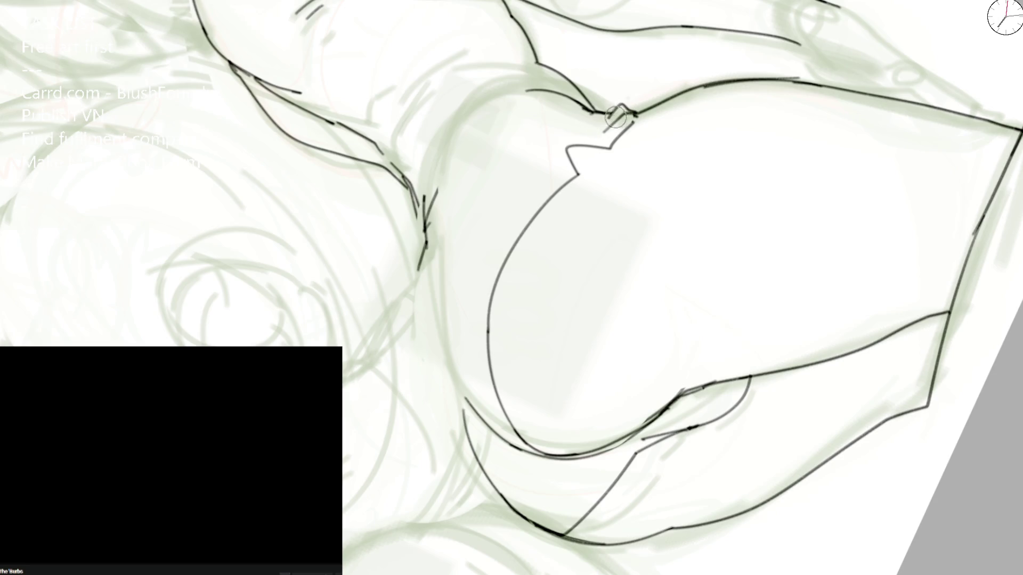
Step: Redraw the waistband notch as one diagonal stroke and give the hips' side a smoother curve
left_click_drag(621, 106, 598, 133)
left_click_drag(434, 183, 434, 194)
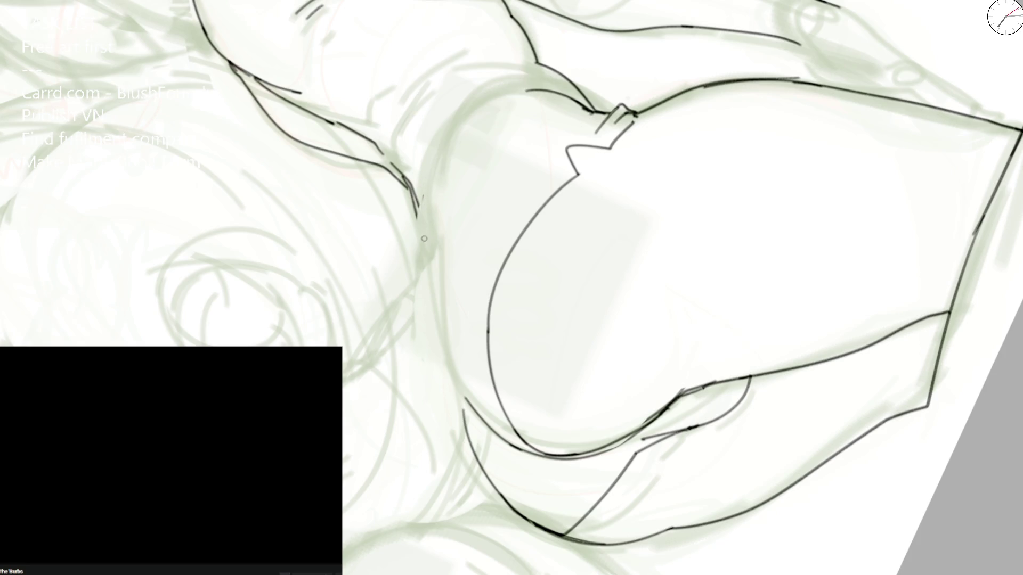
mouse_move(422, 257)
left_mouse_down()
mouse_move(426, 200)
mouse_move(521, 90)
mouse_move(422, 167)
left_mouse_up()
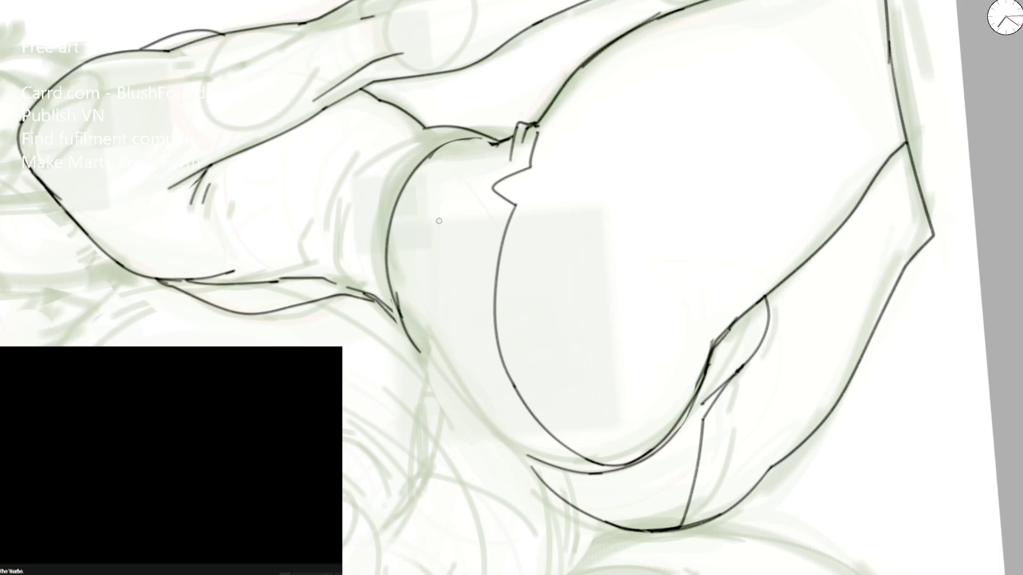
key("Delete")
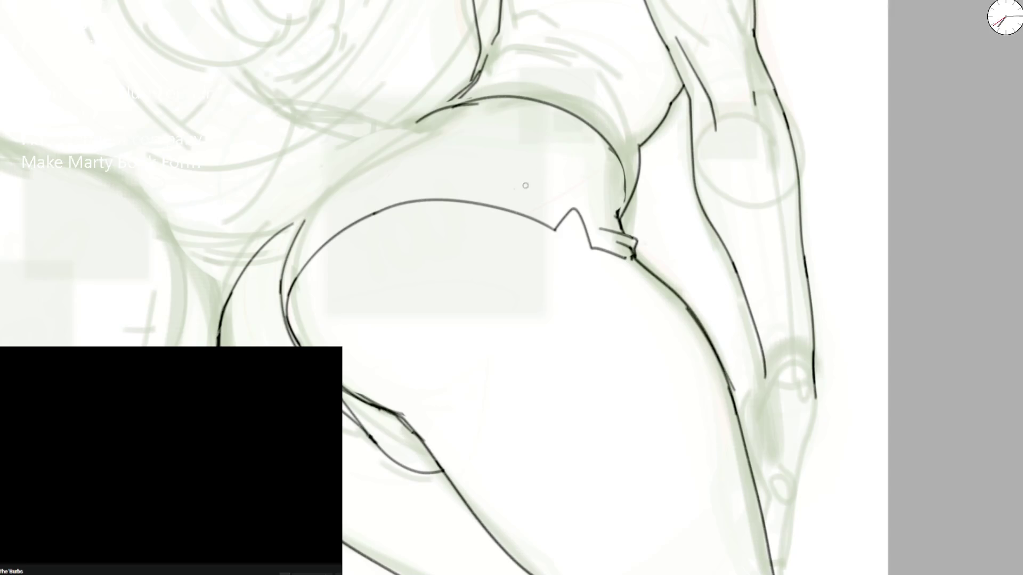
Step: Remove the short stub beside the notch and draw a stroke up from the junction
key("m")
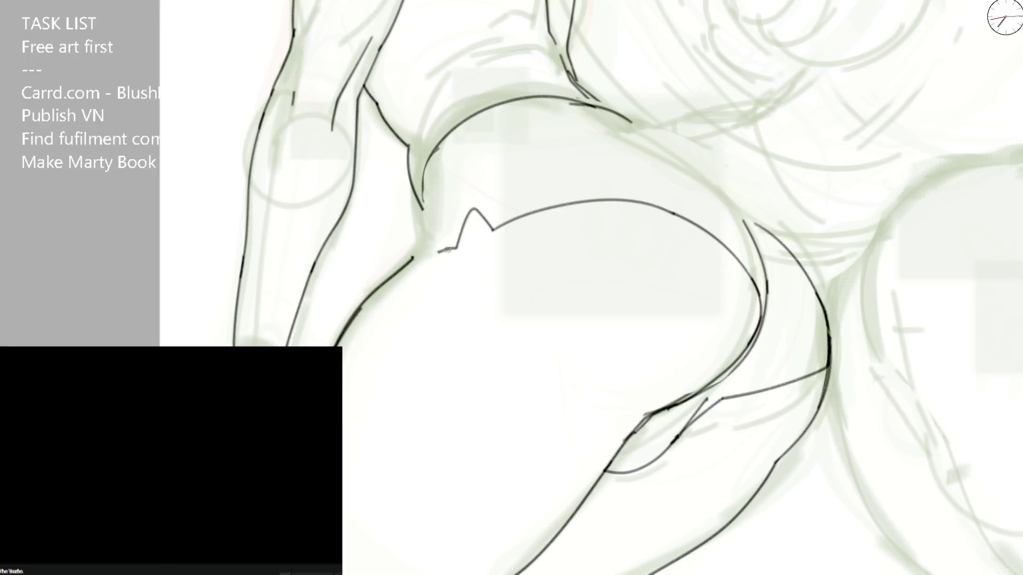
mouse_move(412, 258)
left_mouse_down()
mouse_move(455, 247)
mouse_move(440, 249)
mouse_move(468, 214)
mouse_move(420, 251)
mouse_move(461, 236)
mouse_move(476, 210)
left_mouse_up()
key("e")
left_click_drag(414, 253, 459, 221)
Step: Replace the curved hip line beside the notch with a freshly drawn one
left_click_drag(441, 145, 427, 204)
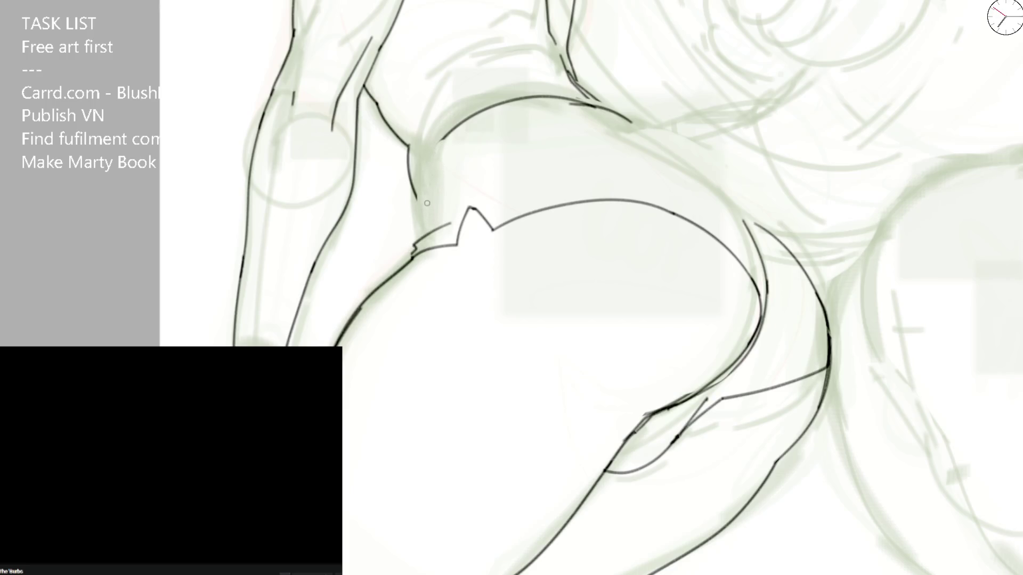
mouse_move(443, 140)
left_mouse_down()
mouse_move(426, 223)
mouse_move(411, 233)
mouse_move(418, 253)
mouse_move(445, 211)
mouse_move(448, 221)
left_mouse_up()
key("ctrl+z")
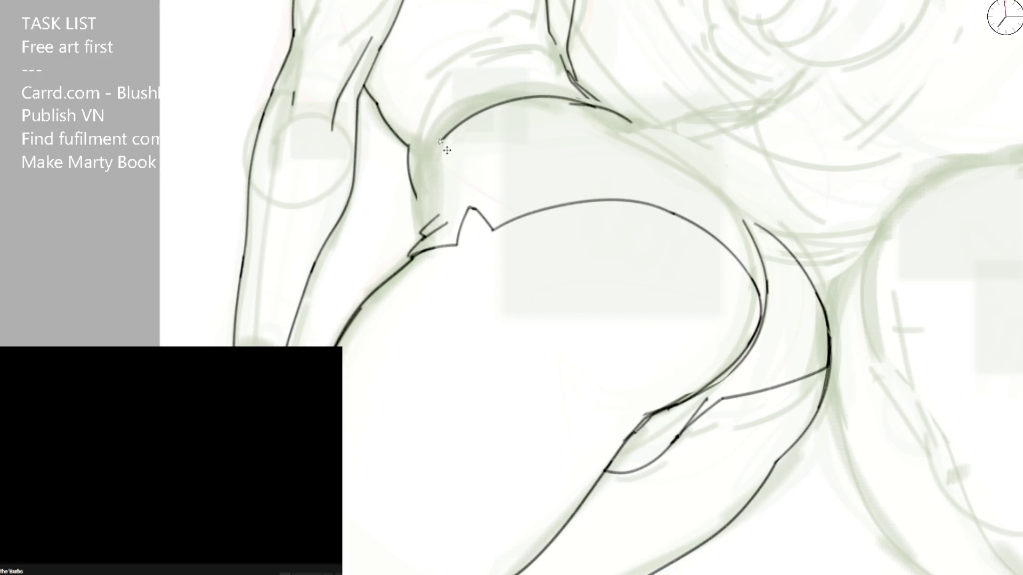
left_click_drag(447, 134, 416, 200)
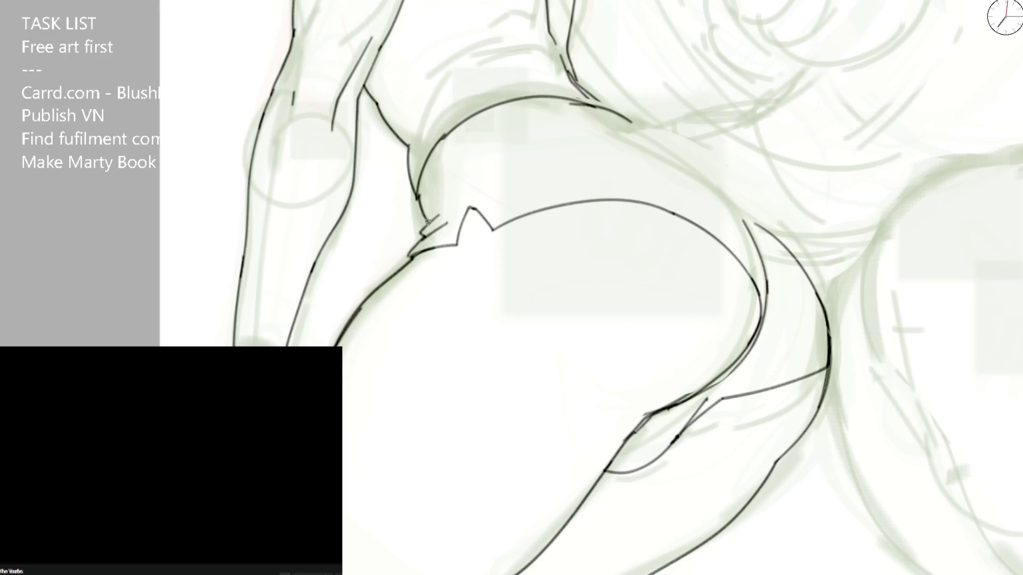
key("ctrl+minus")
key("ctrl+minus")
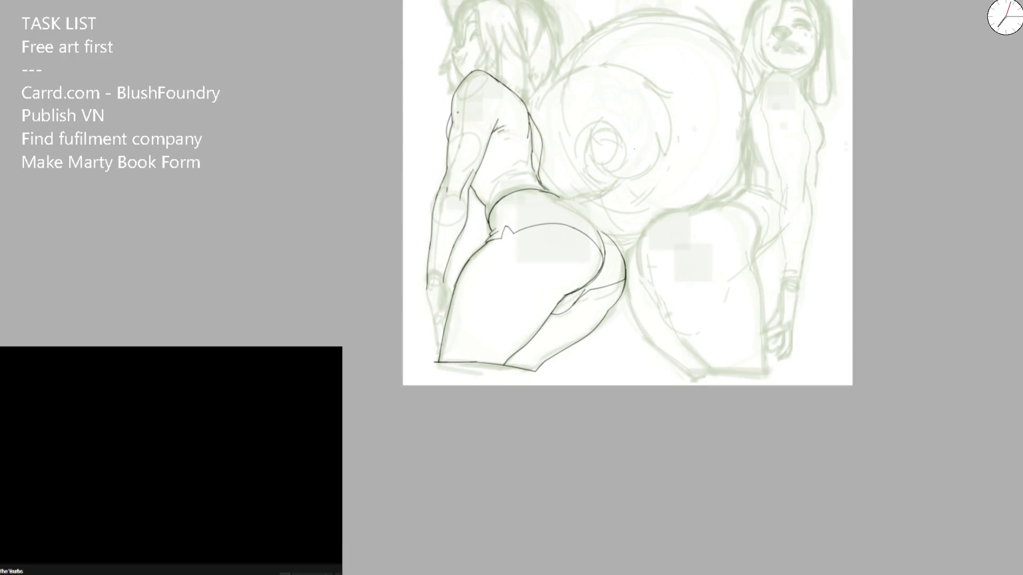
Step: Flip, rotate and zoom the canvas to review, then bring it upright close on the waistband
key("m")
key("4")
key("4")
key("ctrl+plus")
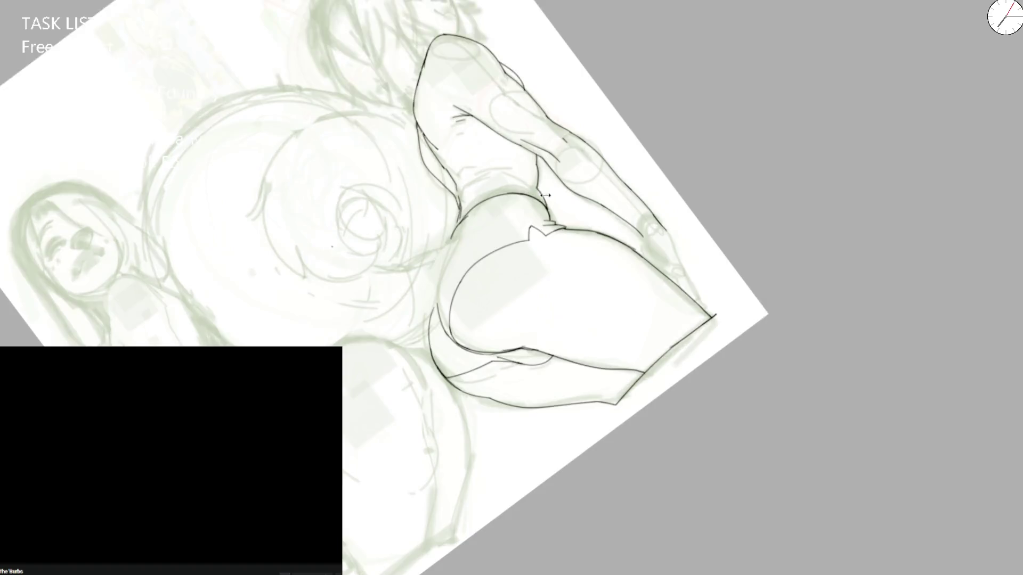
scroll(545, 195, "up", 3)
key("5")
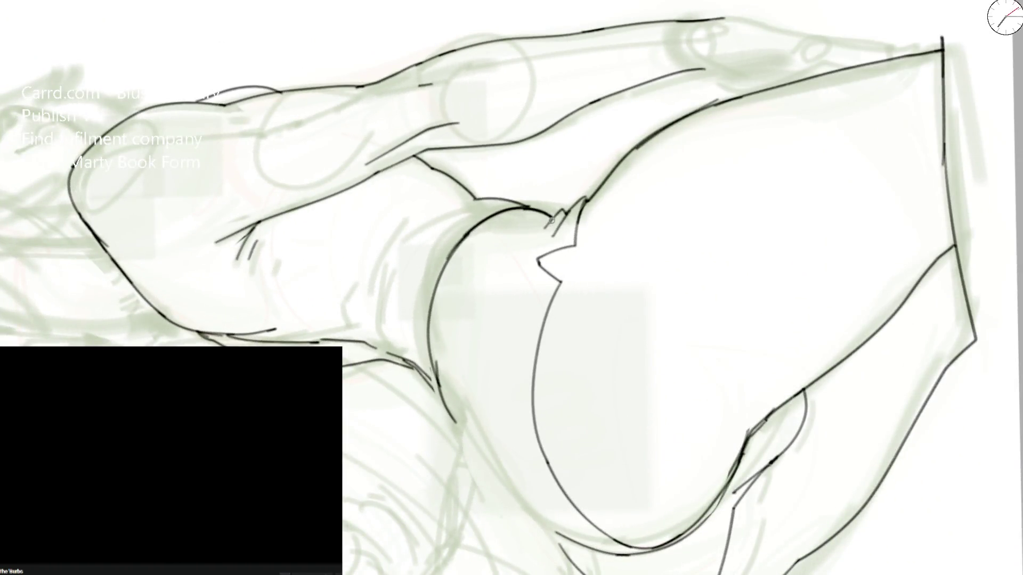
scroll(486, 237, "down", 3)
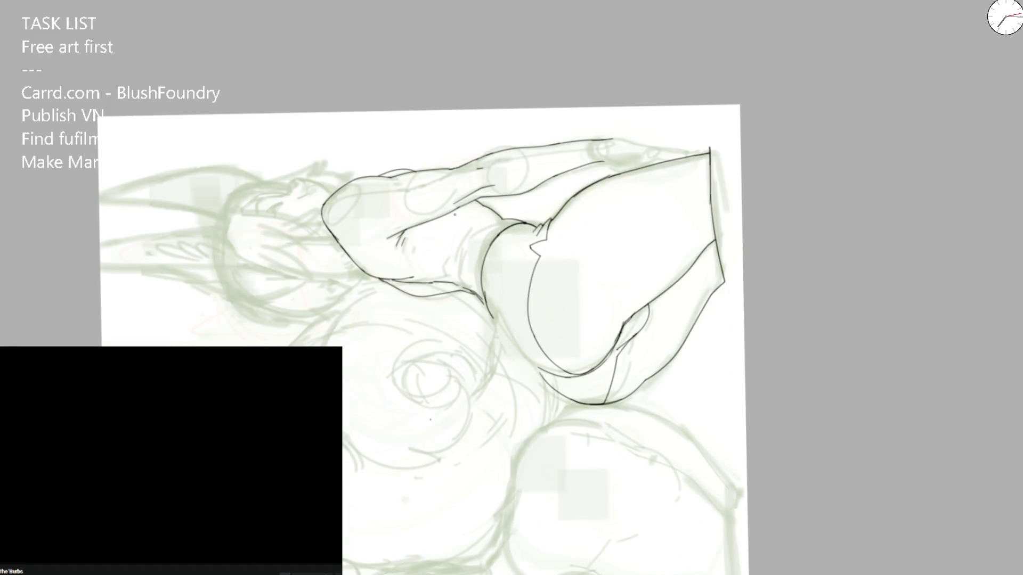
key("m")
key("Home")
scroll(519, 214, "up", 2)
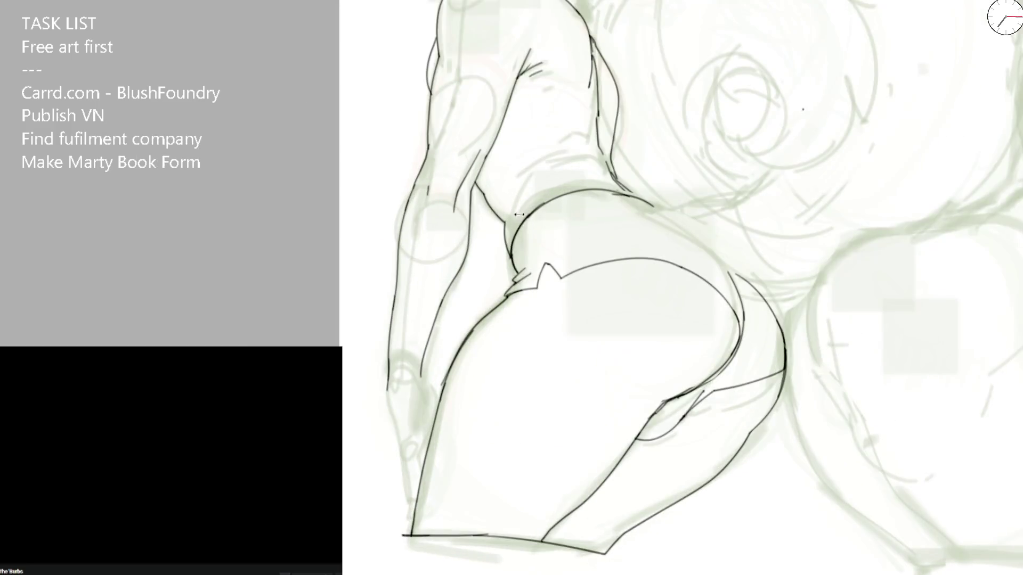
scroll(523, 251, "up", 2)
Step: Sketch the notch peak, erase the extra lines inside it and close its gap
left_click_drag(498, 297, 547, 250)
mouse_move(531, 289)
left_mouse_down()
mouse_move(573, 273)
mouse_move(552, 336)
left_mouse_up()
left_click_drag(575, 267, 543, 330)
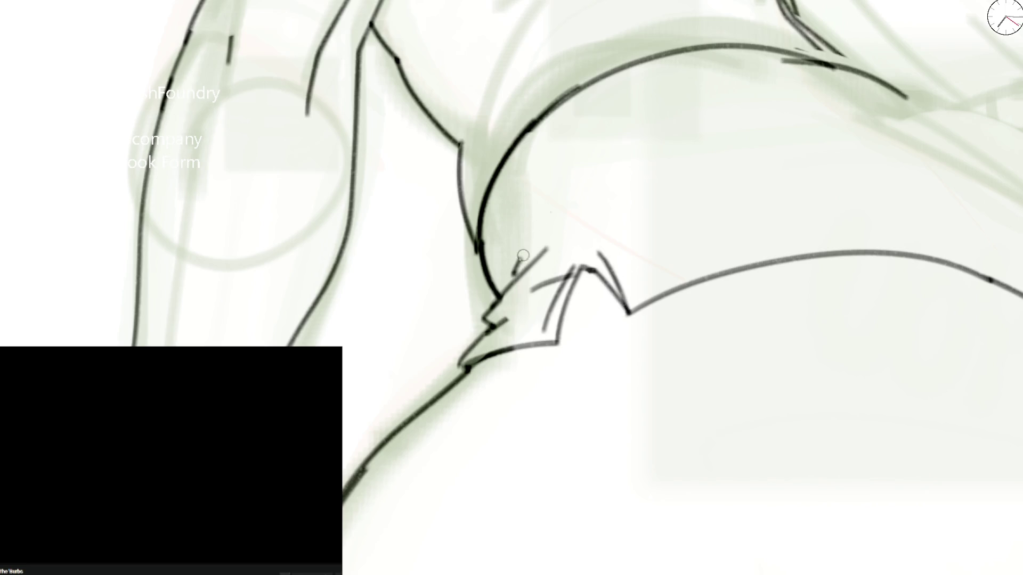
left_click_drag(521, 259, 712, 148)
scroll(703, 77, "down", 1)
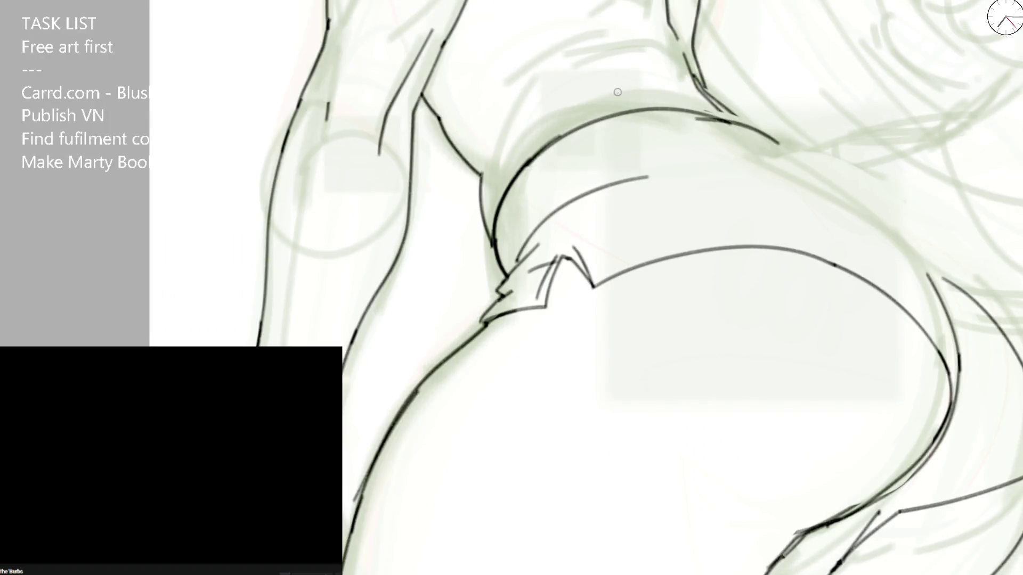
key("ctrl+z")
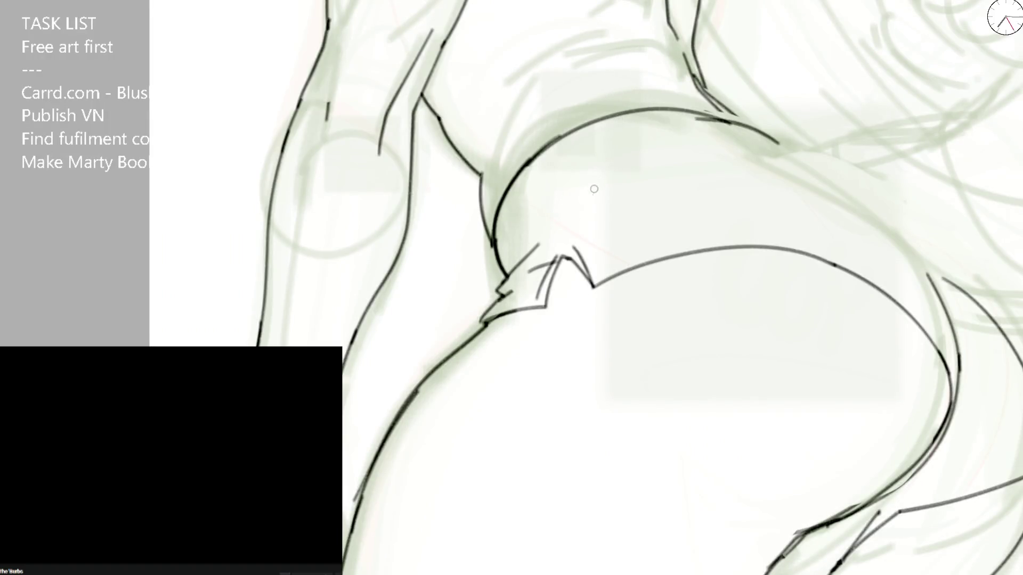
key("e")
left_click_drag(527, 256, 568, 224)
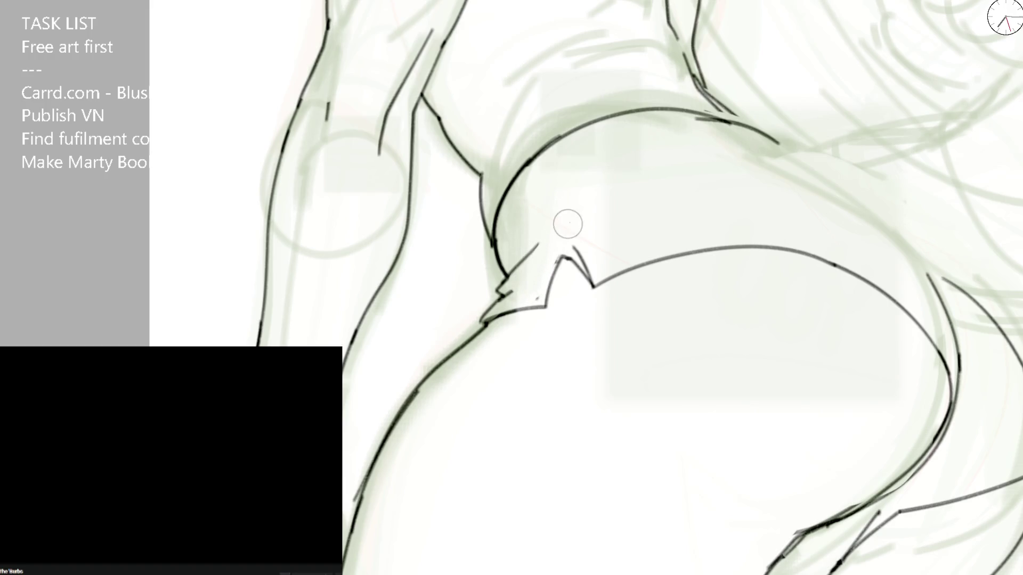
key("b")
left_click_drag(546, 303, 592, 285)
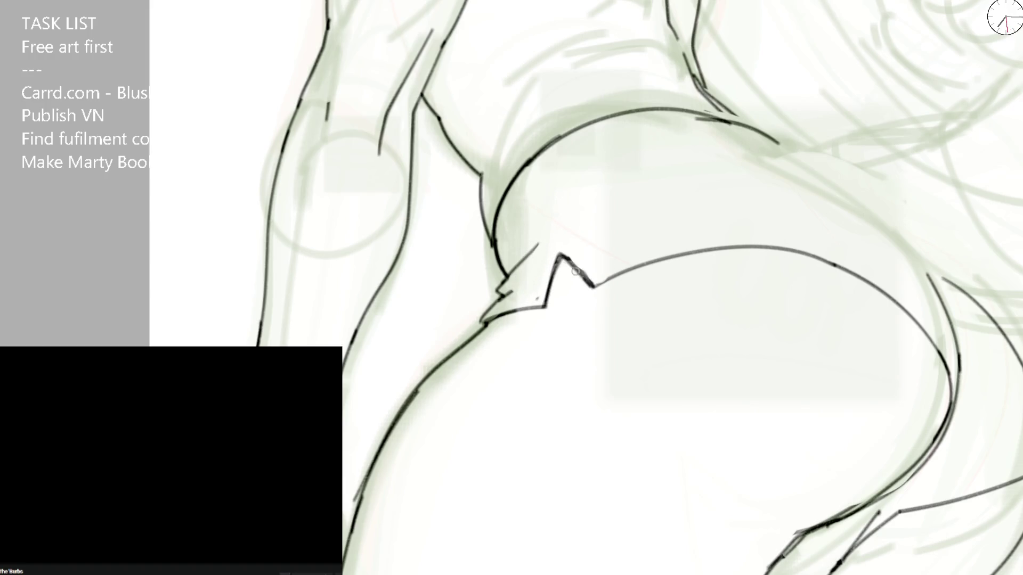
Step: Clear the remaining notch strokes and ink the curved inner waistband line giving it thickness
left_click_drag(512, 283, 651, 163)
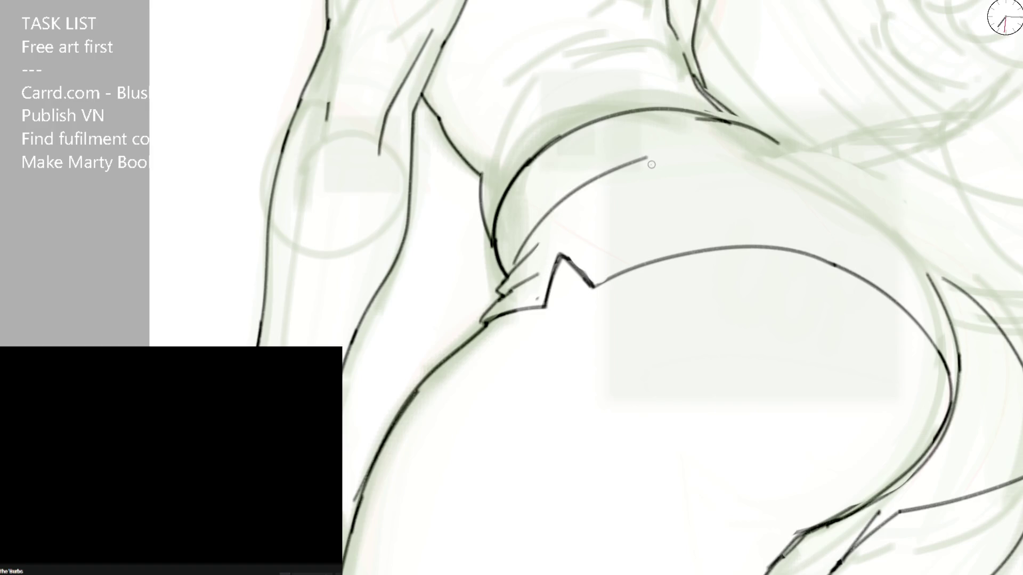
scroll(651, 164, "down", 3)
scroll(513, 258, "up", 2)
scroll(513, 258, "up", 1)
key("ctrl+z")
key("e")
mouse_move(489, 258)
left_mouse_down()
mouse_move(480, 292)
mouse_move(517, 272)
mouse_move(487, 298)
mouse_move(495, 256)
mouse_move(535, 289)
left_mouse_up()
mouse_move(439, 290)
left_mouse_down()
mouse_move(480, 273)
mouse_move(523, 183)
left_mouse_up()
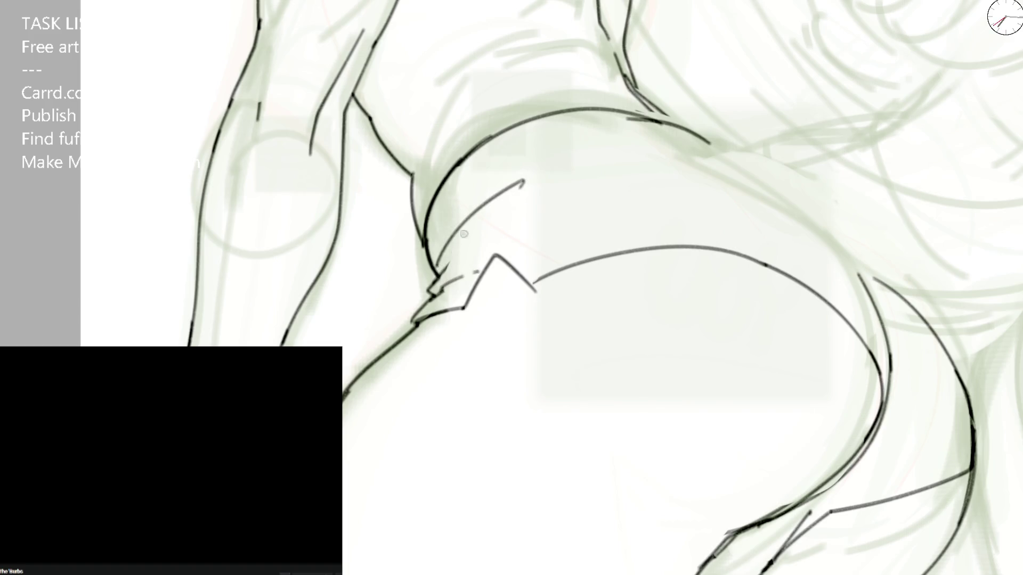
scroll(464, 234, "down", 3)
scroll(528, 221, "up", 2)
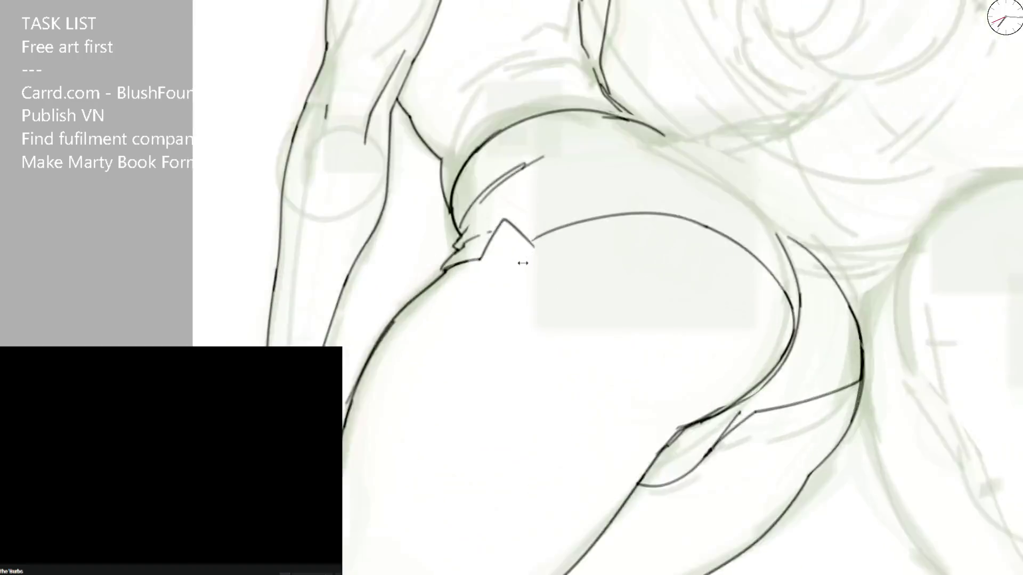
scroll(528, 221, "up", 2)
Step: Erase the double-line bracket, the old thigh curve and the zigzag junction strokes
left_click_drag(527, 230, 592, 225)
key("ctrl+z")
scroll(553, 215, "down", 2)
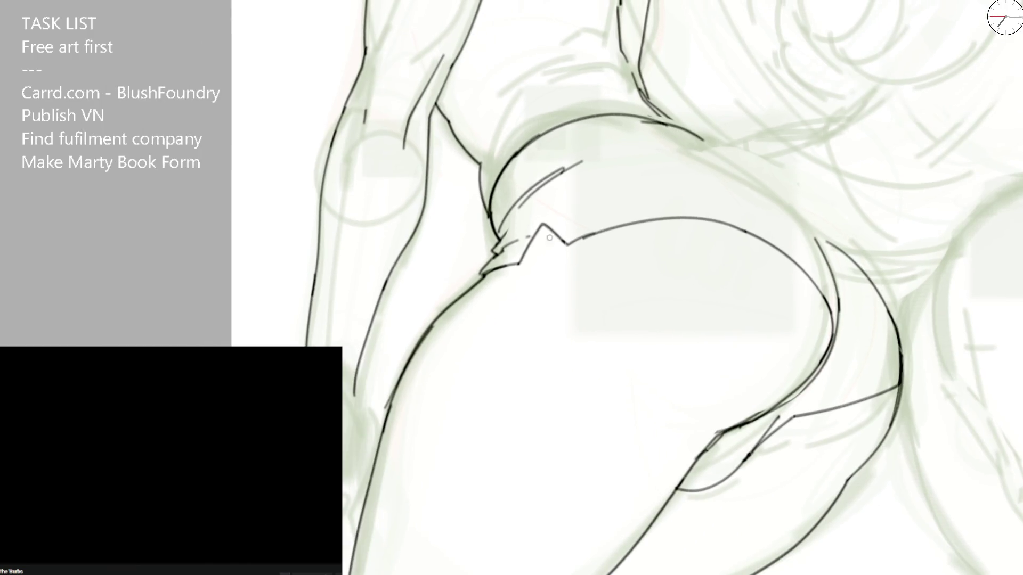
key("e")
left_click_drag(521, 258, 480, 270)
mouse_move(515, 260)
left_mouse_down()
mouse_move(485, 271)
mouse_move(519, 261)
left_mouse_up()
left_click_drag(392, 396, 512, 267)
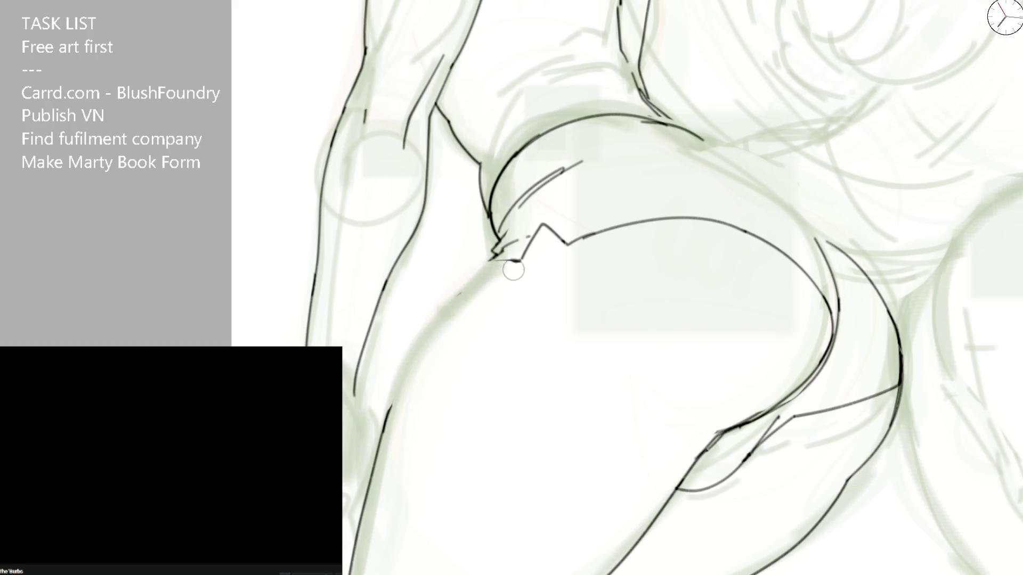
mouse_move(448, 320)
left_mouse_down()
mouse_move(533, 235)
mouse_move(514, 229)
mouse_move(488, 255)
left_mouse_up()
Step: Redraw the thigh line up through the junction to the waist and add short waistband strokes
mouse_move(386, 430)
left_mouse_down()
mouse_move(439, 322)
mouse_move(488, 277)
mouse_move(498, 231)
mouse_move(564, 191)
left_mouse_up()
mouse_move(484, 268)
left_mouse_down()
mouse_move(541, 223)
mouse_move(562, 251)
mouse_move(593, 231)
left_mouse_up()
scroll(593, 232, "down", 3)
scroll(513, 221, "up", 3)
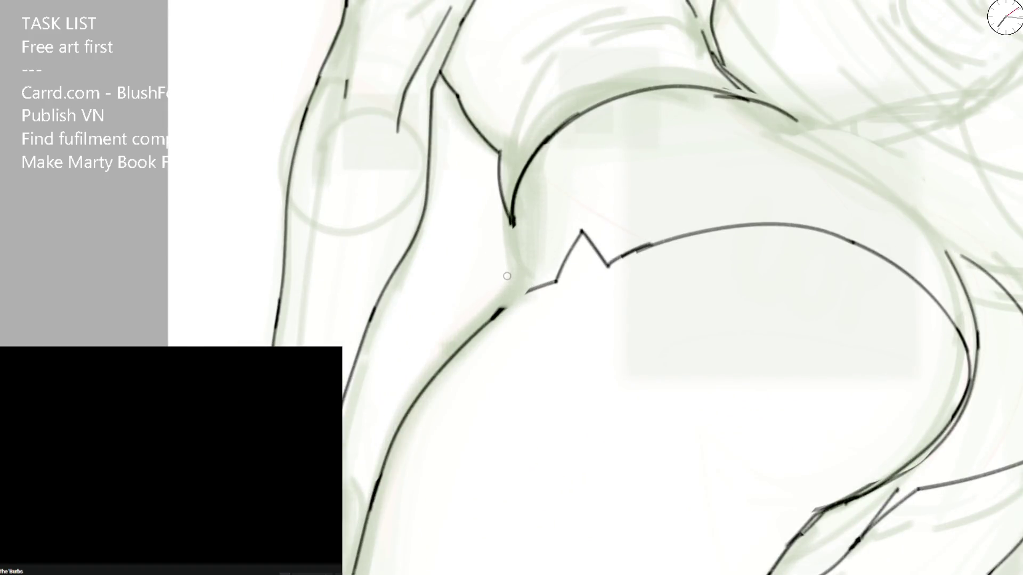
mouse_move(507, 280)
left_mouse_down()
mouse_move(520, 296)
mouse_move(553, 283)
mouse_move(497, 317)
mouse_move(555, 242)
left_mouse_up()
mouse_move(545, 189)
left_mouse_down()
mouse_move(518, 259)
mouse_move(729, 110)
mouse_move(445, 51)
mouse_move(574, 25)
left_mouse_up()
scroll(519, 241, "down", 2)
scroll(519, 241, "down", 2)
scroll(701, 76, "down", 1)
scroll(469, 153, "up", 2)
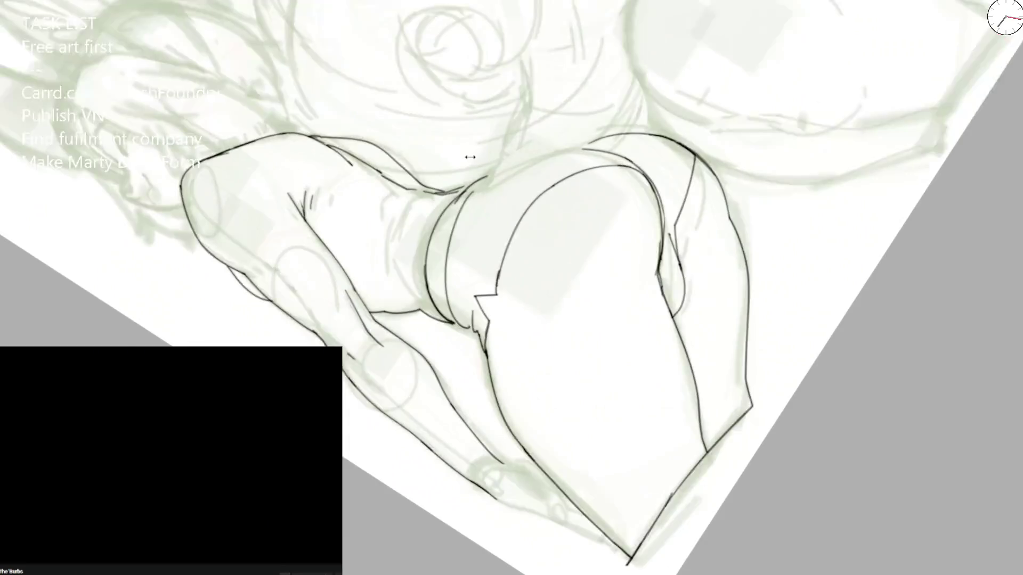
scroll(469, 153, "up", 2)
Step: Erase the upper waist curve and retry the hip's left edge stroke several times
mouse_move(442, 219)
left_mouse_down()
mouse_move(399, 308)
mouse_move(443, 262)
left_mouse_up()
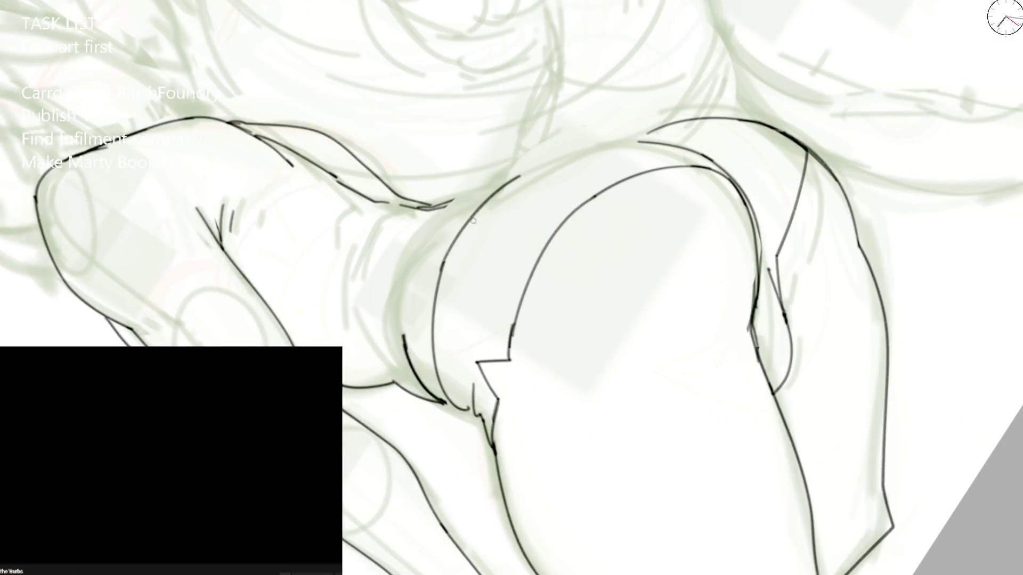
key("ctrl+z")
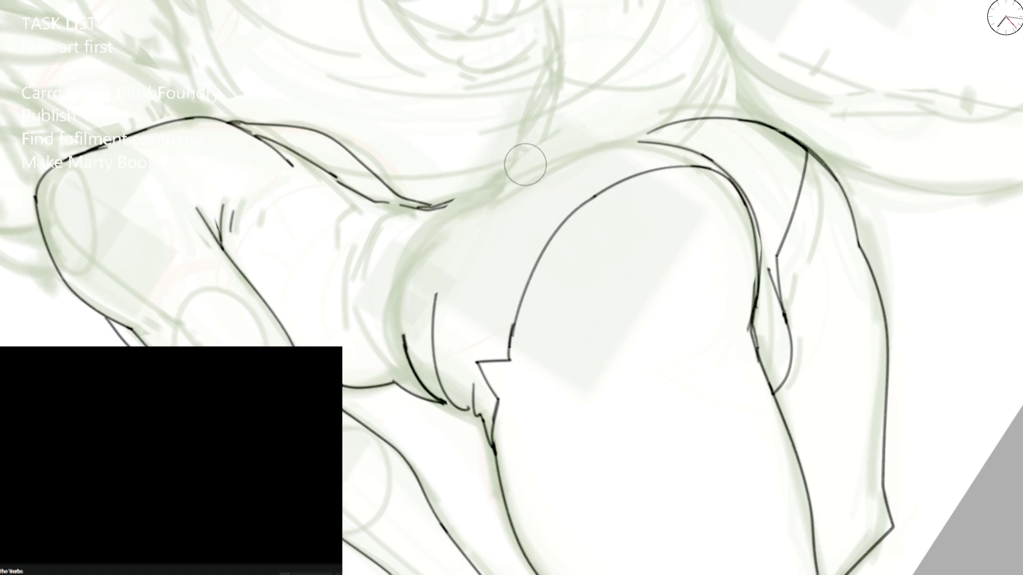
left_click_drag(436, 296, 524, 177)
key("ctrl+z")
mouse_move(436, 302)
left_mouse_down()
mouse_move(443, 272)
mouse_move(514, 191)
left_mouse_up()
key("ctrl+z")
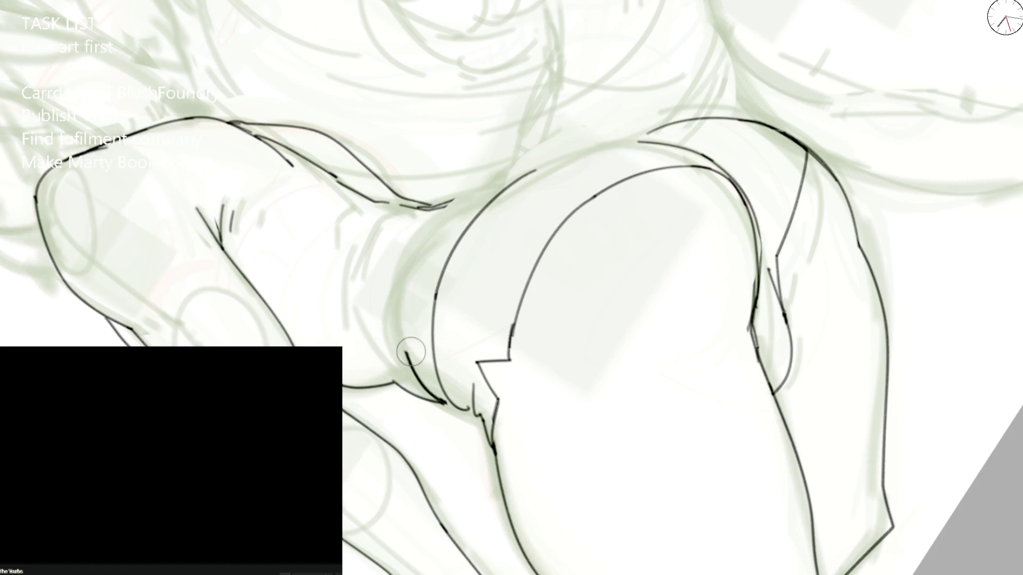
mouse_move(422, 392)
left_mouse_down()
mouse_move(434, 211)
mouse_move(423, 398)
left_mouse_up()
key("ctrl+z")
key("ctrl+0")
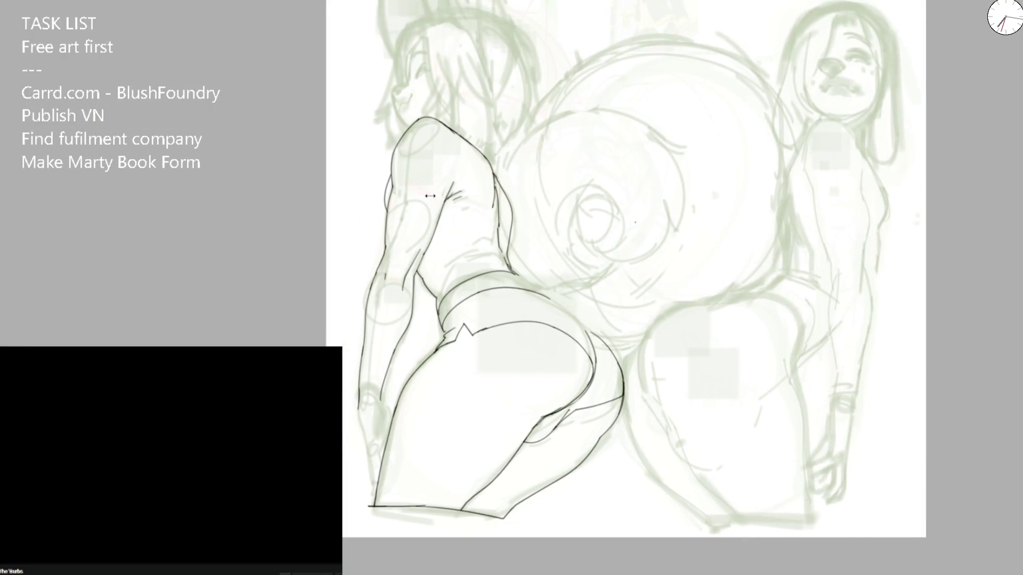
scroll(430, 195, "up", 2)
Step: Ink the arm outline from the shoulder down to the existing arm line
mouse_move(460, 200)
left_mouse_down()
mouse_move(486, 154)
mouse_move(484, 184)
left_mouse_up()
left_click_drag(512, 70, 449, 236)
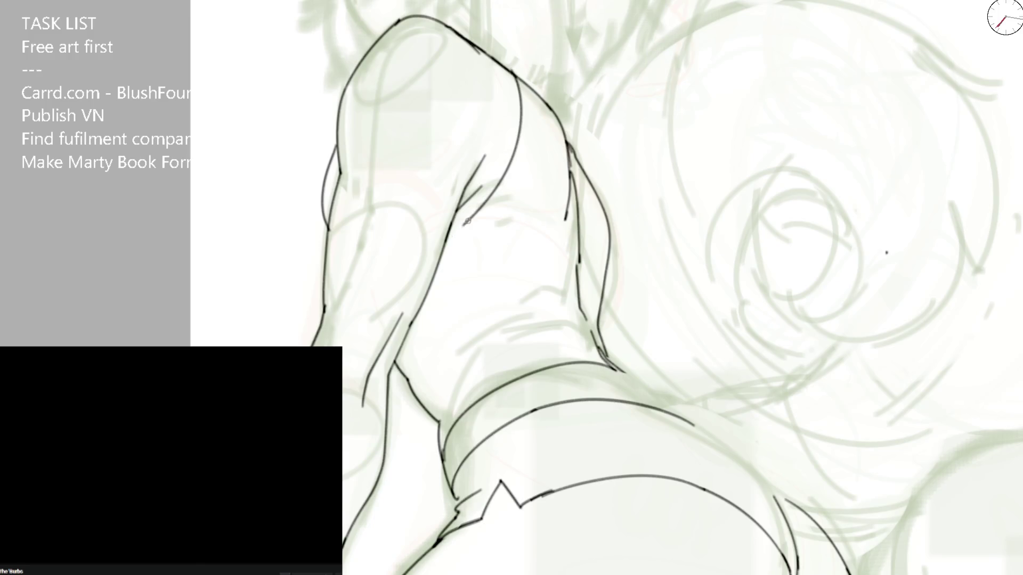
scroll(527, 237, "down", 2)
scroll(527, 238, "down", 1)
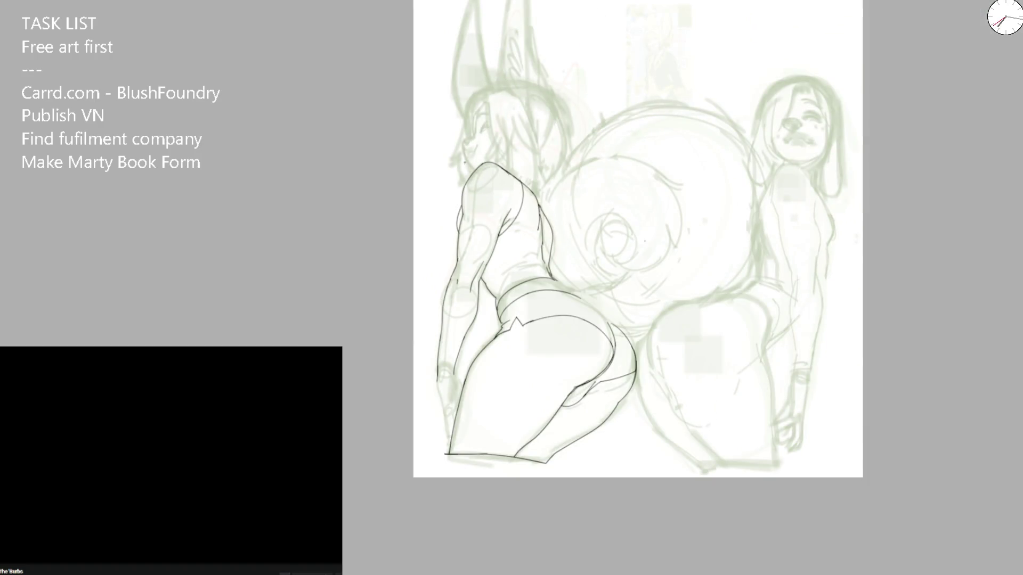
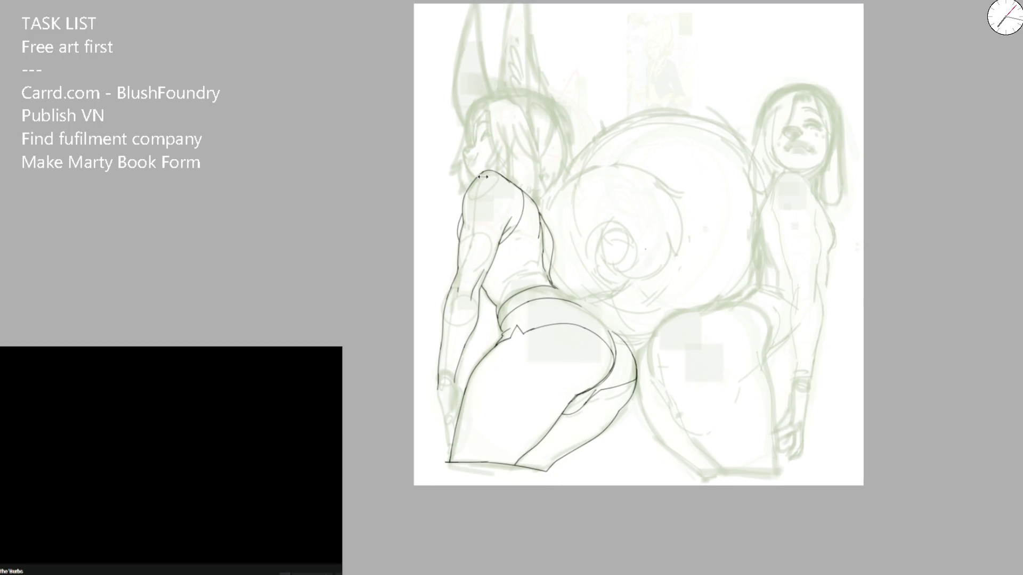
scroll(451, 184, "up", 3)
scroll(422, 282, "up", 2)
Step: Ink the long line down the fox girl's back, redoing it until it sits right
left_click_drag(417, 231, 429, 346)
key("ctrl+z")
left_click_drag(417, 231, 429, 345)
key("ctrl+z")
mouse_move(416, 223)
left_mouse_down()
mouse_move(437, 372)
mouse_move(544, 299)
left_mouse_up()
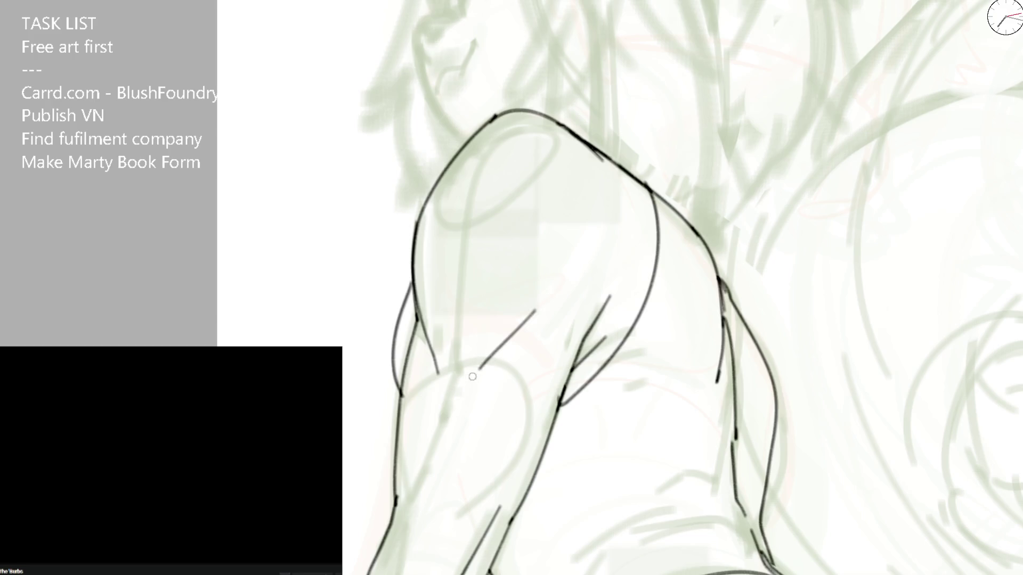
Step: Try ink strokes along the arm and lower back, undoing the ones that miss
left_click_drag(451, 374, 420, 455)
scroll(405, 509, "down", 1)
scroll(487, 304, "down", 1)
left_click_drag(482, 302, 462, 364)
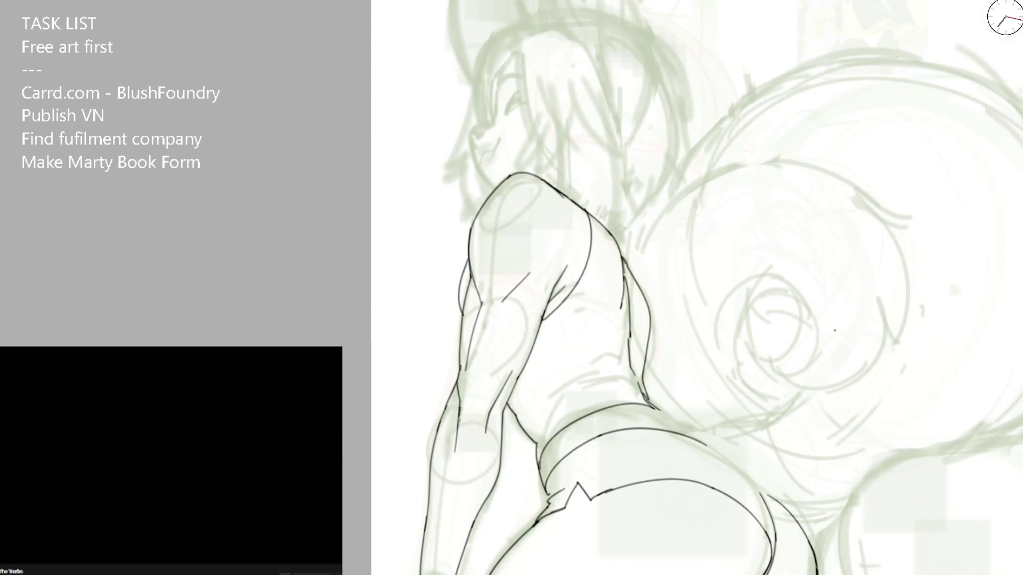
scroll(437, 350, "up", 1)
scroll(437, 350, "up", 1)
key("ctrl+z")
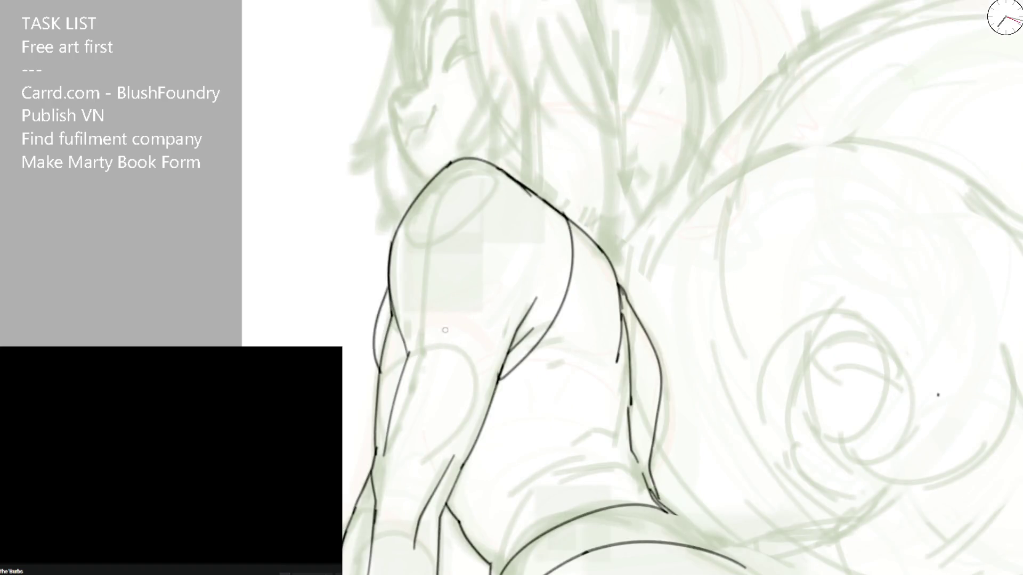
left_click_drag(439, 345, 489, 310)
key("ctrl+z")
scroll(407, 348, "up", 2)
Step: Ink the jaw line, the neck up to the shoulder and the long front hair lock
left_click_drag(357, 222, 385, 307)
left_click_drag(358, 225, 391, 312)
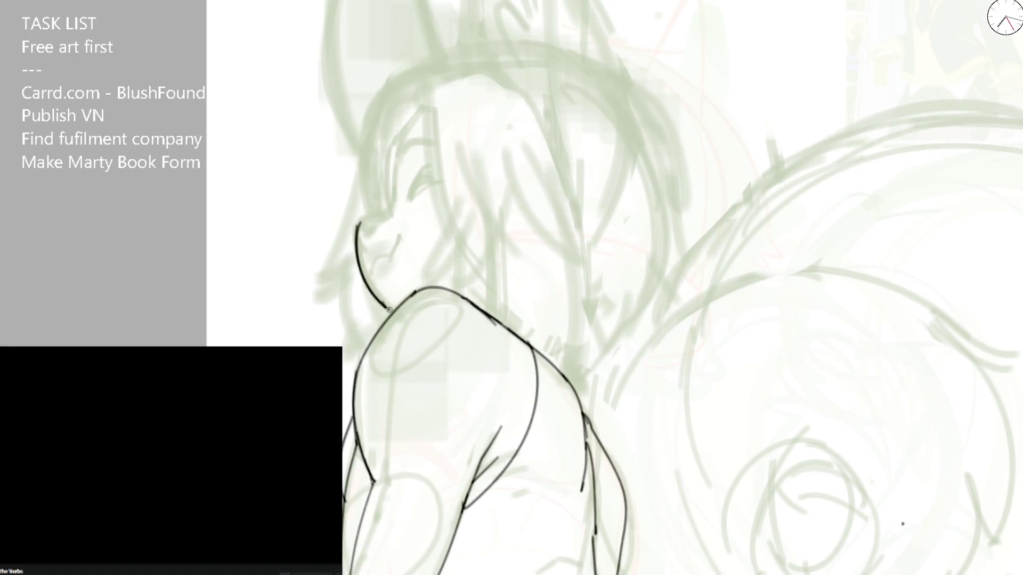
key("ctrl+z")
left_click_drag(357, 228, 409, 128)
mouse_move(394, 80)
left_mouse_down()
mouse_move(345, 282)
mouse_move(362, 349)
left_mouse_up()
key("ctrl+z")
mouse_move(314, 294)
left_mouse_down()
mouse_move(337, 302)
mouse_move(352, 351)
left_mouse_up()
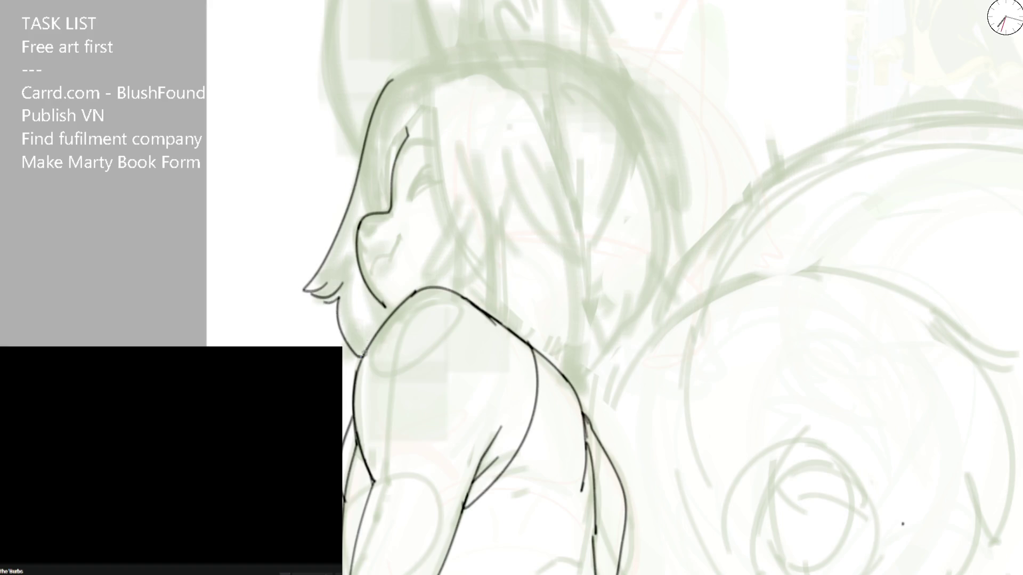
left_click_drag(382, 303, 394, 311)
Step: Ink the eyelid and the mouth line, then view the whole drawing to check
left_click_drag(360, 230, 384, 216)
left_click_drag(371, 271, 411, 226)
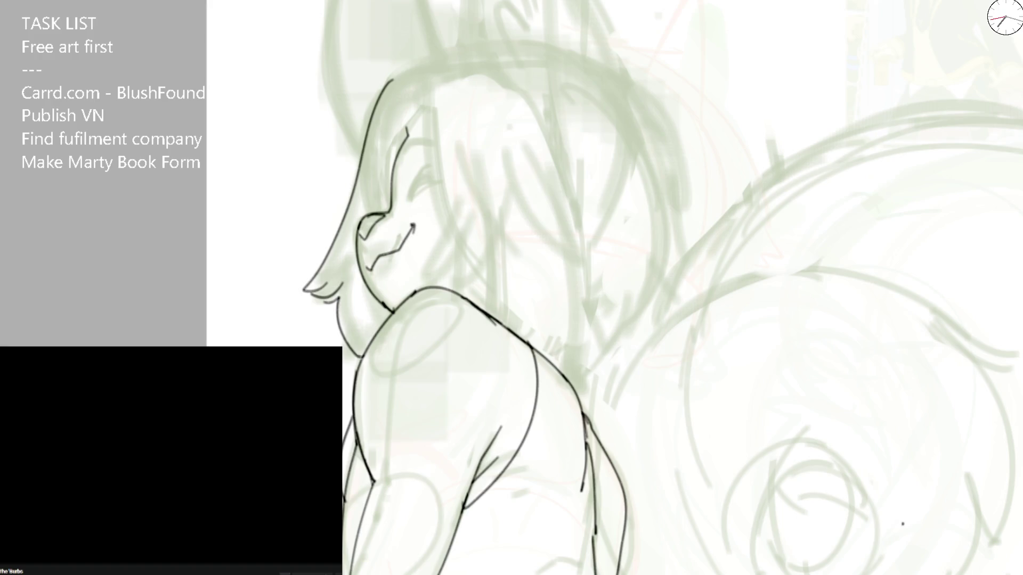
key("ctrl+z")
left_click_drag(372, 268, 409, 231)
key("ctrl+minus")
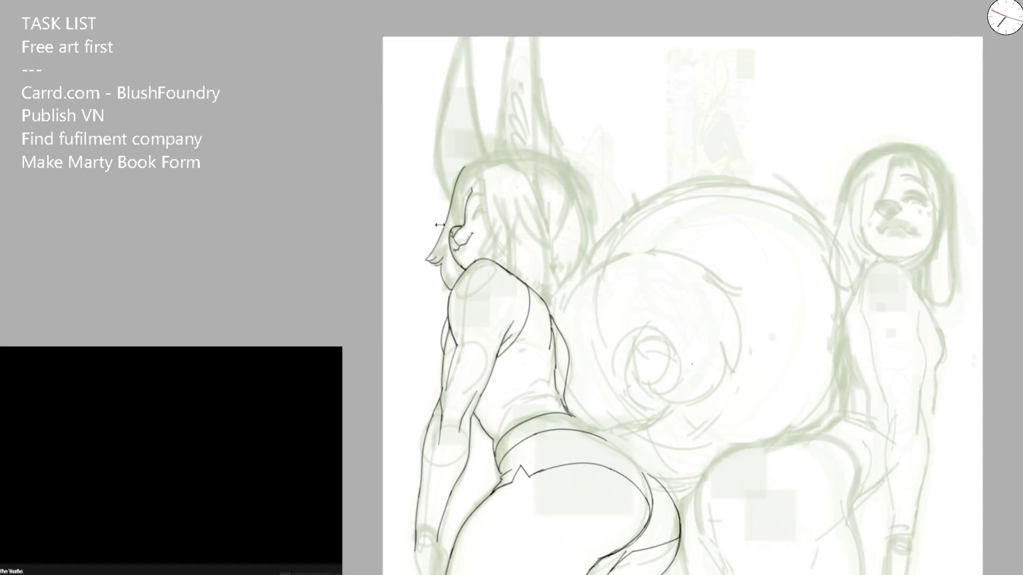
scroll(451, 232, "up", 3)
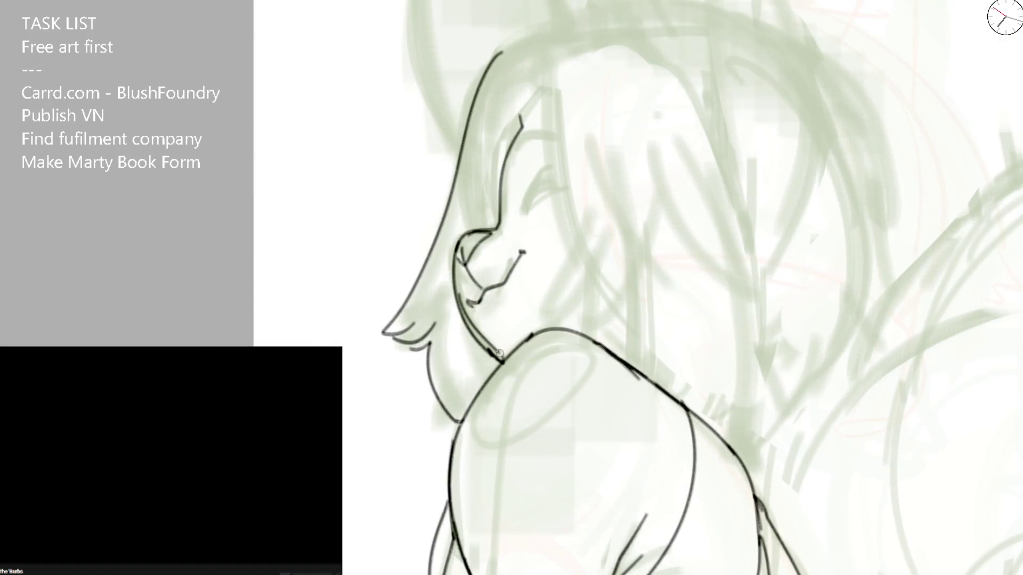
Step: Erase the lower neck line and re-ink the neck from chin to shoulder
left_click_drag(463, 307, 489, 352)
key("b")
left_click_drag(455, 288, 505, 361)
mouse_move(457, 296)
left_mouse_down()
mouse_move(502, 356)
mouse_move(491, 407)
left_mouse_up()
Step: Ink a first forehead, brow and closed-eye pass, then clear those lines
left_click_drag(487, 275, 531, 136)
left_click_drag(497, 198, 541, 178)
key("ctrl+z")
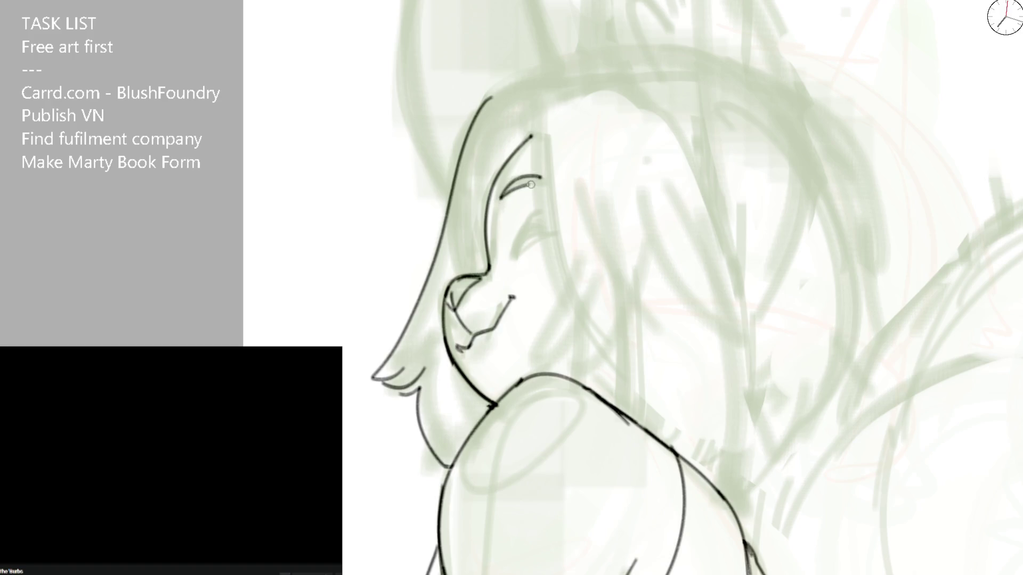
left_click_drag(532, 134, 569, 291)
mouse_move(512, 256)
left_mouse_down()
mouse_move(543, 222)
mouse_move(552, 227)
mouse_move(545, 211)
mouse_move(552, 230)
left_mouse_up()
scroll(539, 247, "down", 4)
scroll(488, 225, "up", 2)
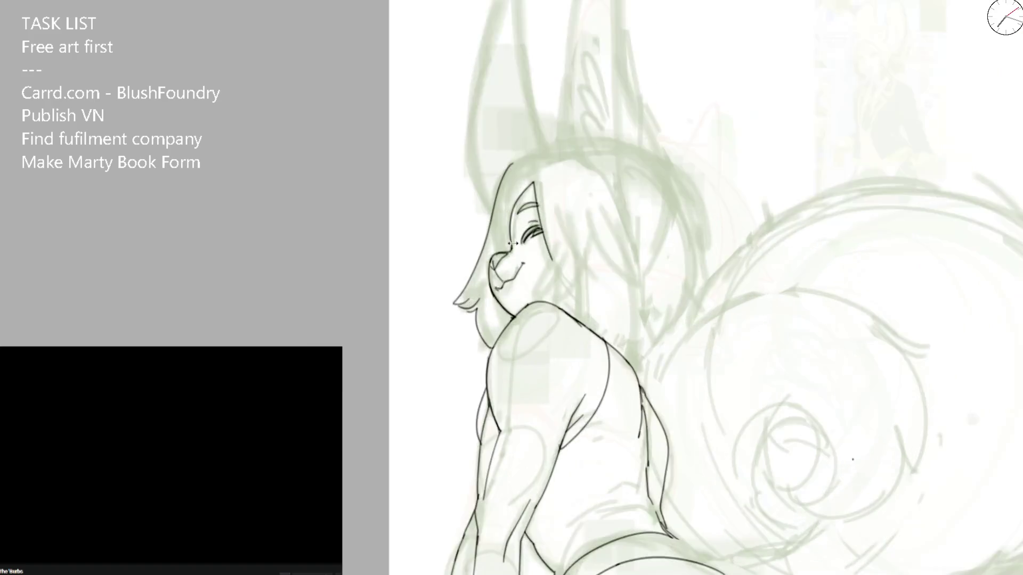
scroll(488, 225, "up", 2)
right_click(524, 200)
left_click(559, 175)
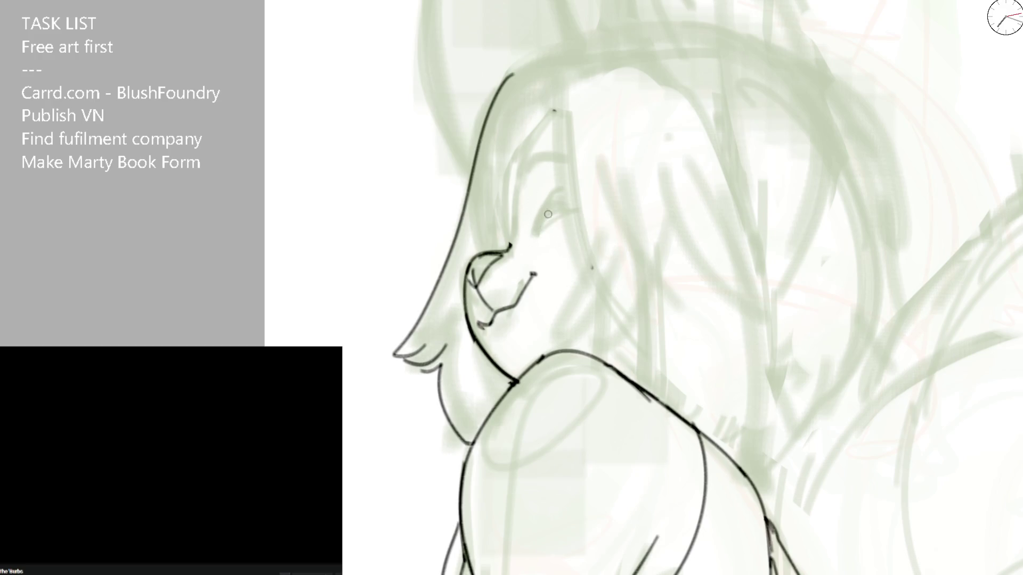
Step: Test a curved eye line on the mirrored, tilted view, then restore the view and erase it
key("m")
left_click_drag(527, 211, 502, 248)
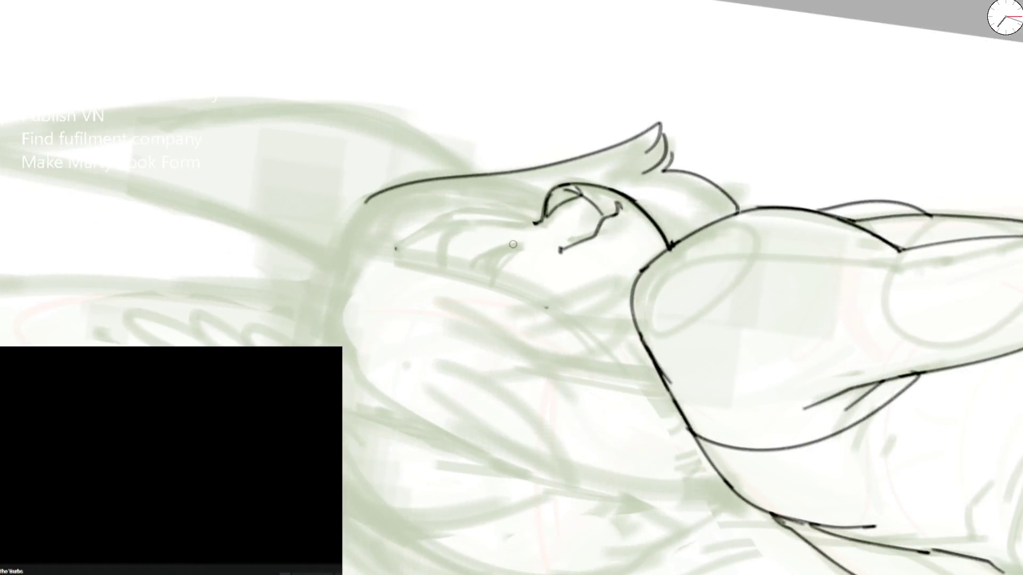
left_click_drag(437, 244, 525, 208)
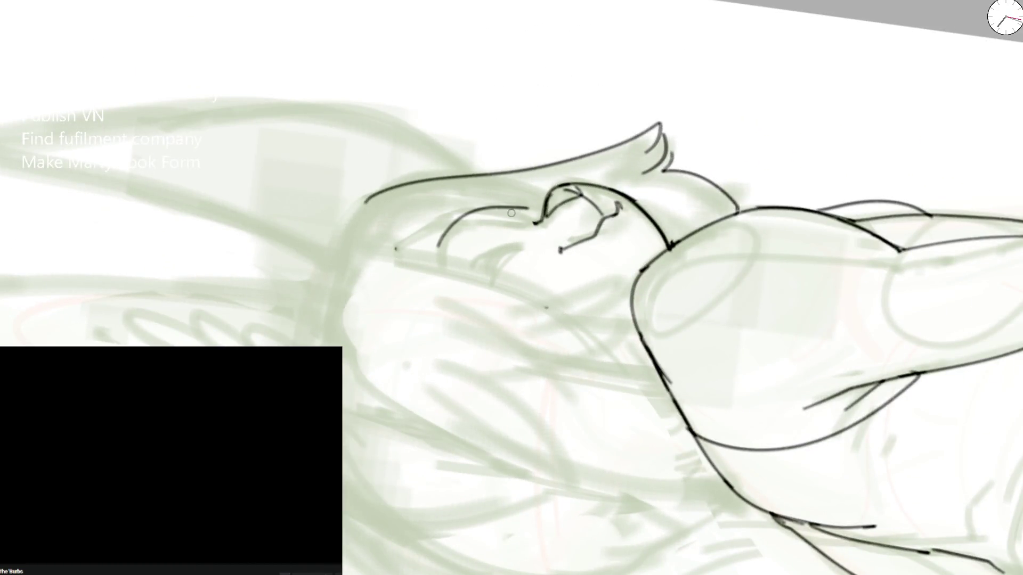
key("m")
key("5")
key("e")
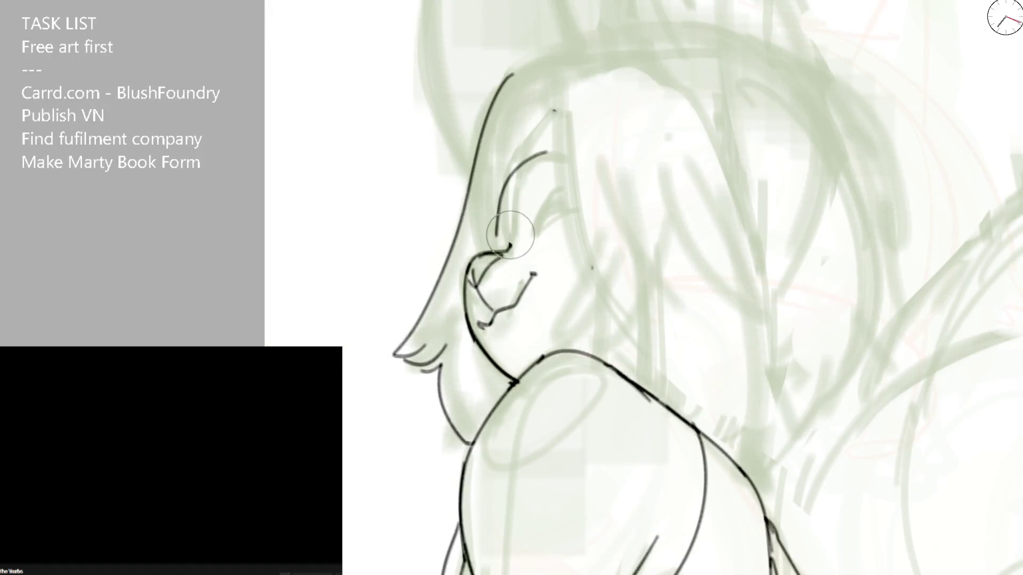
left_click_drag(495, 238, 544, 146)
key("e")
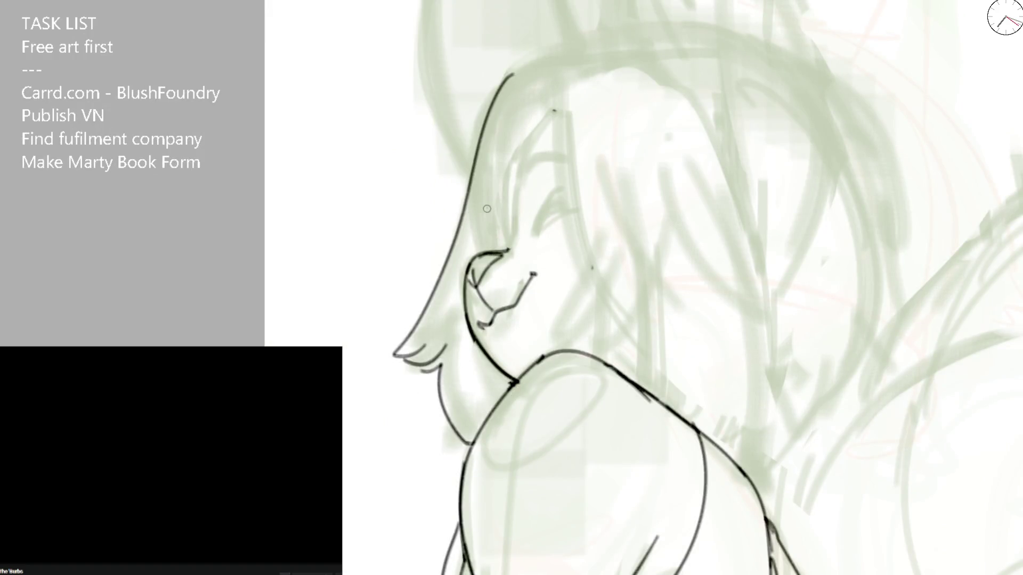
Step: Ink the final brow curve, eyelid arc and closed smiling eye with its lash line
left_click_drag(492, 204, 560, 151)
key("ctrl+z")
left_click_drag(492, 198, 561, 106)
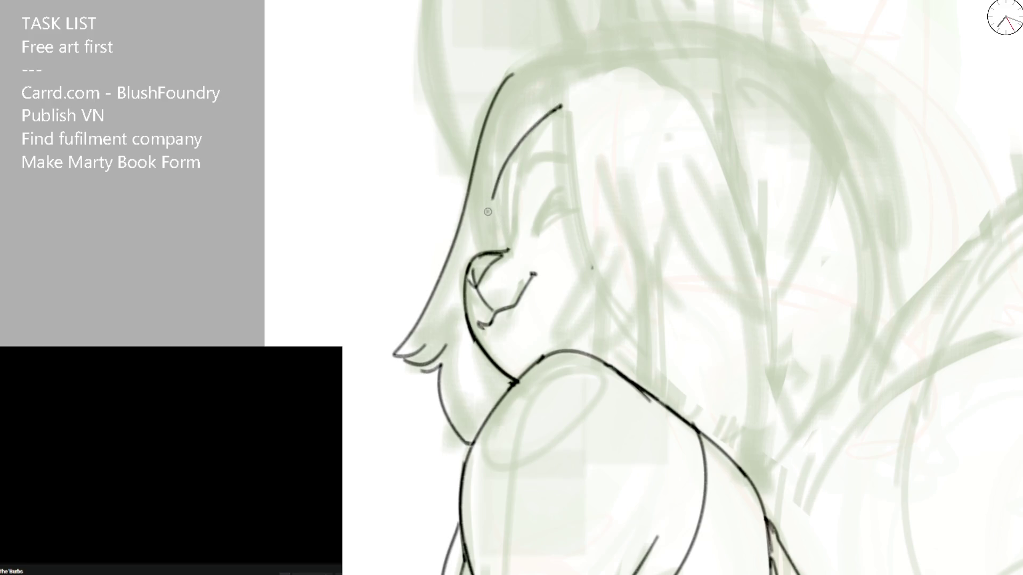
left_click_drag(491, 203, 505, 248)
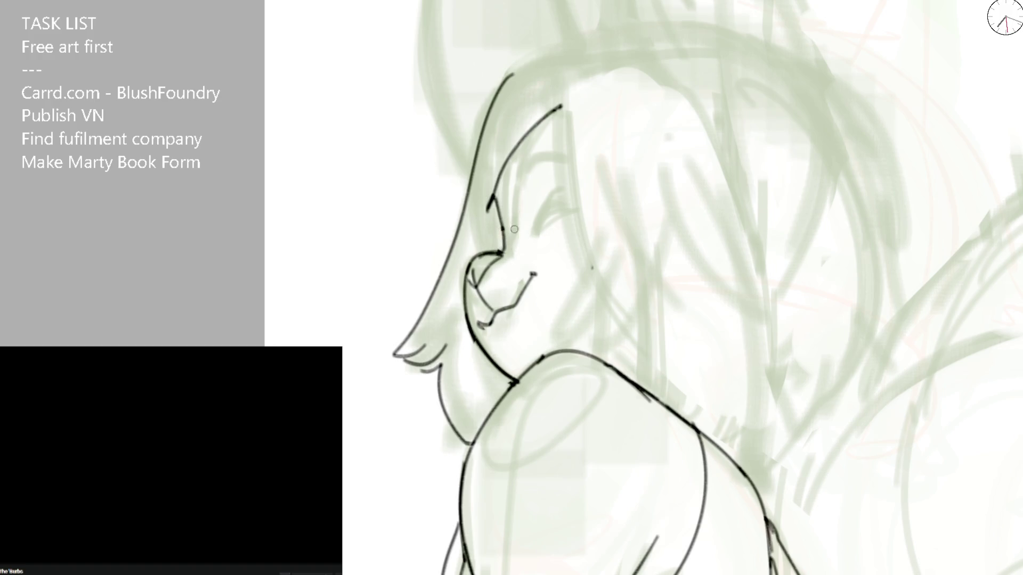
left_click_drag(518, 201, 573, 159)
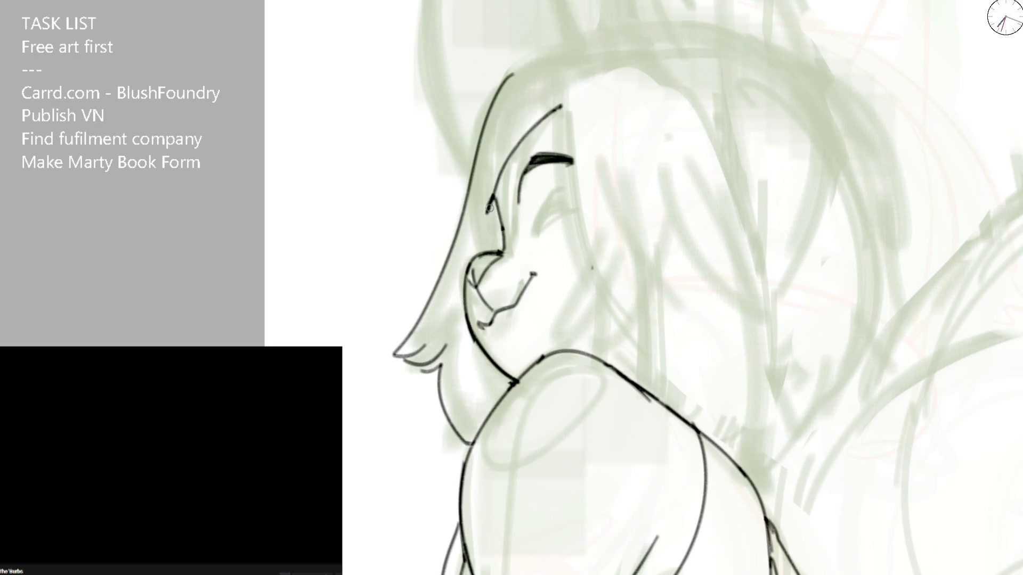
mouse_move(484, 203)
left_mouse_down()
mouse_move(506, 240)
mouse_move(575, 217)
left_mouse_up()
left_click_drag(533, 244, 579, 206)
Step: Ink the long hair strand beside the face and the upper hair outline as one sweeping curve
mouse_move(572, 256)
left_mouse_down()
mouse_move(563, 130)
mouse_move(607, 319)
left_mouse_up()
key("ctrl+z")
left_click_drag(560, 85, 615, 323)
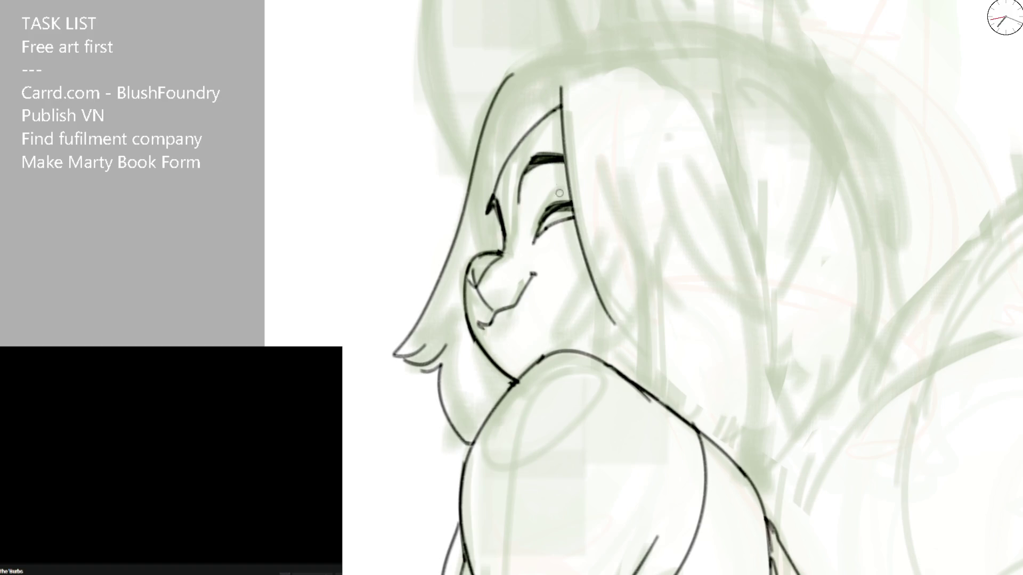
mouse_move(489, 67)
left_mouse_down()
mouse_move(435, 265)
mouse_move(545, 70)
mouse_move(448, 272)
mouse_move(517, 71)
mouse_move(569, 48)
left_mouse_up()
key("ctrl+z")
key("ctrl+z")
key("ctrl+z")
key("ctrl+z")
left_click_drag(441, 267, 564, 58)
key("ctrl+z")
left_click_drag(448, 261, 604, 39)
key("ctrl+z")
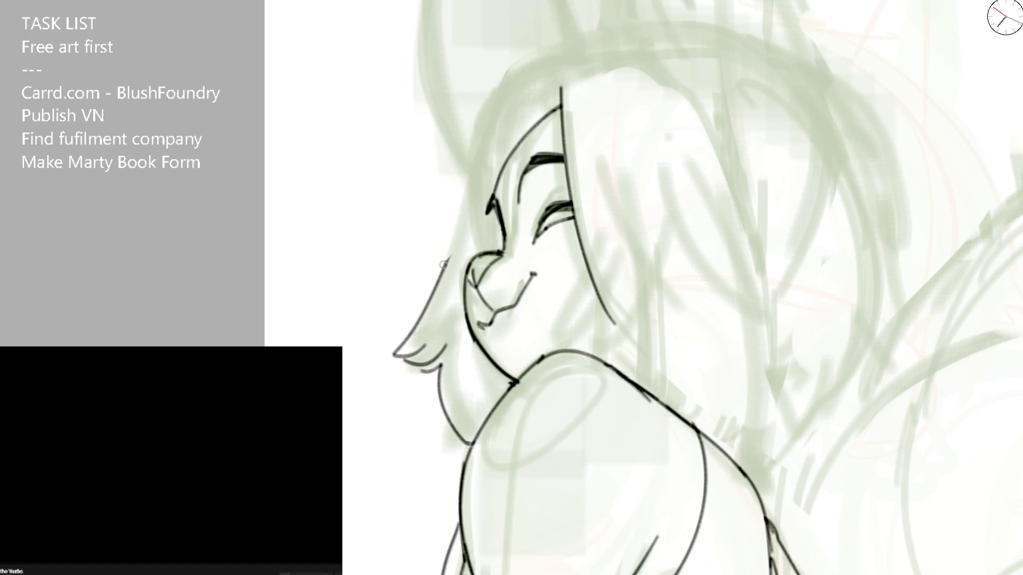
mouse_move(444, 264)
left_mouse_down()
mouse_move(512, 72)
mouse_move(576, 16)
left_mouse_up()
key("ctrl+z")
Step: Tilt the view and ink the first long ear's outline, undoing strokes that overshoot the tip
left_click_drag(486, 96, 624, 27)
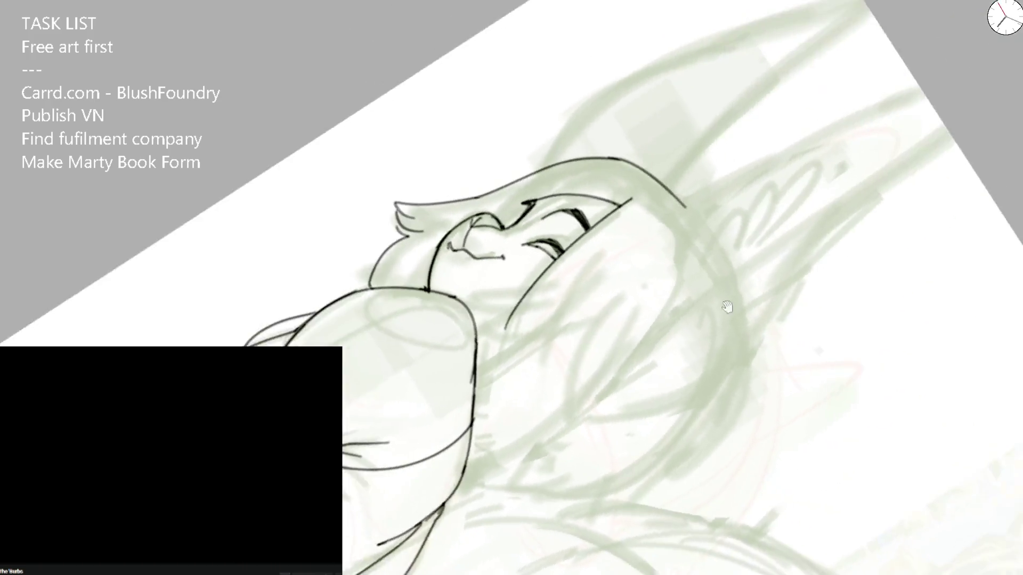
left_click_drag(754, 19, 539, 172)
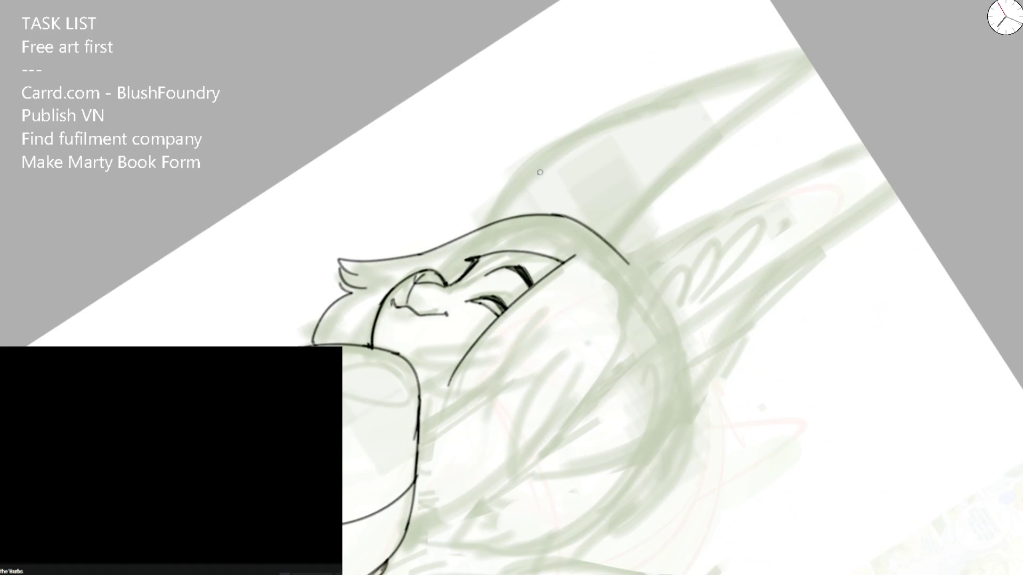
left_click_drag(485, 227, 779, 60)
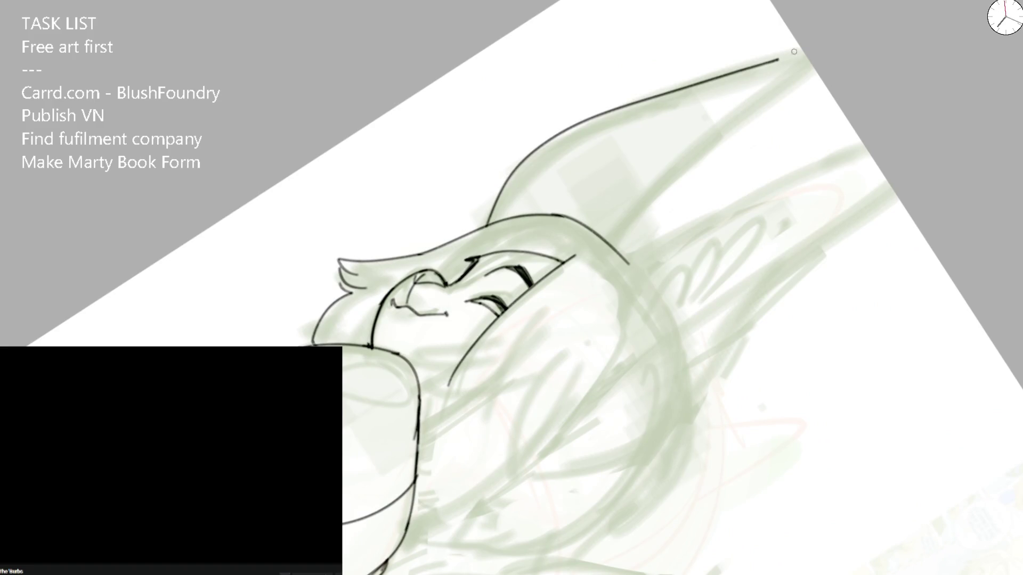
mouse_move(778, 59)
left_mouse_down()
mouse_move(802, 53)
mouse_move(632, 237)
mouse_move(870, 152)
left_mouse_up()
key("ctrl+z")
mouse_move(625, 261)
left_mouse_down()
mouse_move(634, 269)
mouse_move(870, 156)
left_mouse_up()
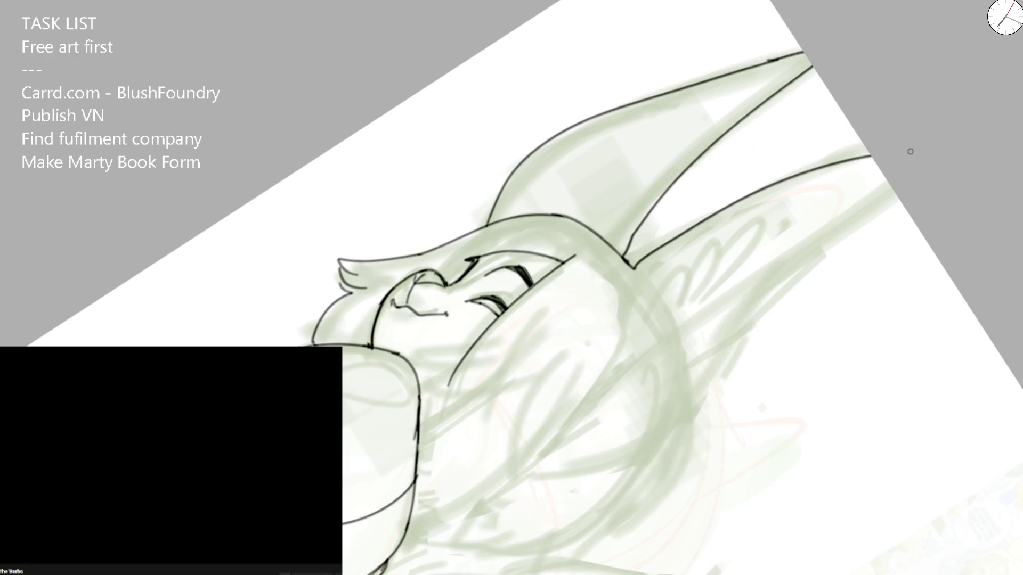
key("ctrl+z")
Step: Ink the second ear's outer and inner edges, then set the view upright again
mouse_move(631, 269)
left_mouse_down()
mouse_move(762, 191)
mouse_move(904, 165)
mouse_move(728, 341)
mouse_move(689, 413)
mouse_move(517, 479)
left_mouse_up()
left_click_drag(719, 354, 671, 297)
key("ctrl+z")
mouse_move(467, 419)
left_mouse_down()
mouse_move(560, 414)
mouse_move(848, 136)
left_mouse_up()
left_click_drag(564, 325, 838, 122)
left_click_drag(582, 200, 821, 95)
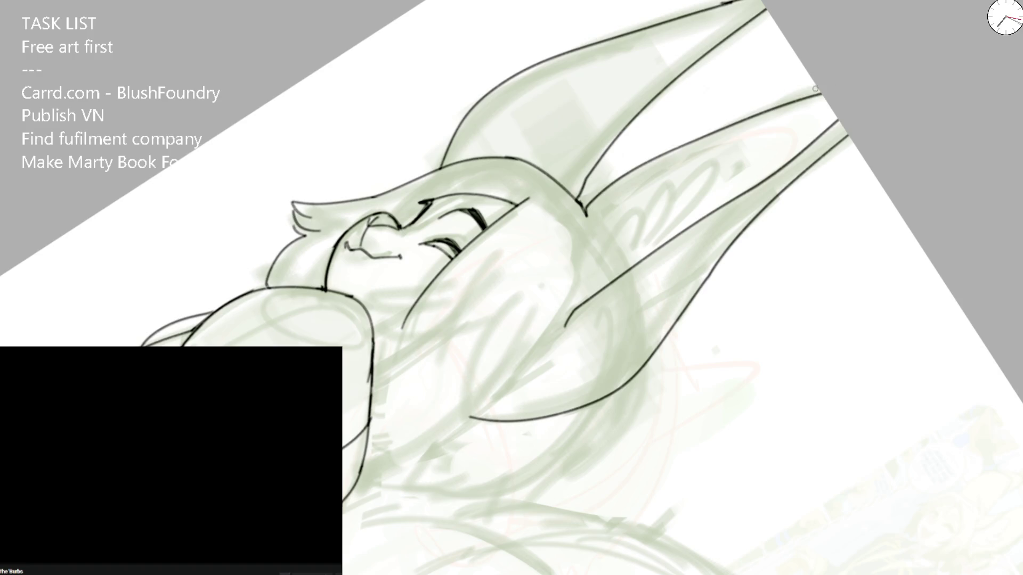
key("Delete")
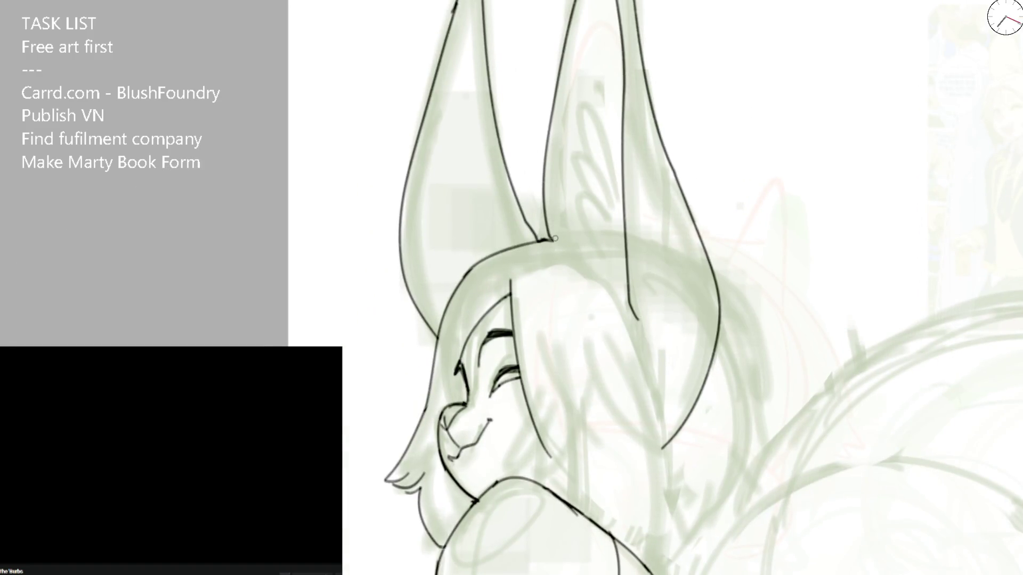
scroll(554, 239, "down", 3)
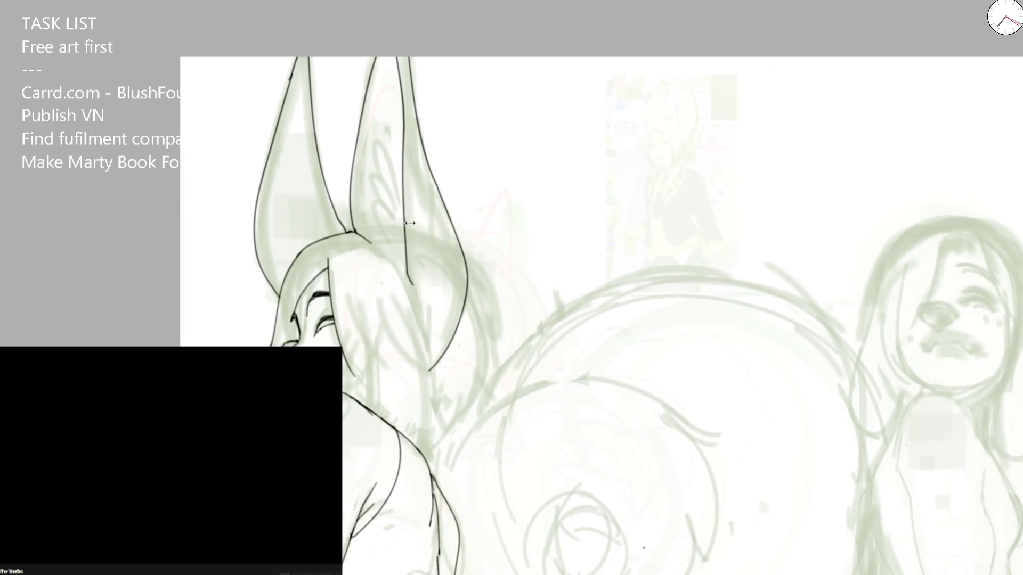
scroll(409, 223, "up", 2)
Step: Drop the long ear-line attempt and ink zigzag fur tufts inside the near ear, zooming out to check
key("ctrl+z")
mouse_move(341, 0)
left_mouse_down()
mouse_move(320, 249)
mouse_move(393, 316)
mouse_move(336, 210)
mouse_move(343, 170)
left_mouse_up()
key("ctrl+z")
left_click_drag(357, 248, 376, 263)
left_click_drag(346, 204, 370, 240)
left_click_drag(351, 148, 382, 225)
left_click_drag(385, 111, 367, 228)
mouse_move(387, 101)
left_mouse_down()
mouse_move(368, 171)
mouse_move(382, 198)
left_mouse_up()
left_click_drag(403, 94, 395, 151)
key("ctrl+0")
key("ctrl+plus")
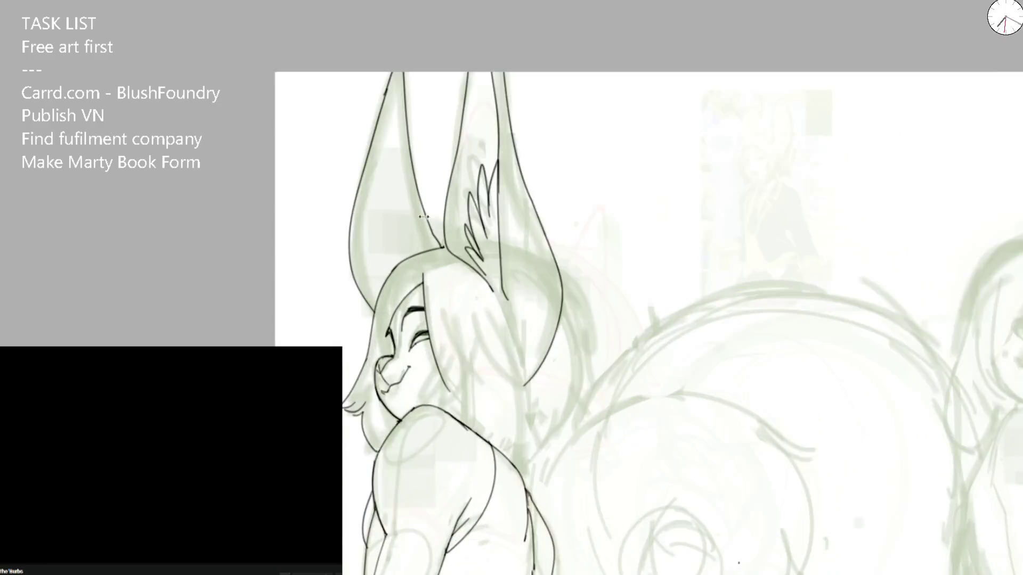
scroll(424, 217, "up", 1)
Step: Ink the inner lines of the other ear and extend its base line downward, retrying strokes
mouse_move(368, 68)
left_mouse_down()
mouse_move(381, 313)
mouse_move(349, 226)
mouse_move(352, 144)
left_mouse_up()
key("ctrl+z")
left_click_drag(564, 36, 579, 260)
key("ctrl+z")
left_click_drag(567, 64, 579, 310)
key("ctrl+z")
key("ctrl+z")
left_click_drag(552, 260, 590, 450)
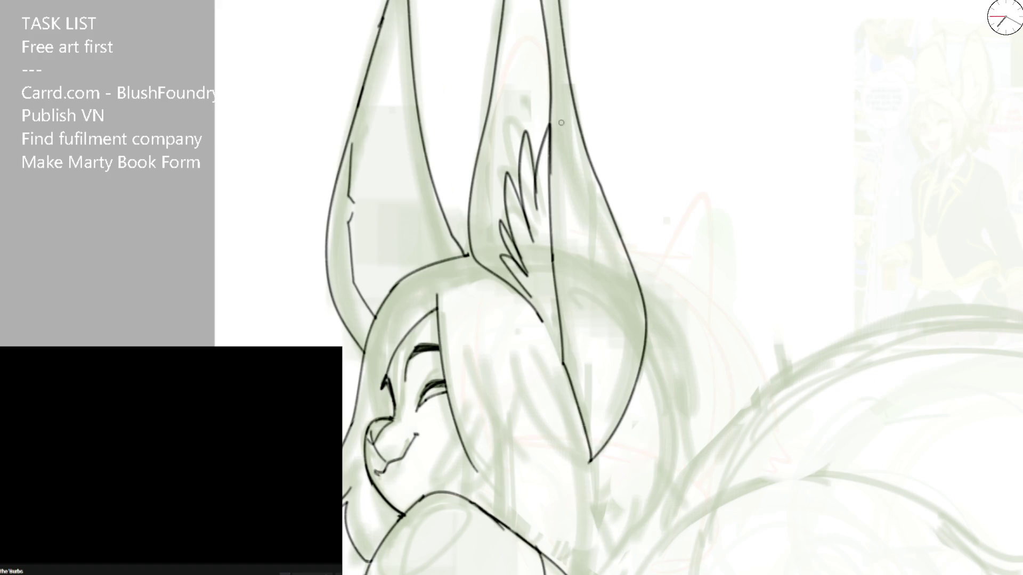
mouse_move(551, 80)
left_mouse_down()
mouse_move(546, 172)
mouse_move(565, 224)
mouse_move(565, 267)
left_mouse_up()
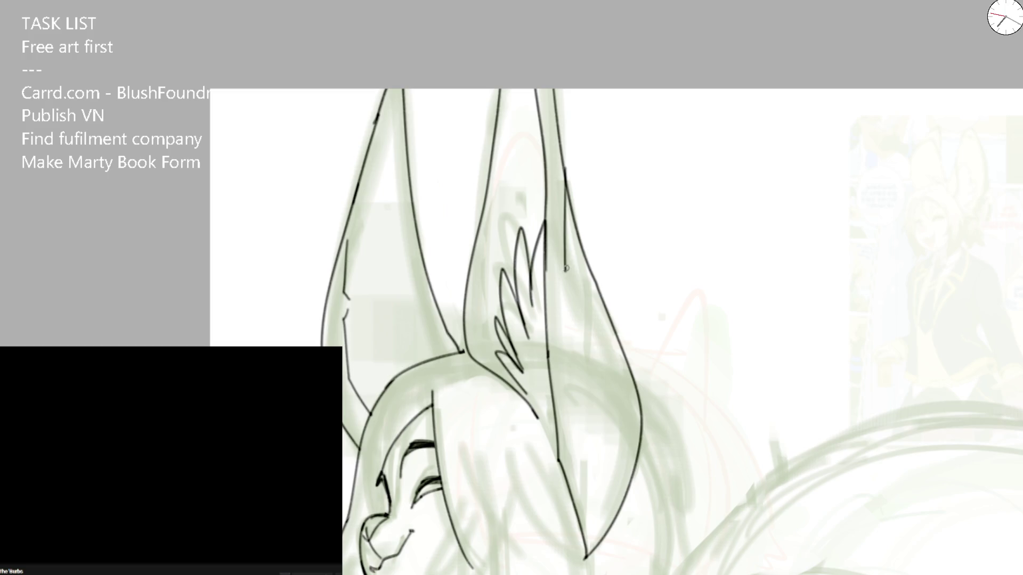
Step: On the mirrored view, erase the thin inner-ear strokes and ink one long clean inner line
key("m")
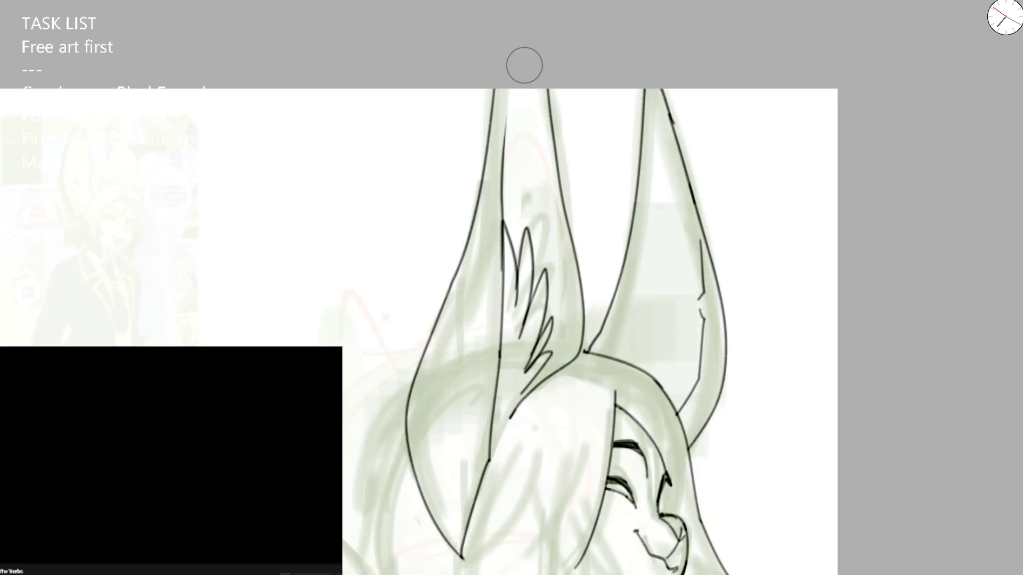
left_click_drag(497, 303, 481, 488)
left_click_drag(486, 279, 494, 389)
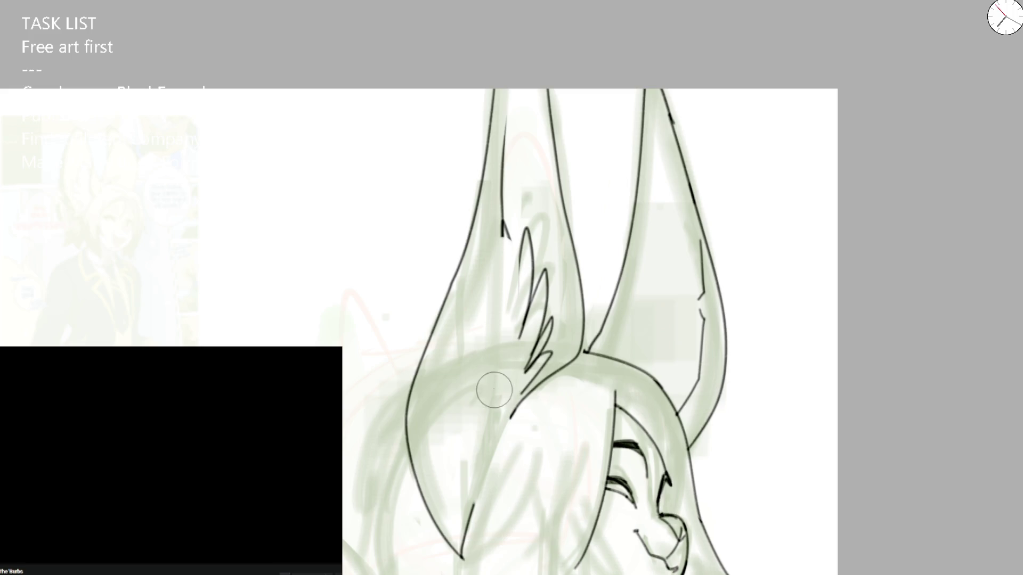
mouse_move(504, 89)
left_mouse_down()
mouse_move(470, 504)
mouse_move(451, 556)
mouse_move(492, 442)
left_mouse_up()
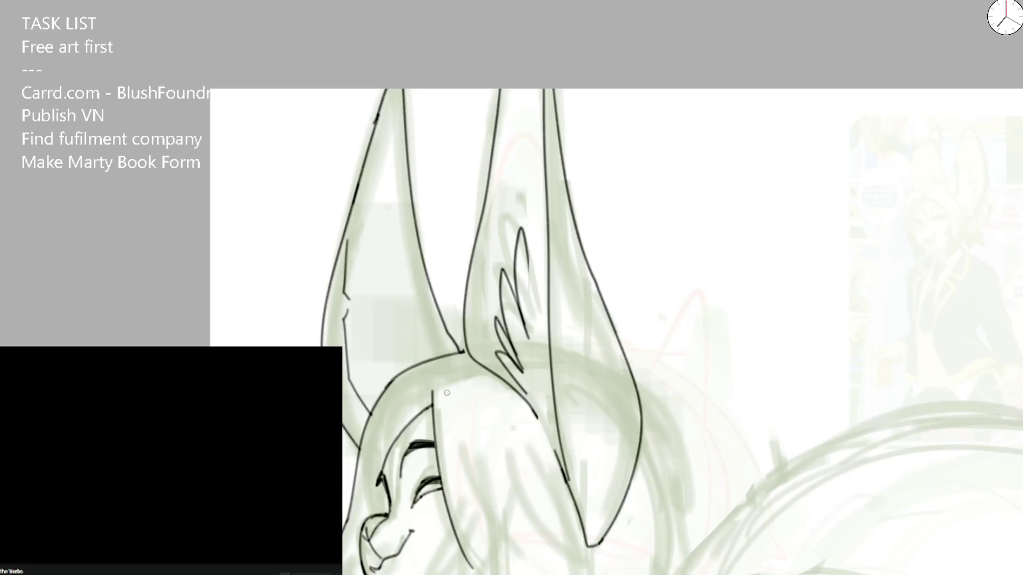
key("m")
left_click_drag(536, 418, 563, 476)
left_click_drag(528, 265, 545, 202)
key("ctrl+z")
left_click_drag(529, 271, 545, 213)
key("ctrl+z")
scroll(551, 254, "up", 3)
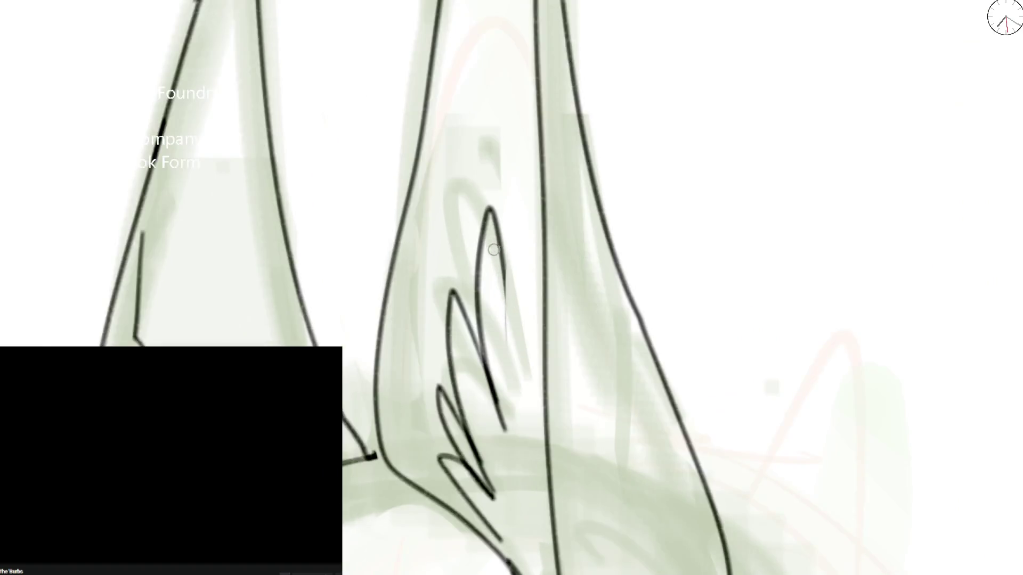
Step: Redraw the thin stroke from the feathers to the ear tip and erase stray marks along the ear
left_click_drag(507, 280, 535, 150)
key("ctrl+z")
left_click_drag(507, 308, 531, 150)
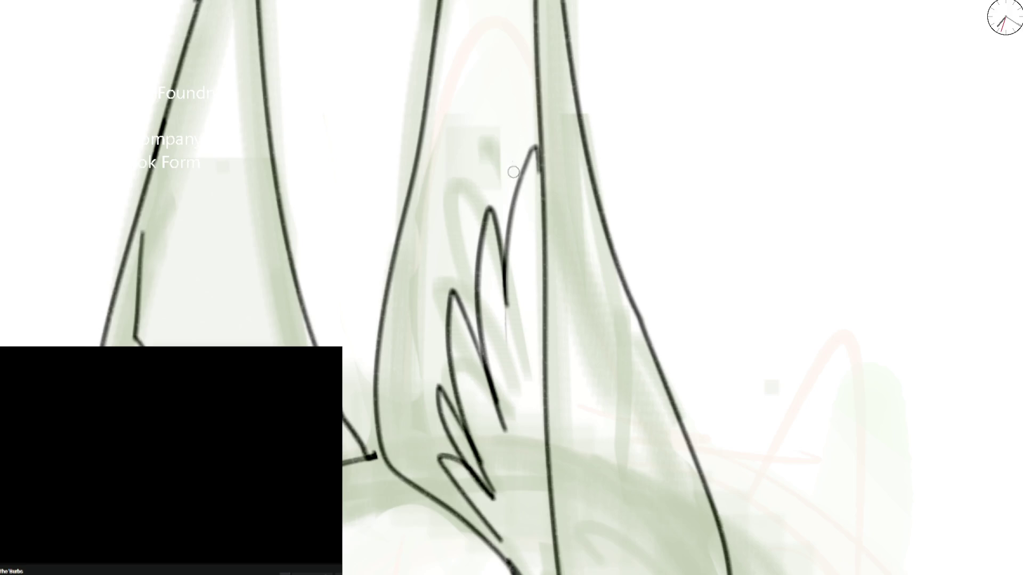
scroll(527, 120, "down", 2)
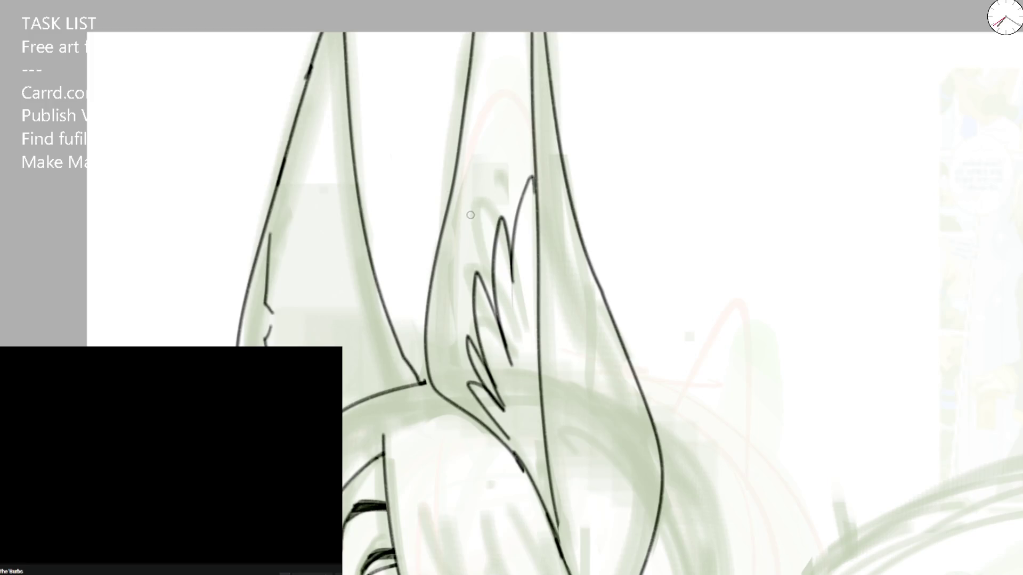
key("ctrl+z")
left_click_drag(512, 273, 532, 166)
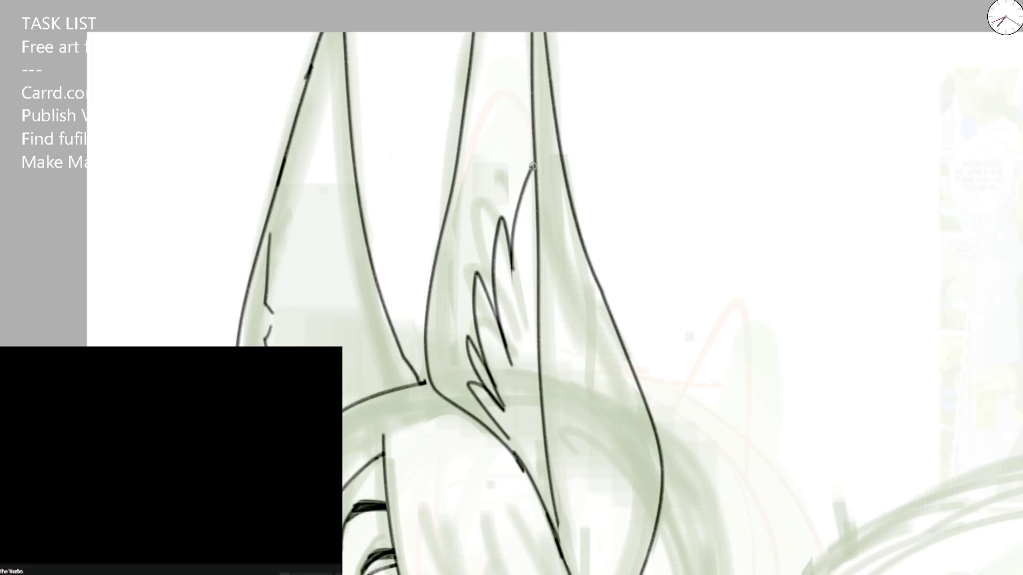
left_click_drag(271, 232, 267, 340)
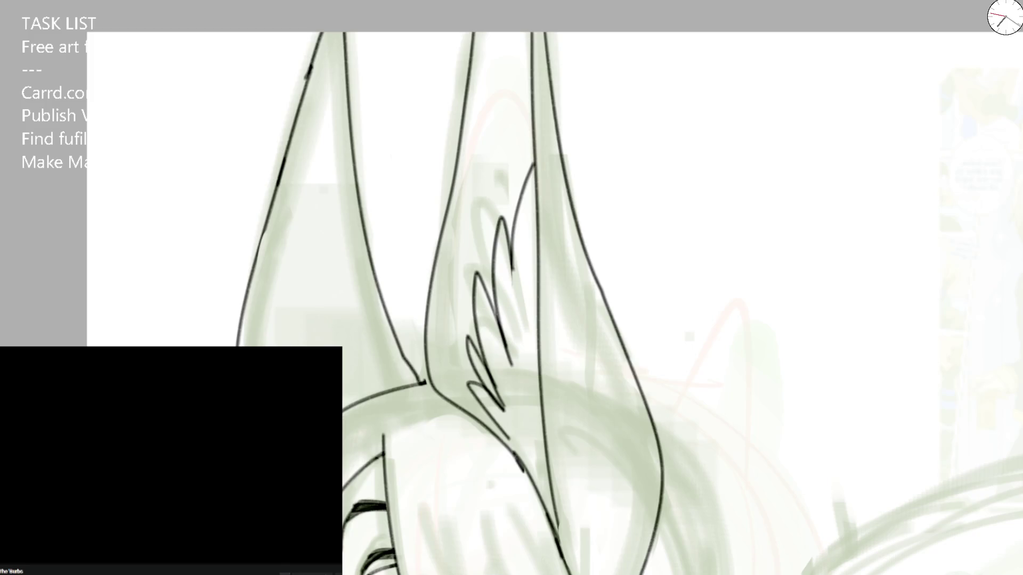
scroll(511, 288, "down", 3)
Step: Ink the smooth head outline from lower left up toward the ear, retrying the stroke many times
left_click_drag(381, 351, 429, 270)
key("ctrl+z")
left_click_drag(381, 352, 439, 259)
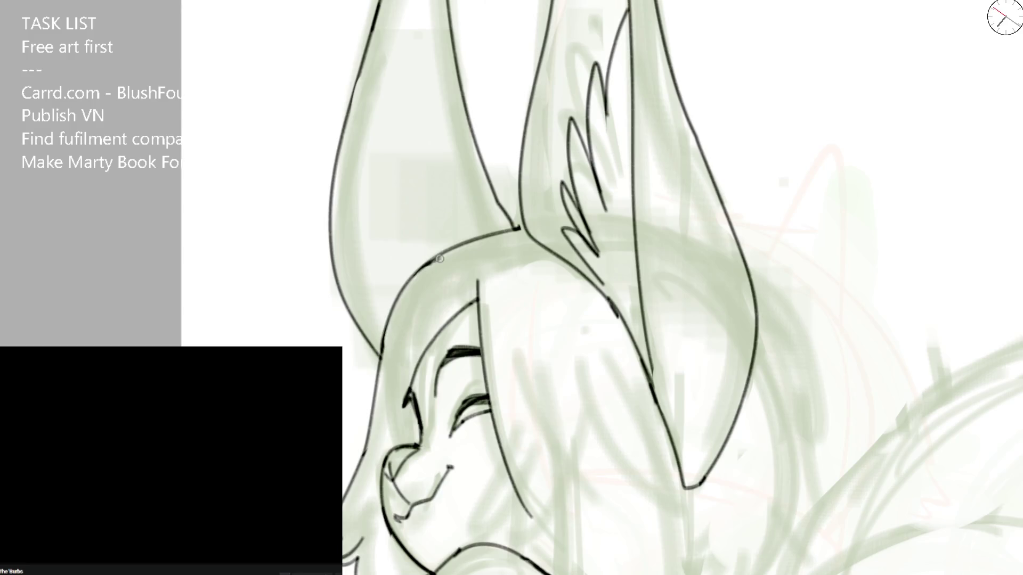
key("ctrl+z")
left_click_drag(376, 357, 436, 253)
key("ctrl+z")
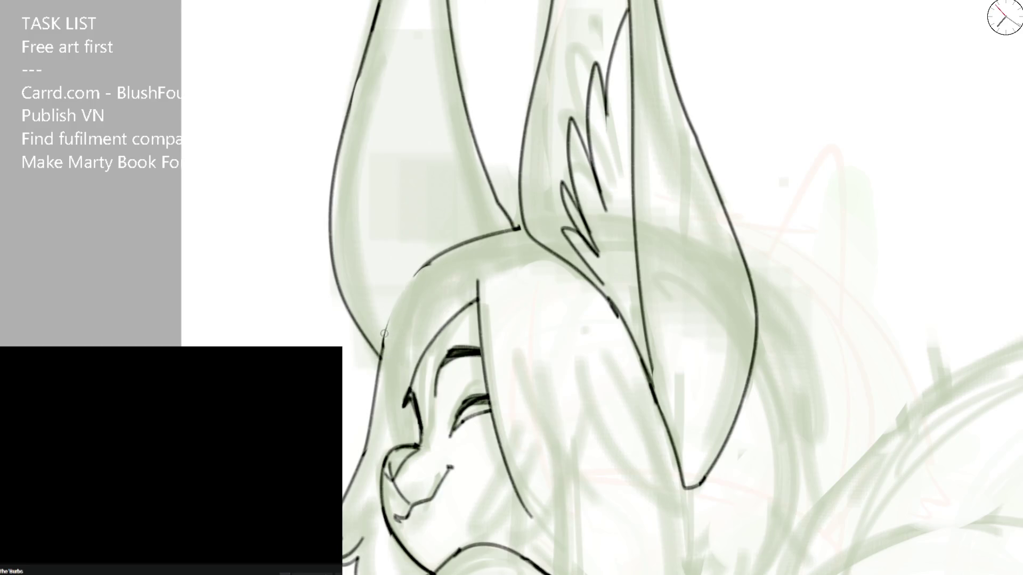
left_click_drag(380, 351, 428, 264)
key("ctrl+z")
left_click_drag(377, 358, 406, 288)
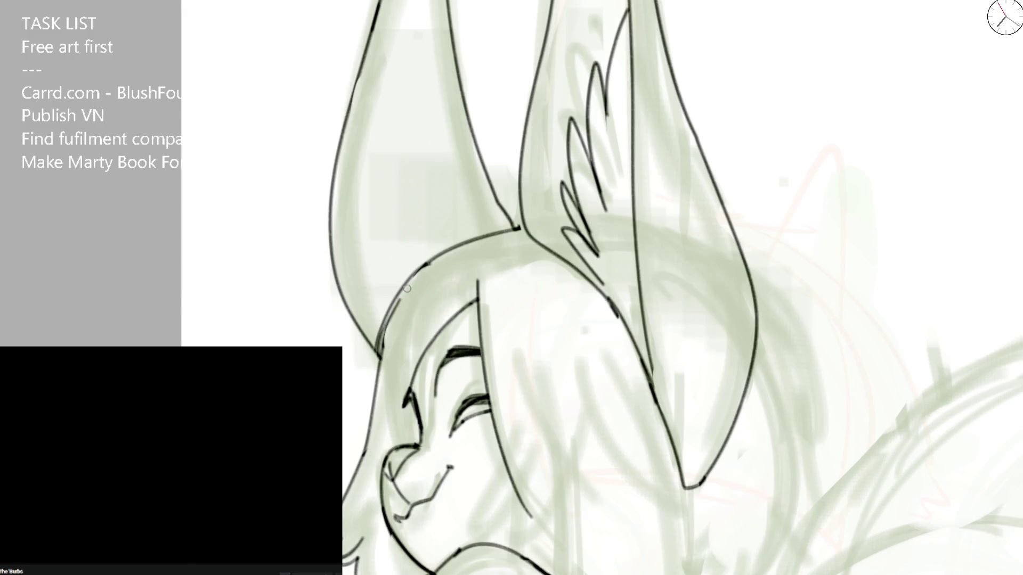
left_click_drag(381, 356, 430, 260)
key("ctrl+z")
key("ctrl+z")
mouse_move(379, 356)
left_mouse_down()
mouse_move(386, 321)
mouse_move(430, 264)
left_mouse_up()
left_click_drag(380, 349, 436, 257)
key("ctrl+z")
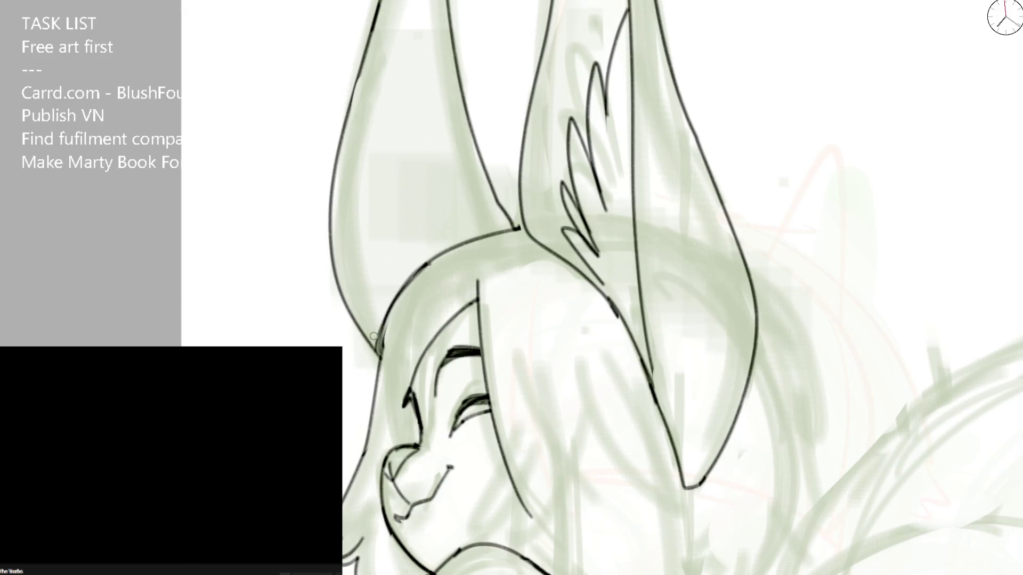
left_click_drag(373, 349, 434, 259)
left_click_drag(380, 353, 435, 260)
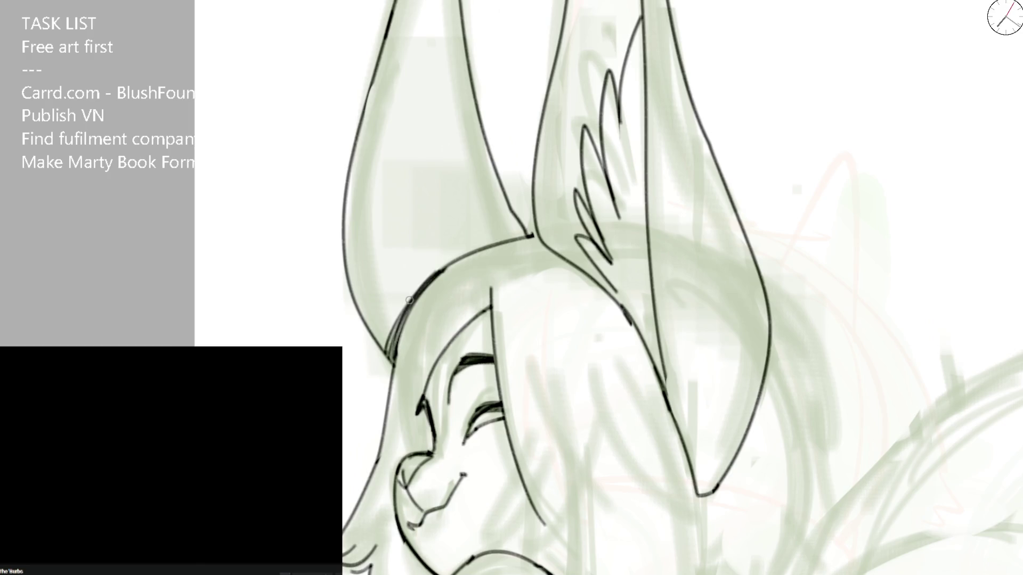
Step: Hatch the head outline at the ear base and ink the long ear-back line, then check the whole view
left_click_drag(380, 349, 422, 285)
left_click_drag(476, 247, 534, 233)
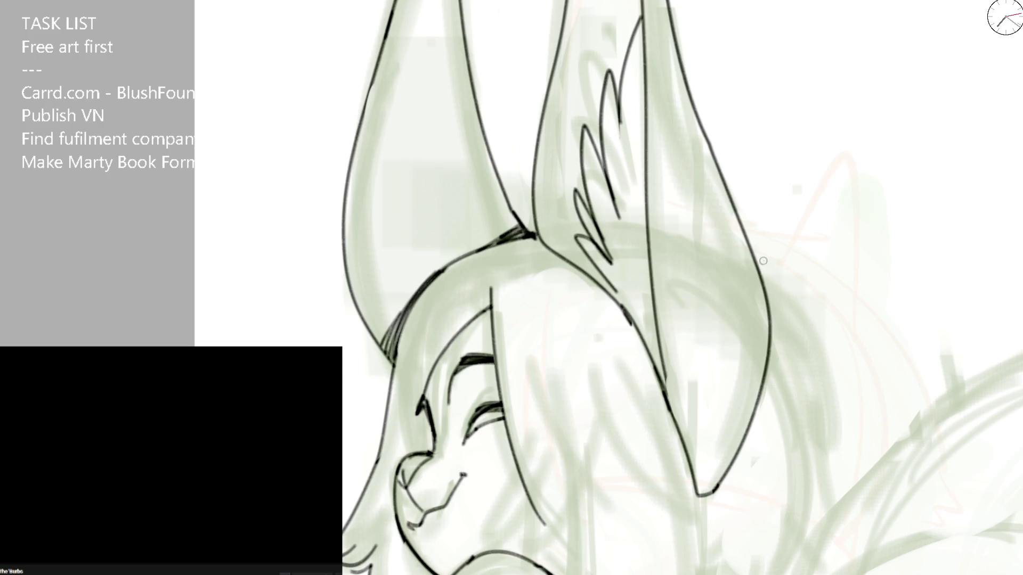
left_click_drag(756, 256, 838, 469)
key("ctrl+z")
mouse_move(754, 254)
left_mouse_down()
mouse_move(780, 273)
mouse_move(849, 476)
left_mouse_up()
key("ctrl+z")
left_click_drag(752, 252, 823, 456)
key("ctrl+z")
left_click_drag(753, 255, 863, 503)
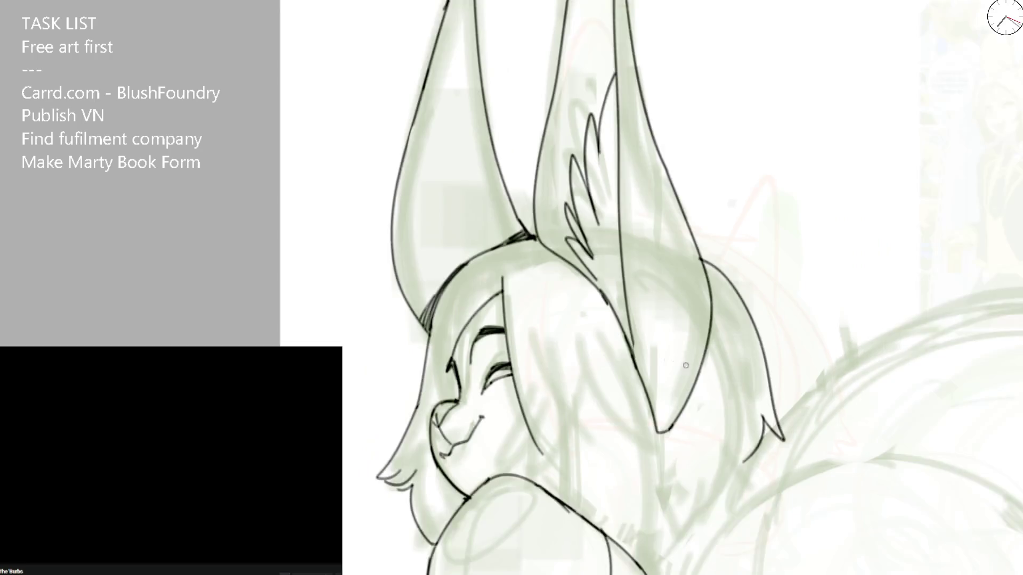
key("ctrl+minus")
key("ctrl+plus")
key("ctrl+plus")
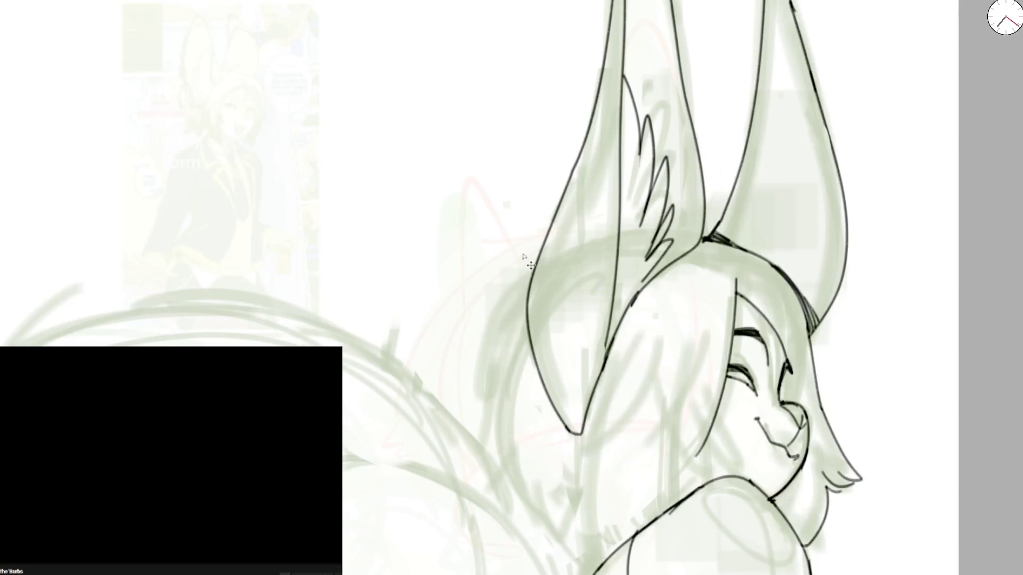
Step: Ink a hooked hair lock beside the fox girl's face on the mirrored, zoomed view, retrying strokes
left_click_drag(545, 254, 469, 445)
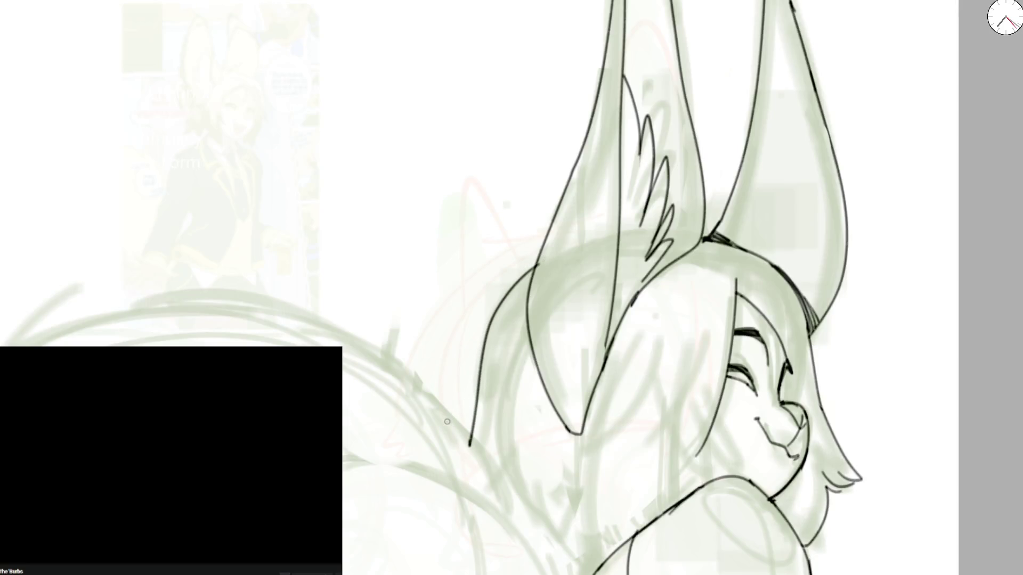
key("m")
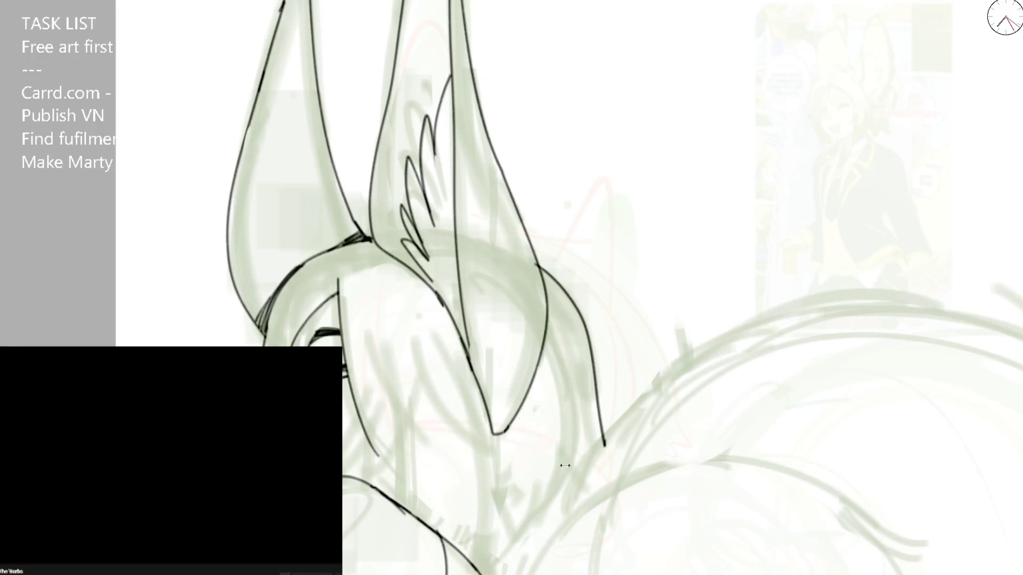
key("ctrl+plus")
key("ctrl+z")
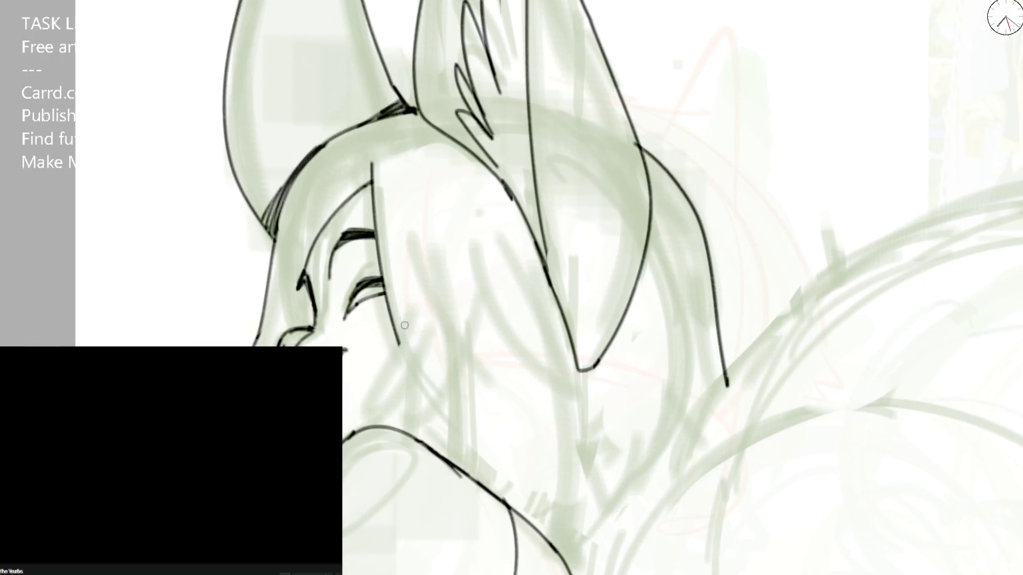
left_click_drag(401, 328, 418, 364)
key("ctrl+z")
left_click_drag(412, 281, 419, 358)
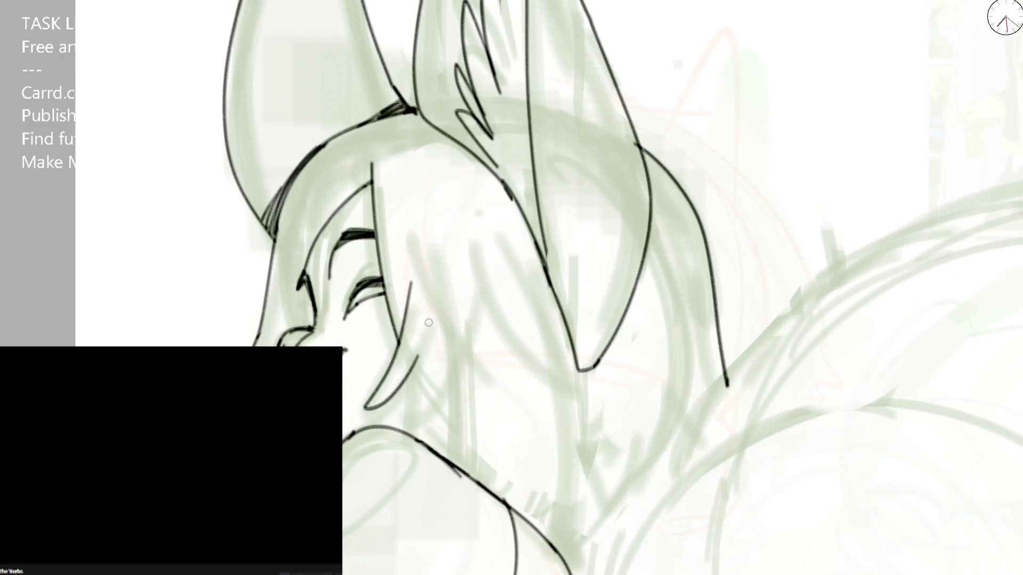
mouse_move(413, 374)
left_mouse_down()
mouse_move(378, 404)
mouse_move(433, 387)
left_mouse_up()
mouse_move(449, 346)
left_mouse_down()
mouse_move(420, 400)
mouse_move(450, 442)
mouse_move(453, 360)
left_mouse_up()
key("ctrl+z")
key("ctrl+z")
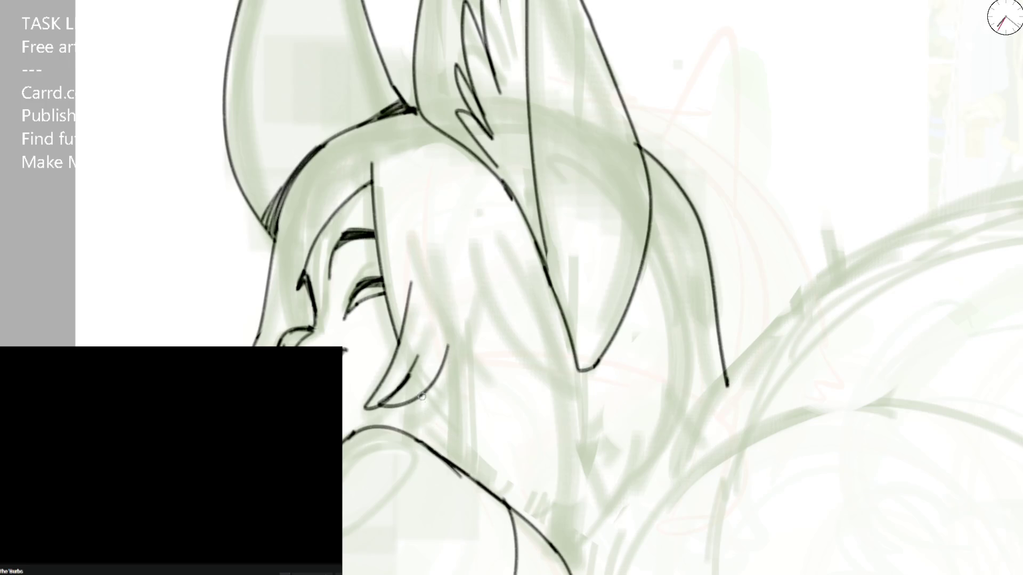
Step: Add curved hair strands above the shoulder, undoing the trial long and short strokes
left_click_drag(413, 398, 407, 432)
mouse_move(452, 398)
left_mouse_down()
mouse_move(432, 447)
mouse_move(454, 466)
left_mouse_up()
mouse_move(553, 304)
left_mouse_down()
mouse_move(551, 543)
mouse_move(559, 479)
left_mouse_up()
key("ctrl+z")
left_click_drag(555, 524, 577, 324)
key("ctrl+z")
key("ctrl+z")
mouse_move(487, 305)
left_mouse_down()
mouse_move(502, 332)
mouse_move(552, 298)
left_mouse_up()
key("ctrl+z")
Step: Redraw the longer hooked hair lock and a strand sweeping up from it behind the ear
left_click_drag(486, 284, 569, 343)
key("ctrl+z")
key("m")
key("bracketright")
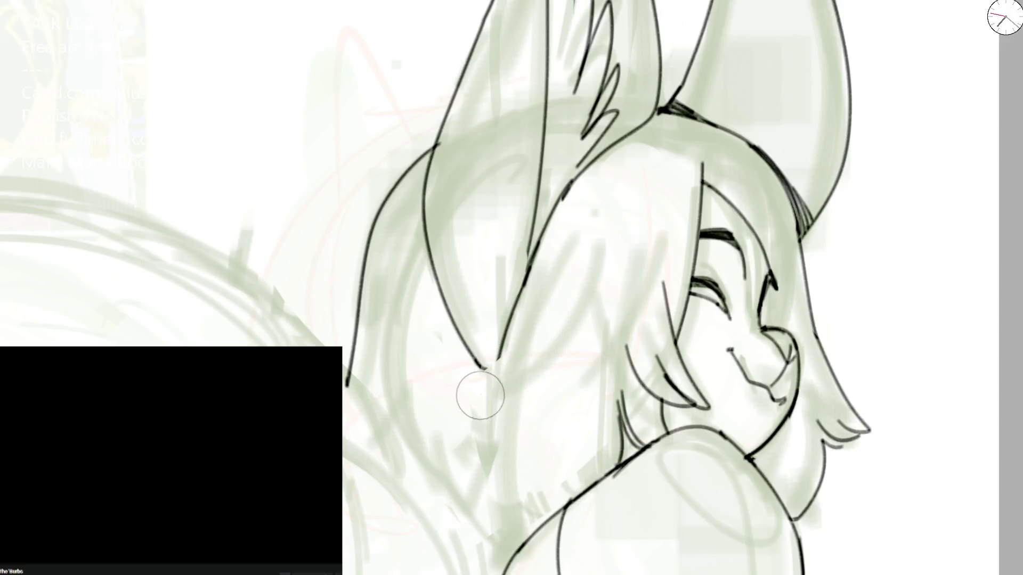
left_click_drag(510, 339, 608, 249)
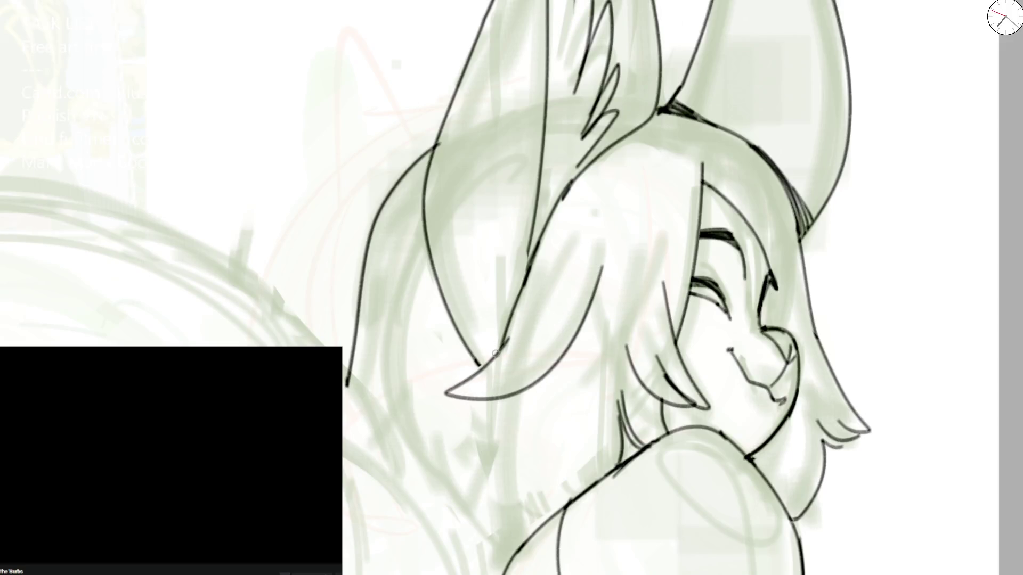
left_click_drag(498, 349, 557, 261)
scroll(594, 359, "down", 2)
scroll(639, 384, "down", 2)
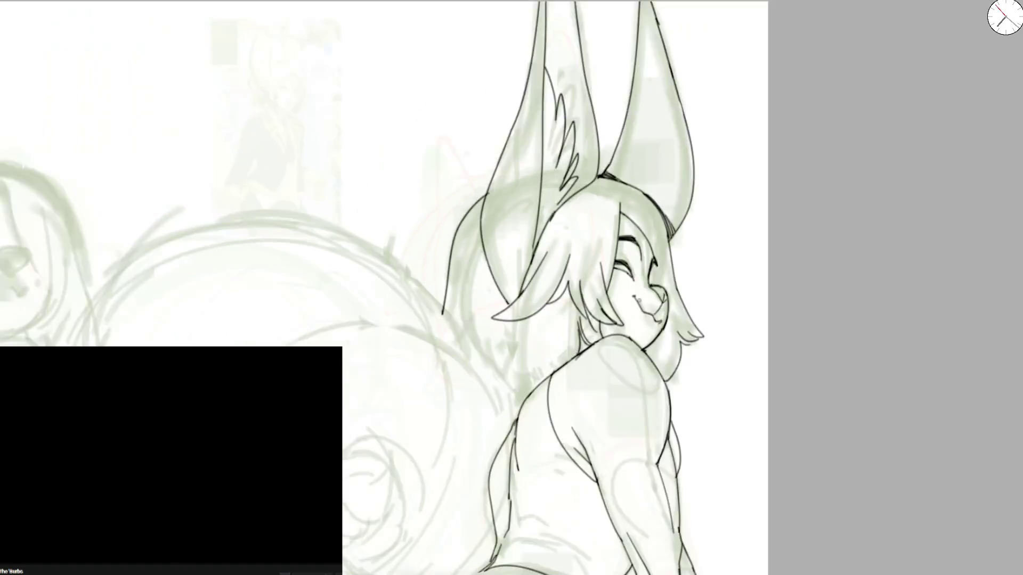
scroll(564, 212, "down", 2)
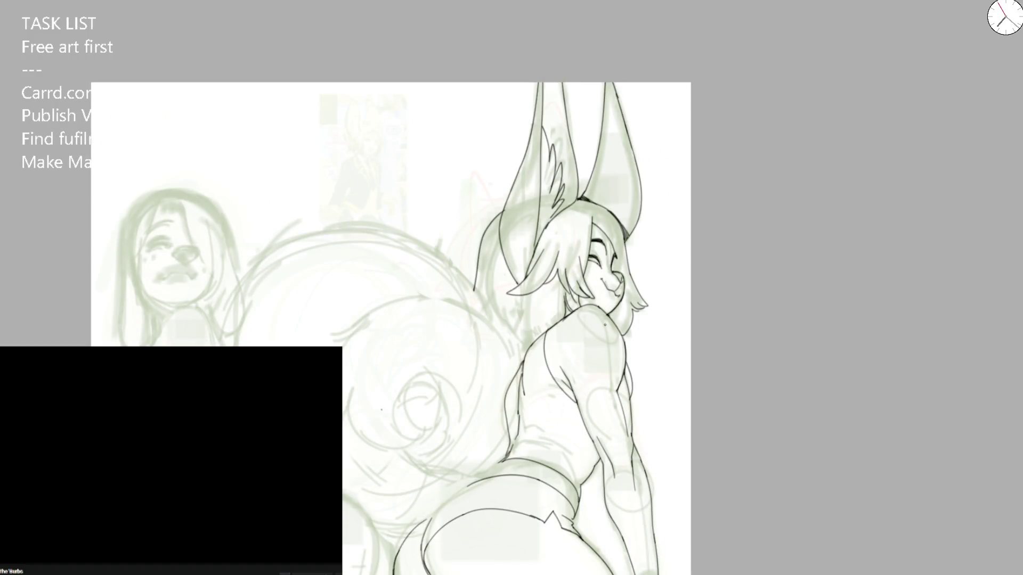
Step: Re-ink the shoulder line cleanly with hair strands over it and a stroke down from the hair tip
key("h")
scroll(512, 290, "up", 3)
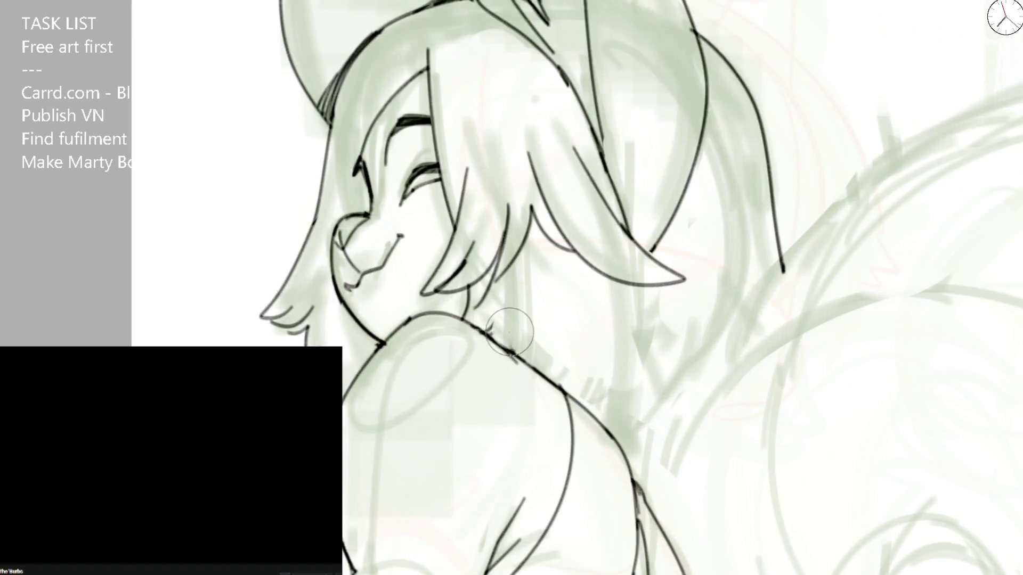
left_click_drag(473, 319, 586, 420)
key("ctrl+z")
left_click_drag(463, 320, 590, 410)
mouse_move(518, 306)
left_mouse_down()
mouse_move(500, 341)
mouse_move(532, 369)
left_mouse_up()
left_click_drag(641, 281, 628, 455)
key("ctrl+z")
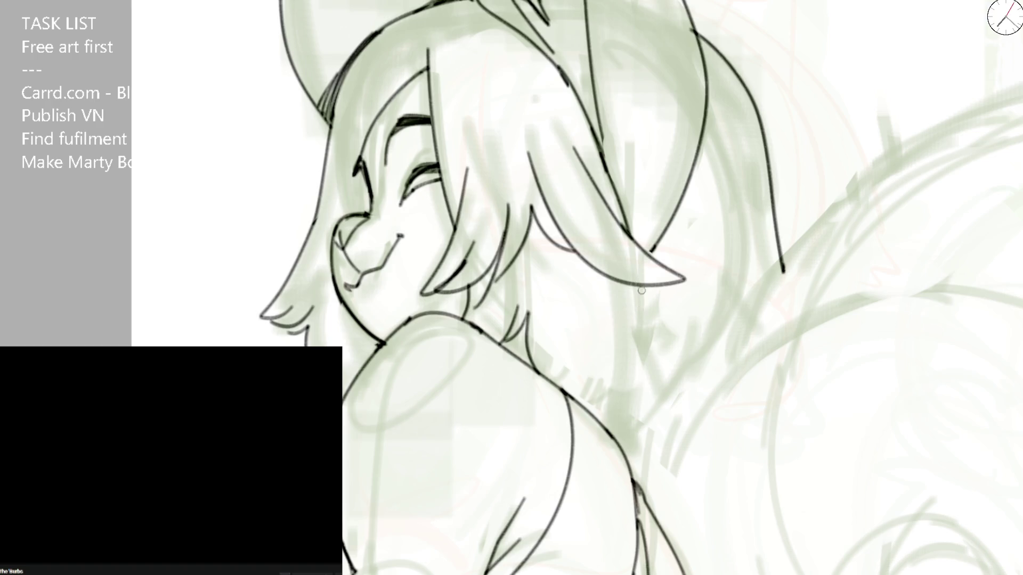
left_click_drag(641, 290, 627, 452)
scroll(785, 255, "down", 5)
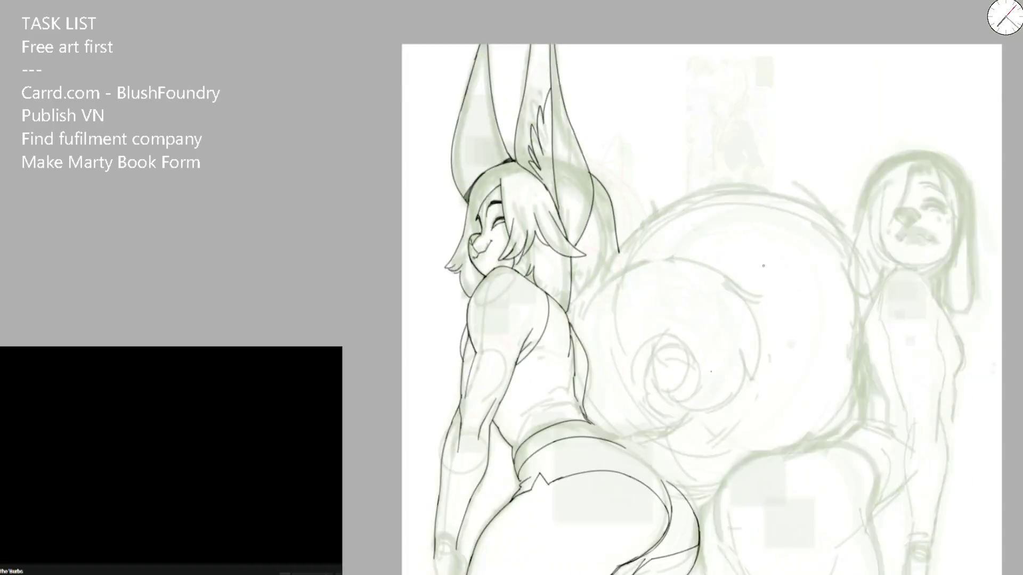
scroll(763, 266, "down", 2)
scroll(508, 245, "up", 1)
scroll(509, 246, "up", 3)
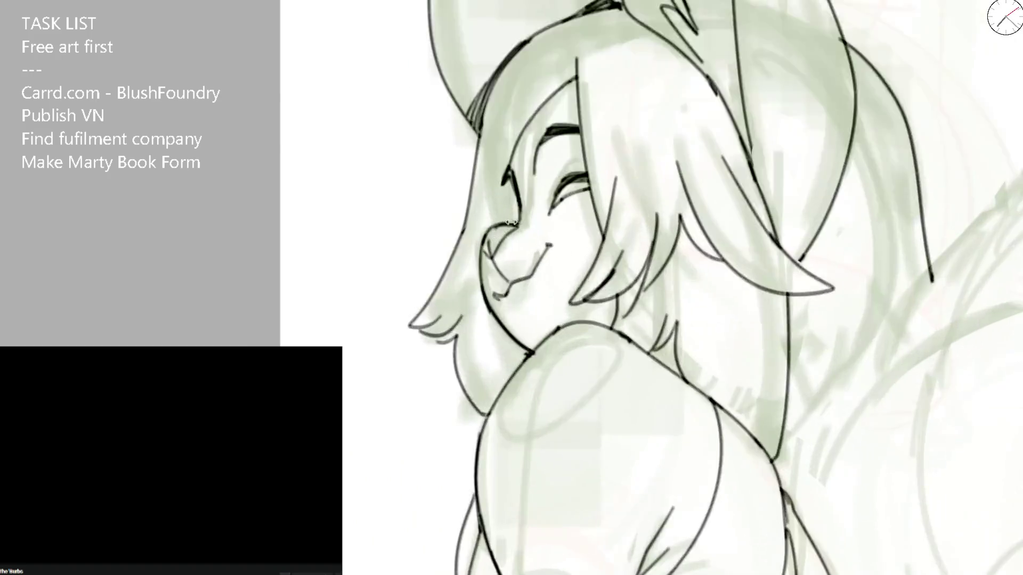
scroll(509, 246, "up", 3)
scroll(509, 60, "up", 2)
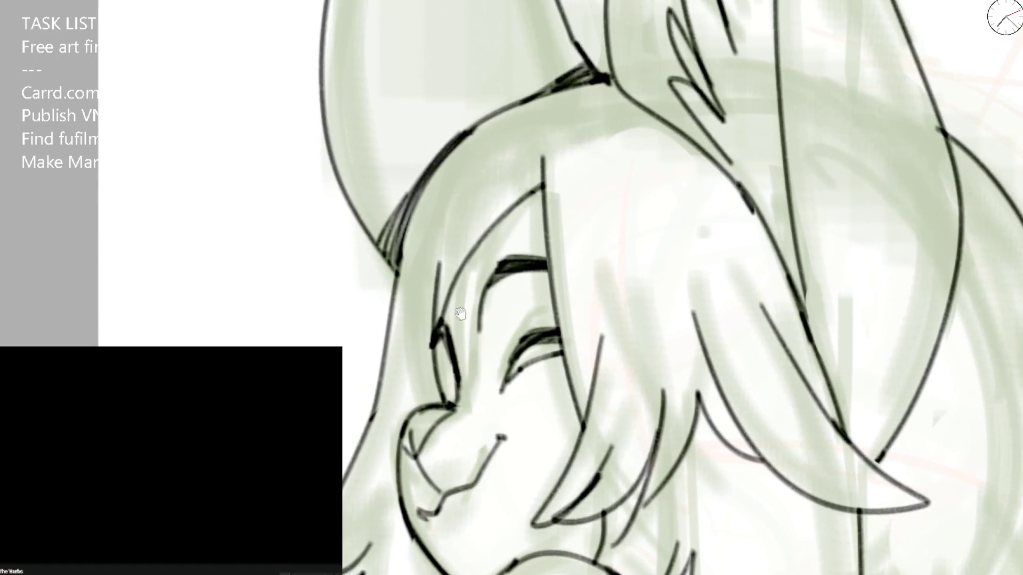
Step: Ink a hair strand sweeping upward from beside the eye, retrying until it sits right
left_click_drag(510, 61, 391, 227)
key("ctrl+z")
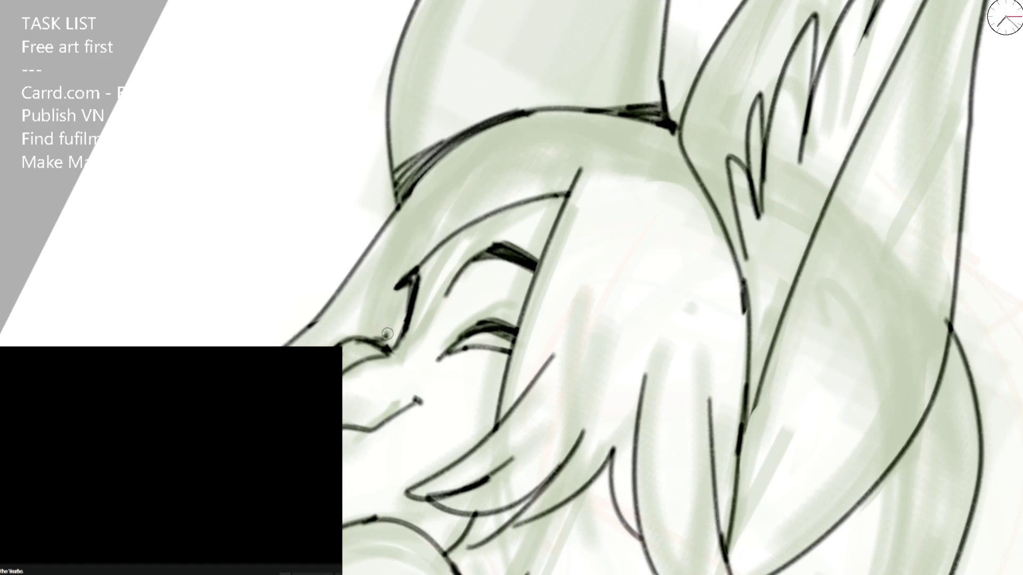
left_click_drag(400, 284, 543, 157)
key("ctrl+z")
left_click_drag(400, 281, 570, 132)
key("ctrl+z")
left_click_drag(373, 340, 565, 144)
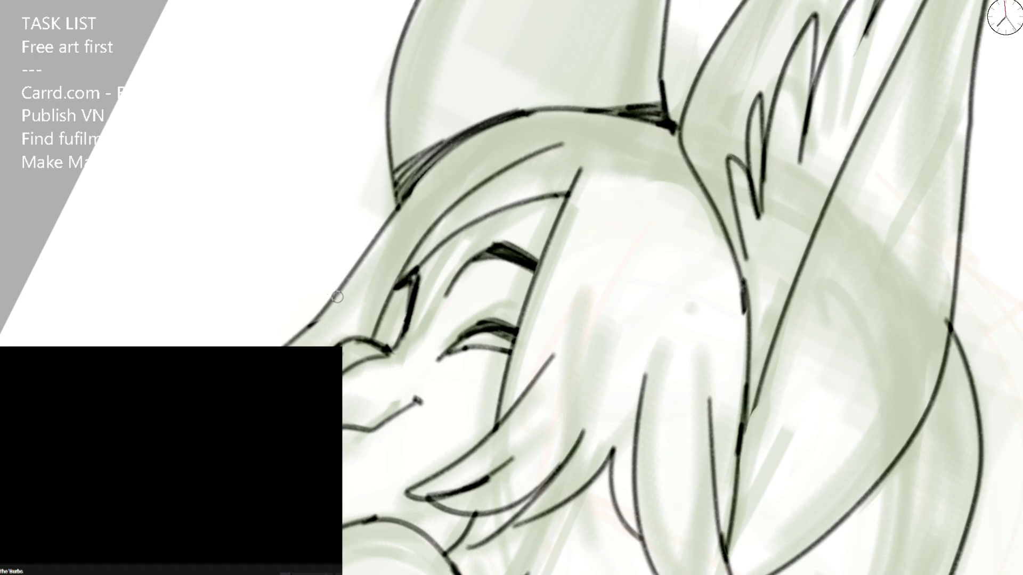
scroll(559, 168, "down", 5)
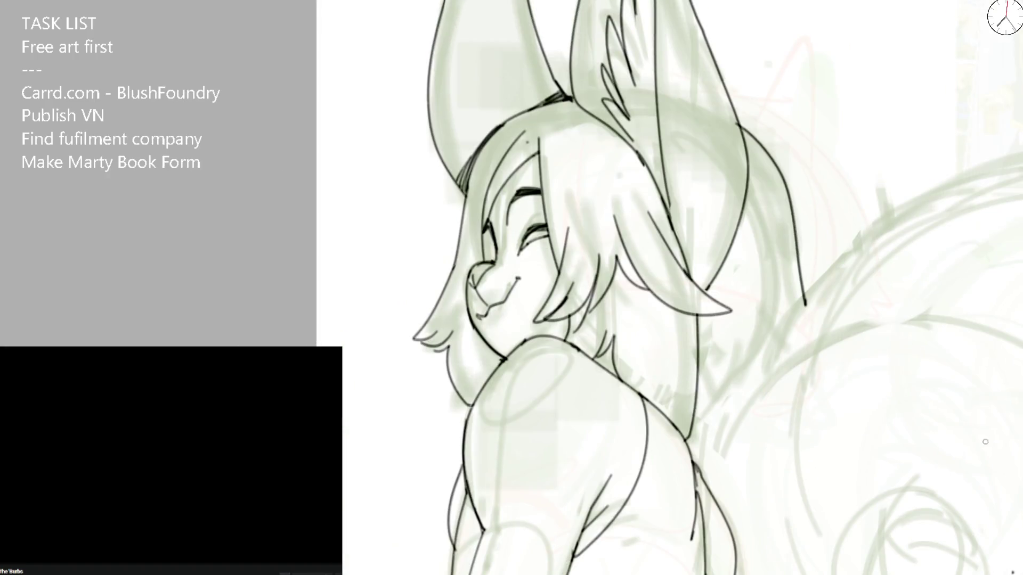
scroll(985, 441, "up", 1)
scroll(984, 441, "up", 1)
scroll(466, 210, "up", 1)
scroll(466, 210, "up", 2)
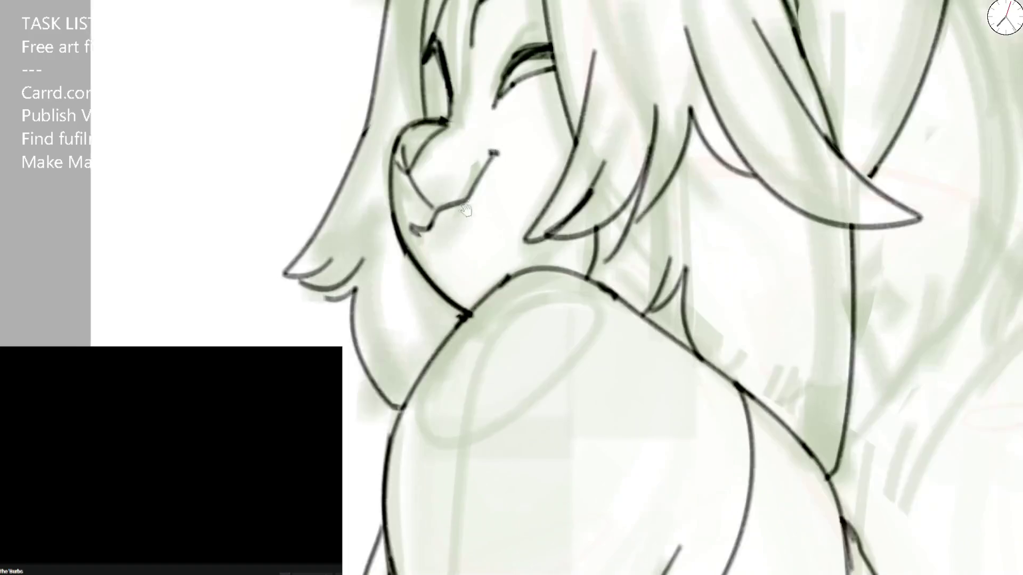
Step: Clear the old nose lines and re-ink a short black nose stroke over the green sketch
left_click_drag(465, 211, 426, 243)
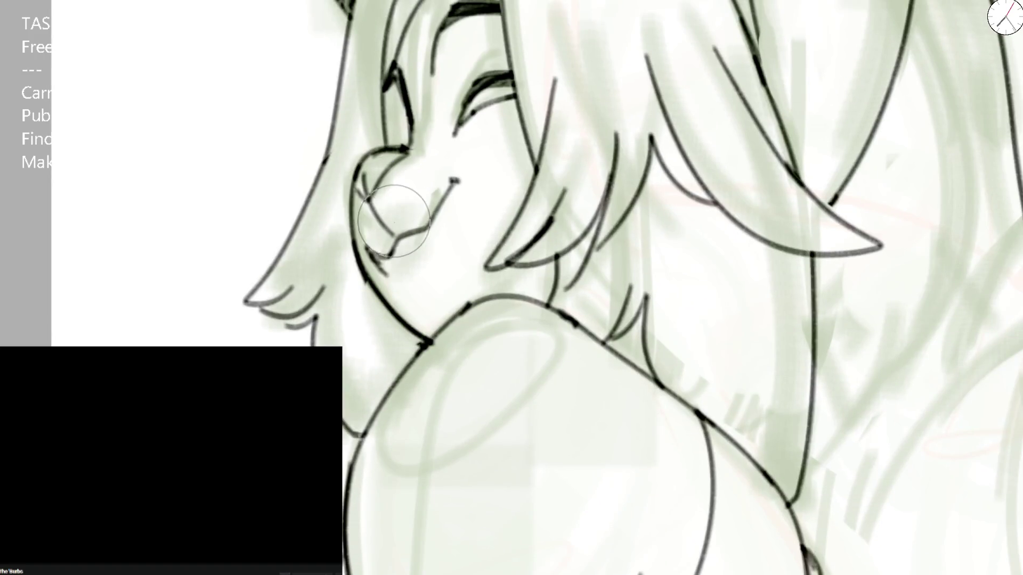
key("ctrl+z")
key("ctrl+z")
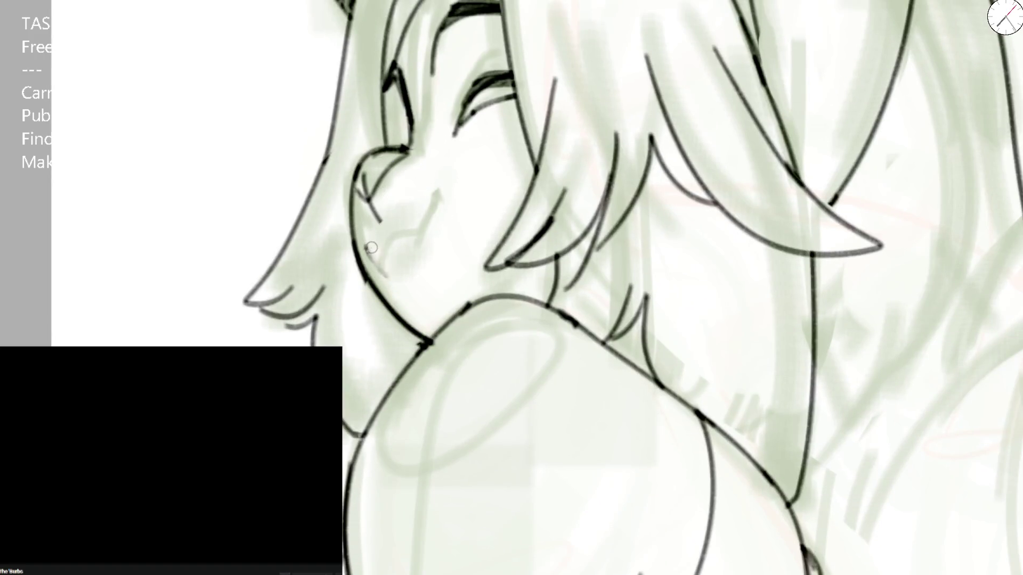
mouse_move(368, 247)
left_mouse_down()
mouse_move(375, 260)
mouse_move(390, 231)
mouse_move(439, 196)
left_mouse_up()
key("ctrl+z")
key("ctrl+z")
key("ctrl+z")
mouse_move(369, 250)
left_mouse_down()
mouse_move(384, 224)
mouse_move(407, 212)
left_mouse_up()
key("ctrl+z")
key("ctrl+z")
mouse_move(367, 248)
left_mouse_down()
mouse_move(404, 219)
mouse_move(364, 263)
mouse_move(387, 232)
mouse_move(440, 196)
left_mouse_up()
key("ctrl+z")
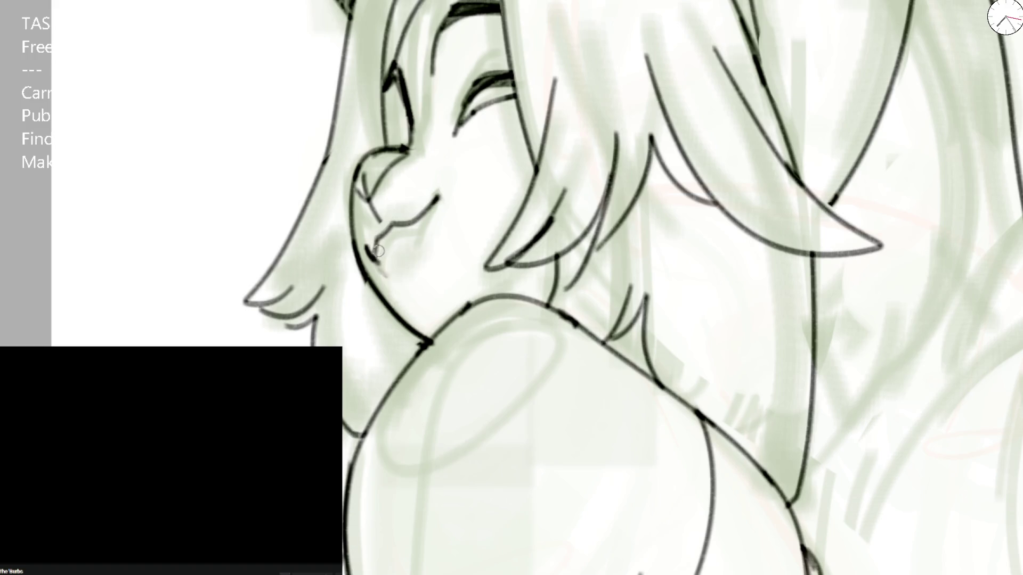
Step: Erase the dark mouth marks and ink a longer wavy open-smile mouth line
mouse_move(384, 267)
left_mouse_down()
mouse_move(404, 280)
mouse_move(444, 193)
mouse_move(449, 205)
left_mouse_up()
key("ctrl+z")
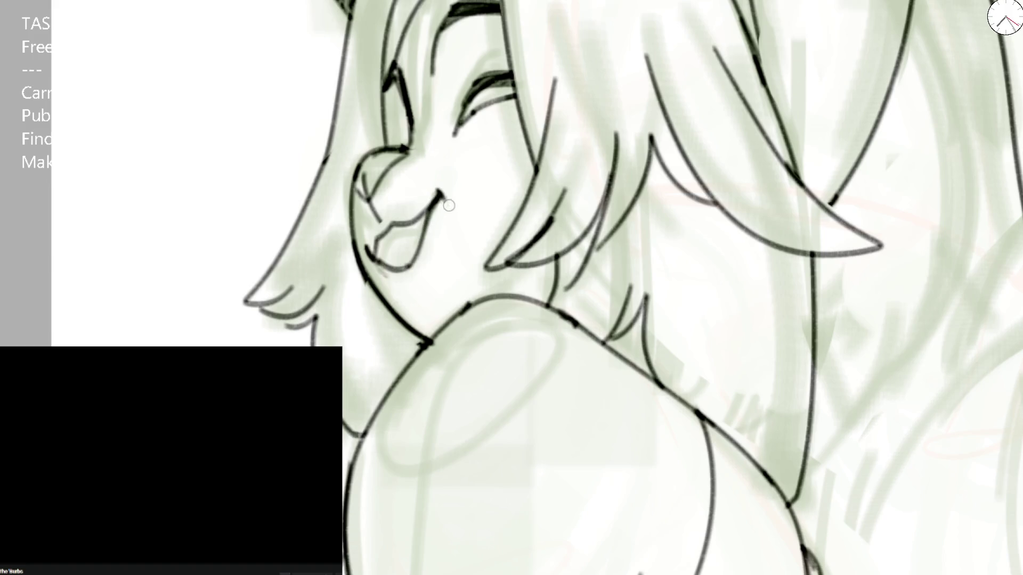
mouse_move(488, 240)
left_mouse_down()
mouse_move(468, 217)
mouse_move(434, 240)
mouse_move(426, 217)
left_mouse_up()
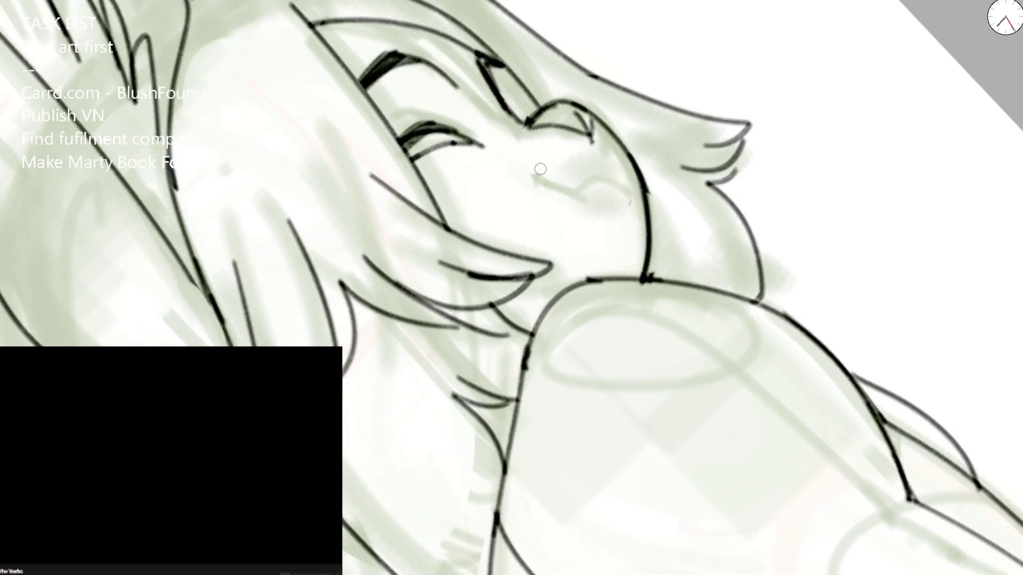
mouse_move(536, 173)
left_mouse_down()
mouse_move(536, 187)
mouse_move(597, 206)
left_mouse_up()
key("ctrl+z")
mouse_move(534, 180)
left_mouse_down()
mouse_move(632, 189)
mouse_move(625, 203)
left_mouse_up()
scroll(561, 83, "down", 1)
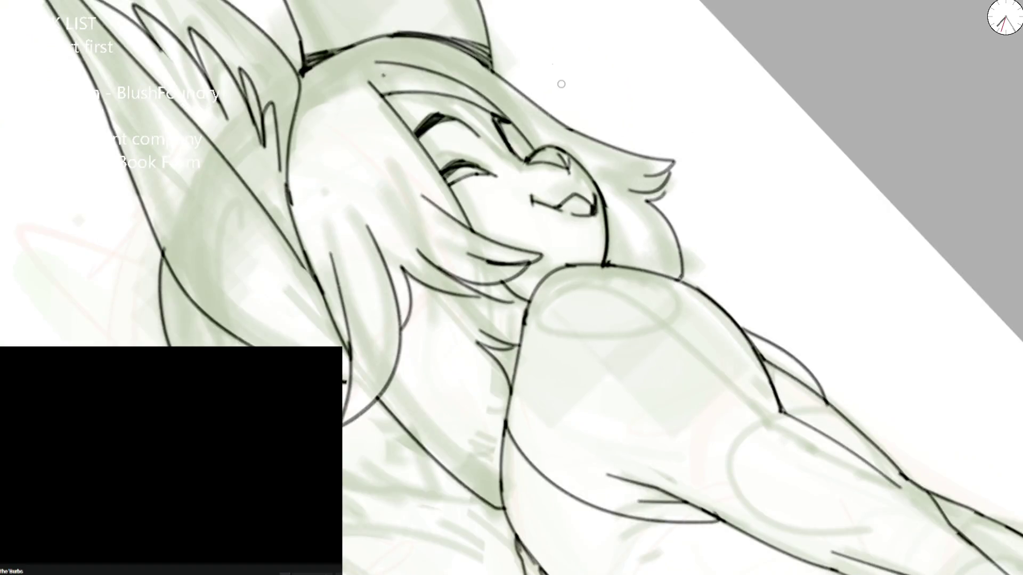
Step: Check the face mirrored, then ink a fresh nose line and strokes at the mouth
key("End")
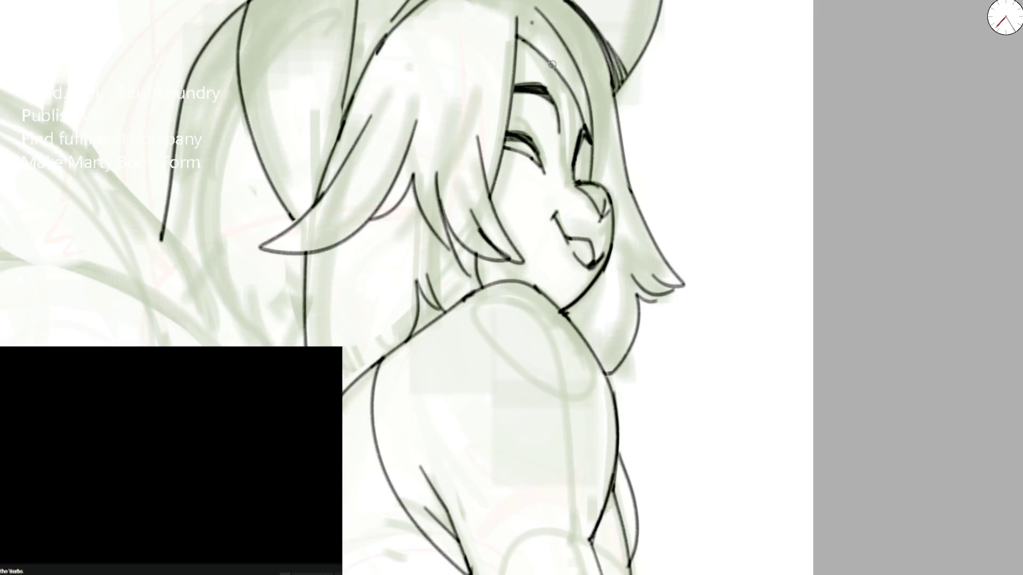
key("Insert")
scroll(454, 226, "up", 2)
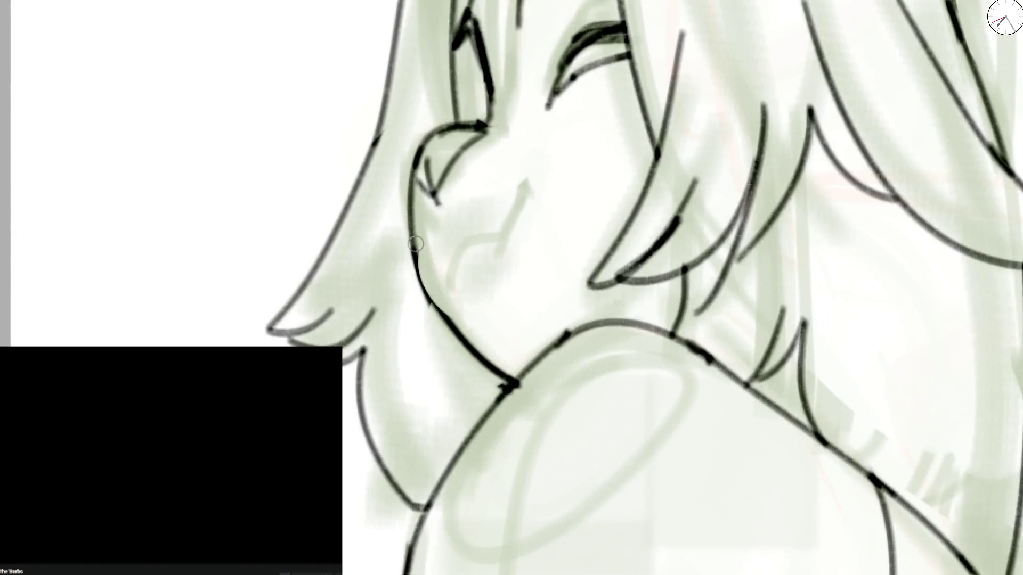
key("Insert")
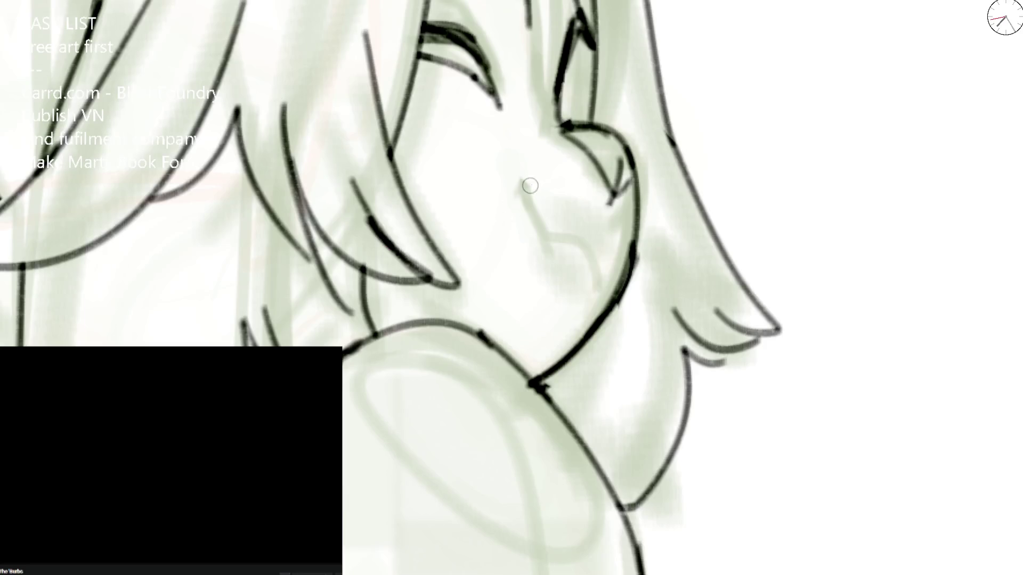
mouse_move(523, 183)
left_mouse_down()
mouse_move(538, 222)
mouse_move(608, 290)
left_mouse_up()
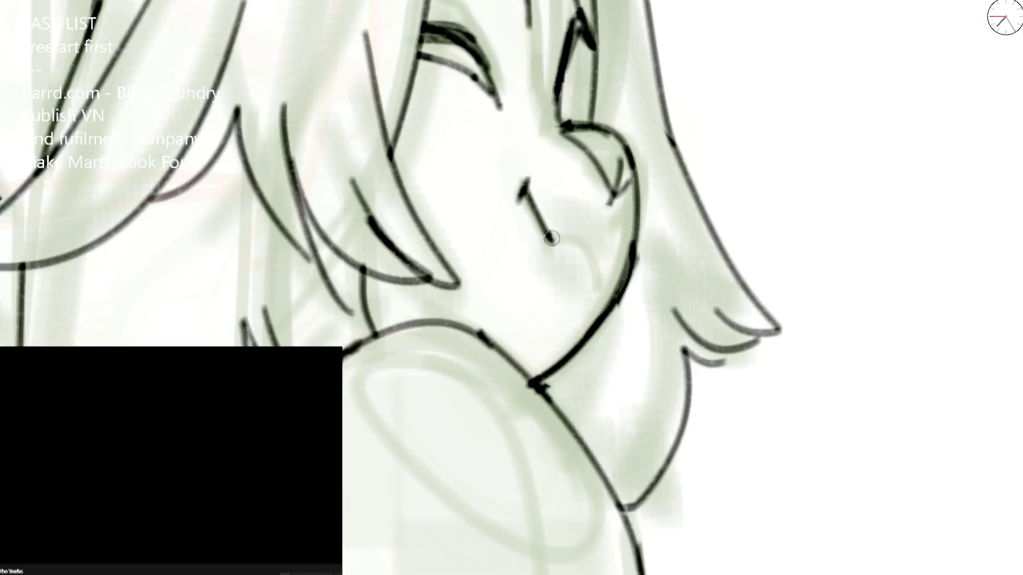
scroll(607, 289, "down", 1)
scroll(586, 267, "down", 1)
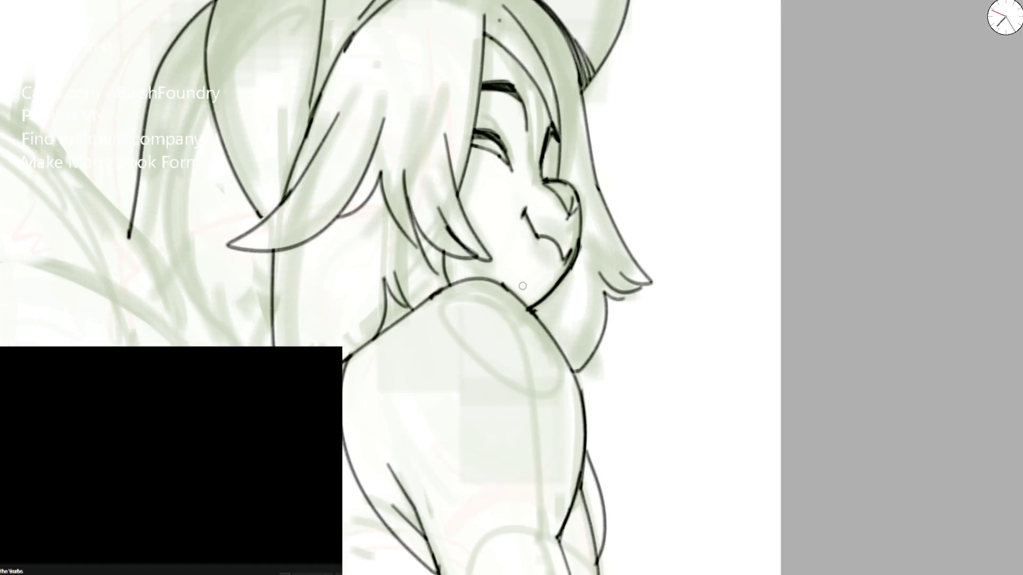
scroll(536, 273, "down", 1)
scroll(551, 246, "up", 1)
left_click_drag(526, 230, 550, 254)
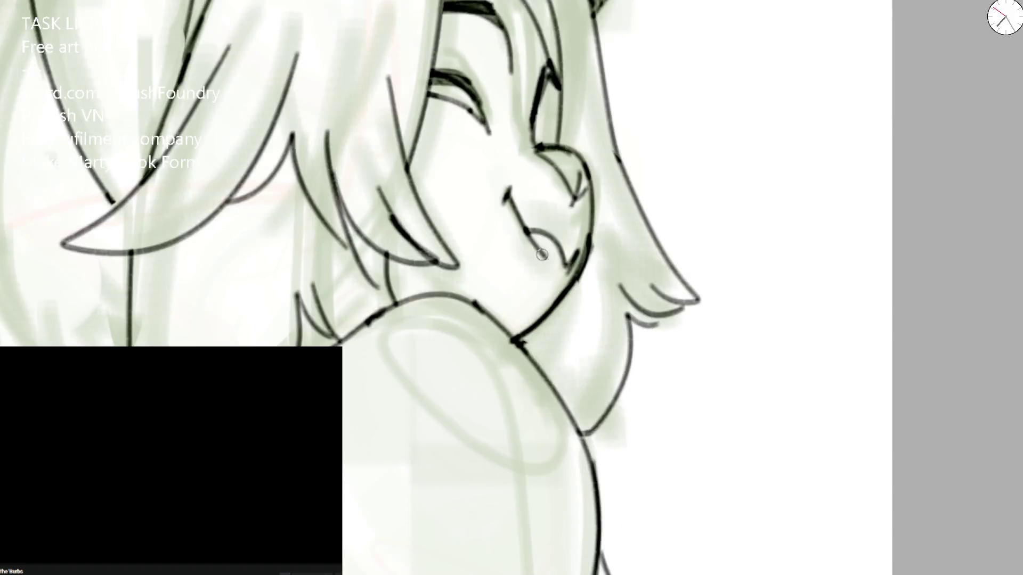
scroll(593, 236, "down", 1)
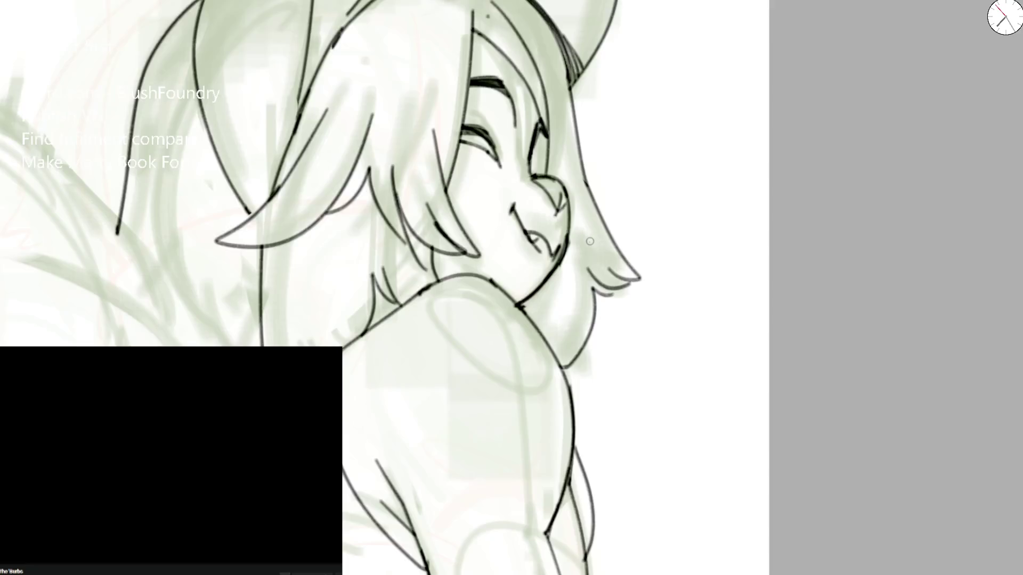
scroll(581, 243, "down", 1)
scroll(577, 247, "up", 1)
scroll(560, 240, "up", 1)
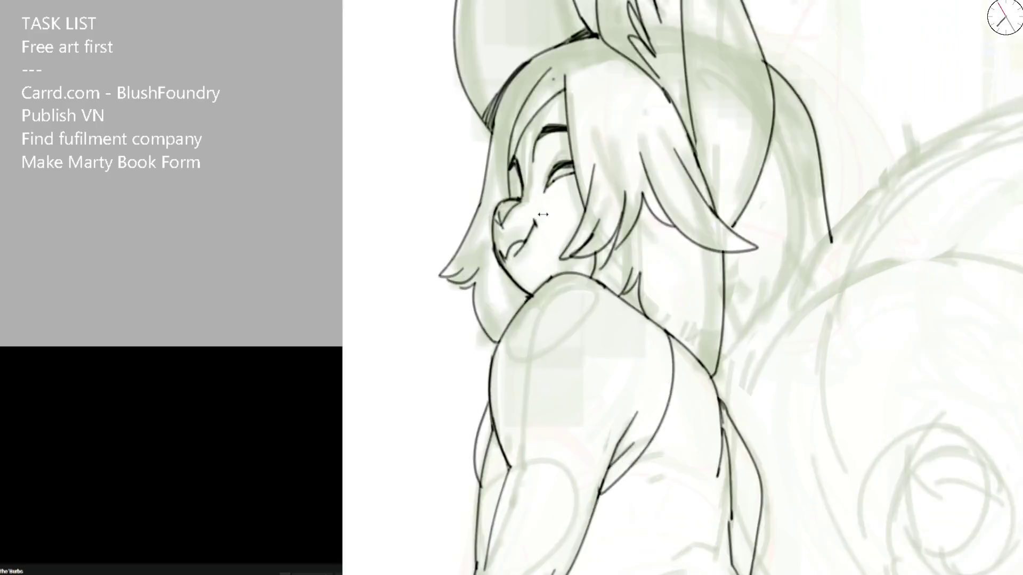
scroll(535, 234, "up", 1)
mouse_move(525, 254)
left_mouse_down()
mouse_move(493, 264)
mouse_move(528, 372)
left_mouse_up()
Step: Ink the cheek-to-chin line and a zigzag mouth beneath the nose
left_click_drag(445, 234, 529, 369)
key("ctrl+z")
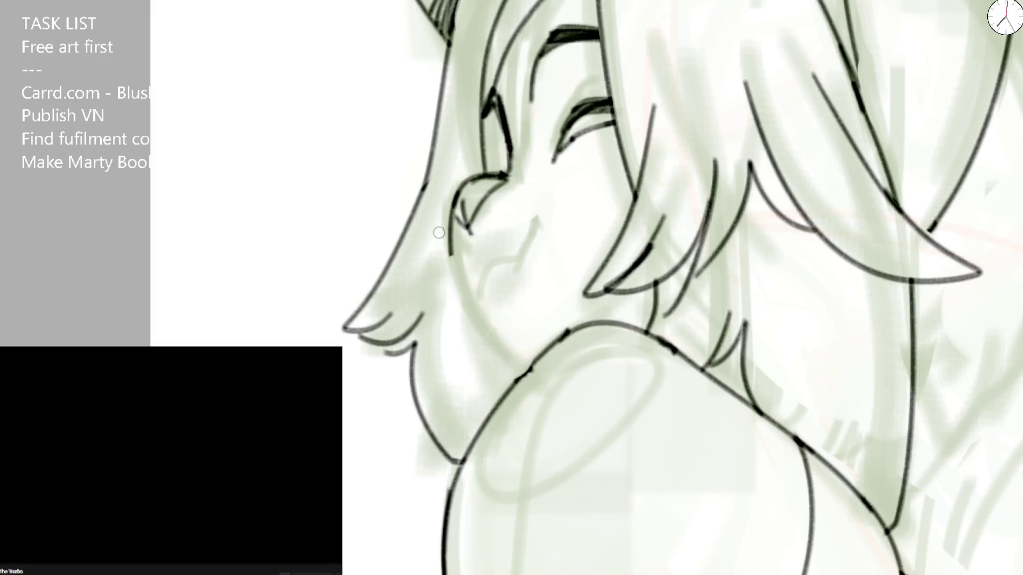
left_click_drag(446, 228, 533, 371)
mouse_move(473, 287)
left_mouse_down()
mouse_move(536, 233)
mouse_move(533, 218)
left_mouse_up()
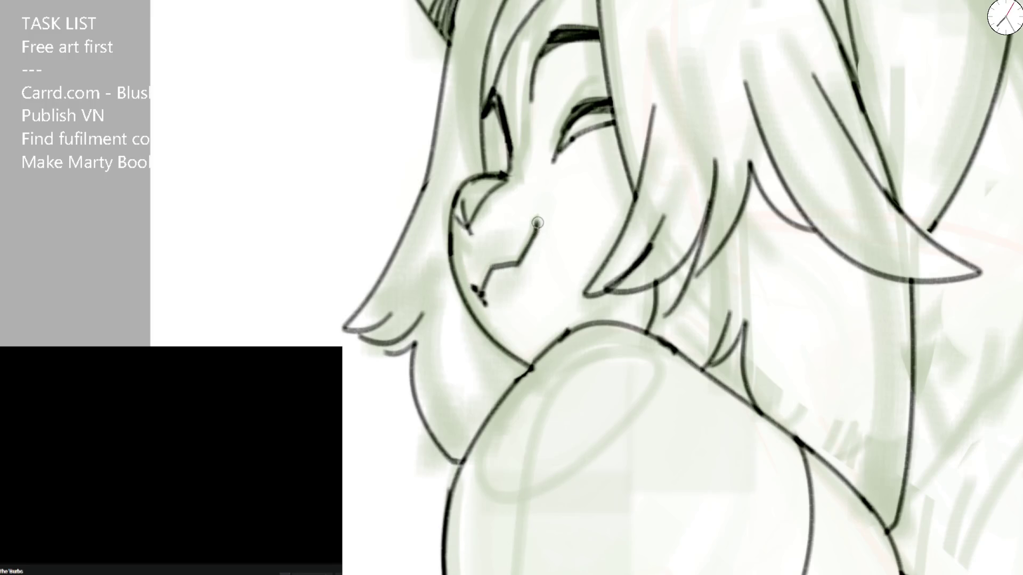
Step: Trim the nose tick with the eraser and extend its tip as a cleaner stroke
key("e")
mouse_move(468, 183)
left_mouse_down()
mouse_move(474, 236)
mouse_move(479, 200)
mouse_move(463, 229)
mouse_move(508, 173)
left_mouse_up()
key("b")
key("e")
key("b")
left_click_drag(504, 174, 512, 177)
key("e")
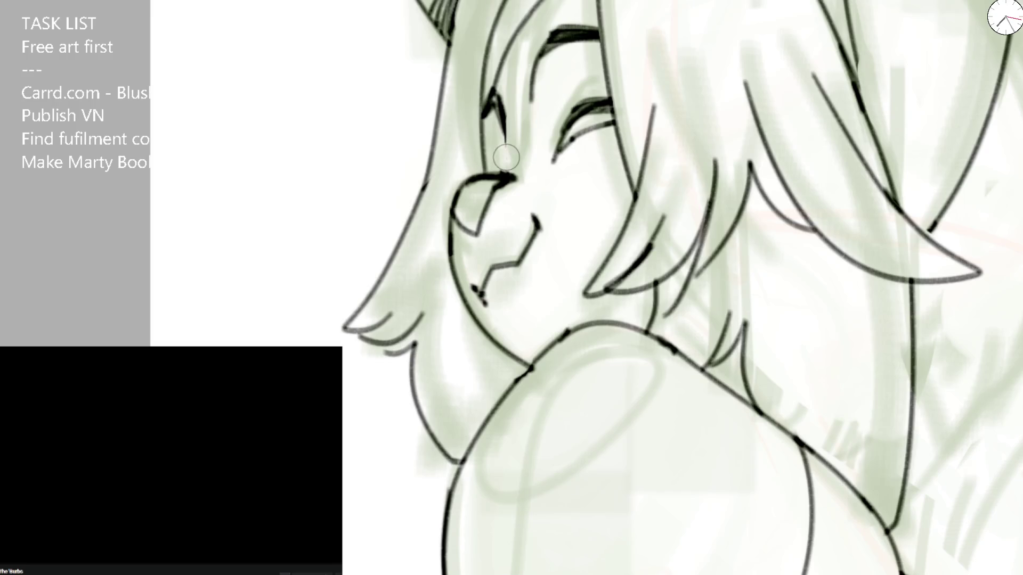
left_click_drag(521, 172, 521, 195)
key("b")
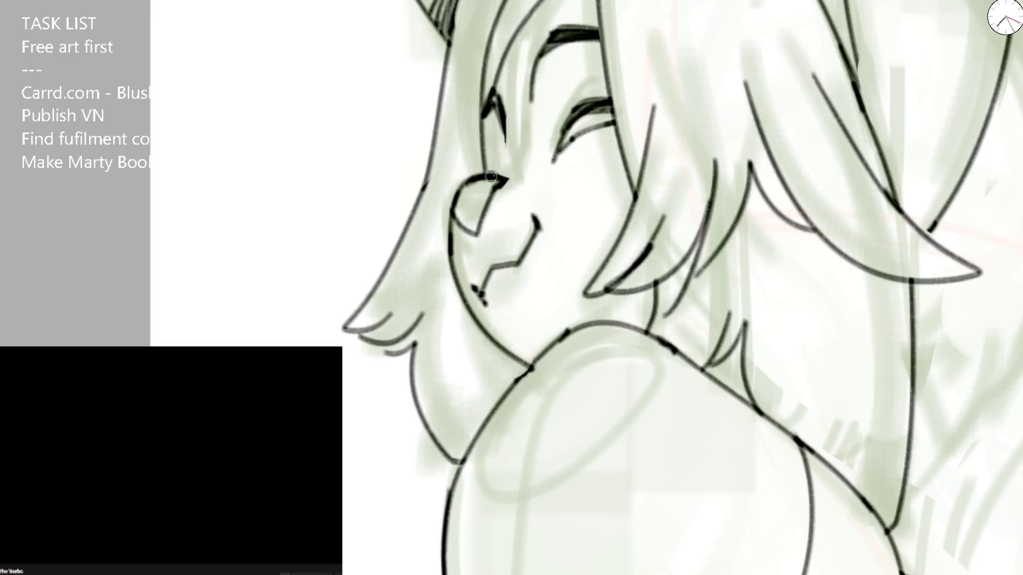
Step: Re-ink the face outline from eye to nose, the curved cheek line and the smiling mouth
left_click_drag(497, 93, 514, 141)
left_click_drag(497, 105, 515, 189)
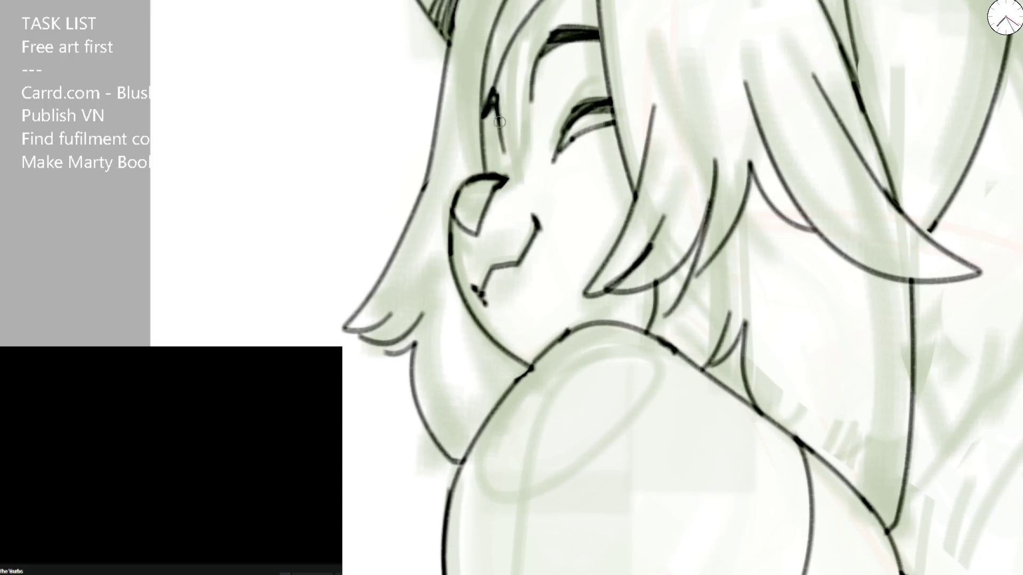
key("e")
left_click_drag(456, 216, 472, 195)
key("b")
left_click_drag(480, 176, 452, 232)
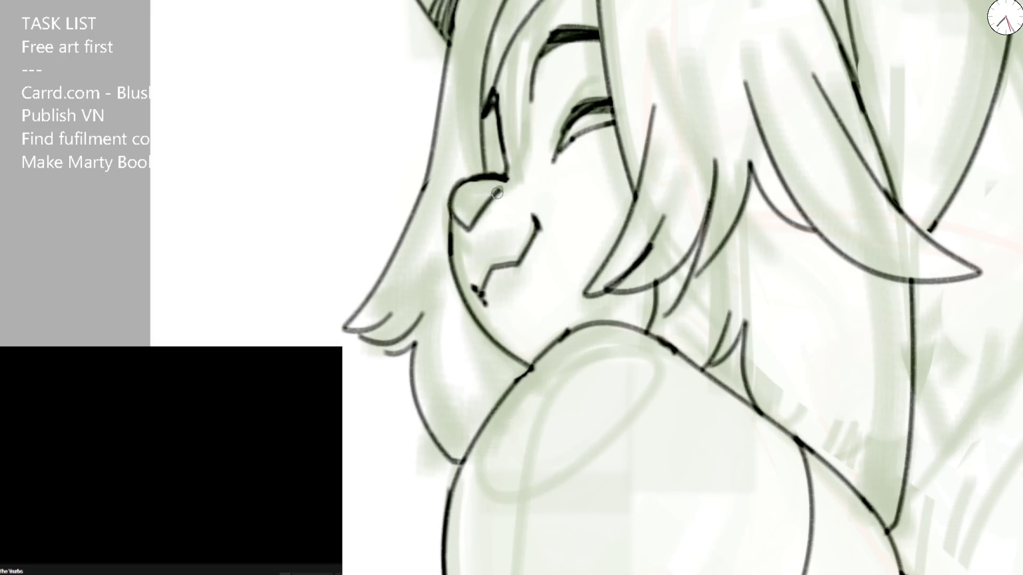
mouse_move(496, 182)
left_mouse_down()
mouse_move(469, 230)
mouse_move(494, 307)
left_mouse_up()
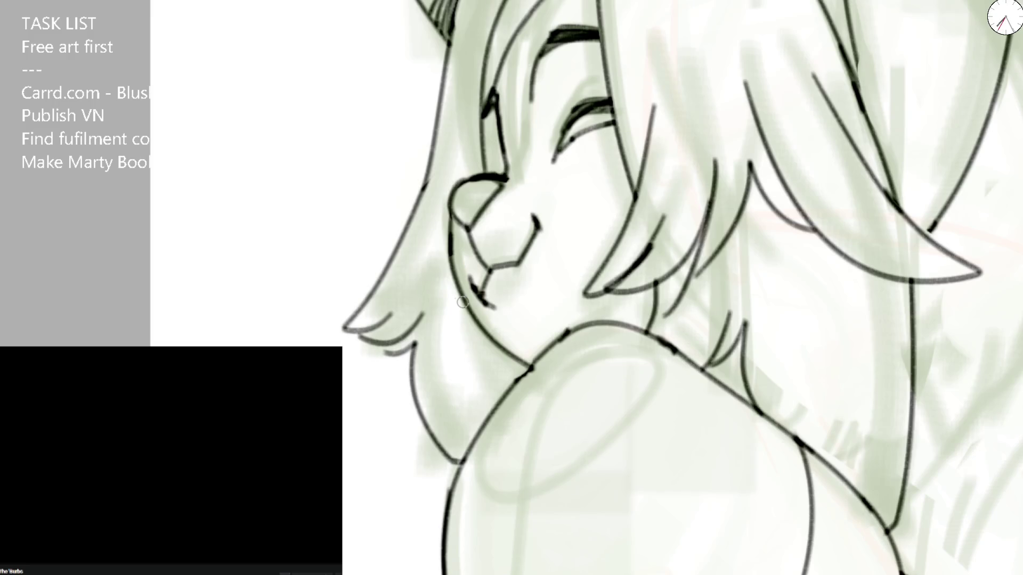
scroll(462, 302, "down", 3)
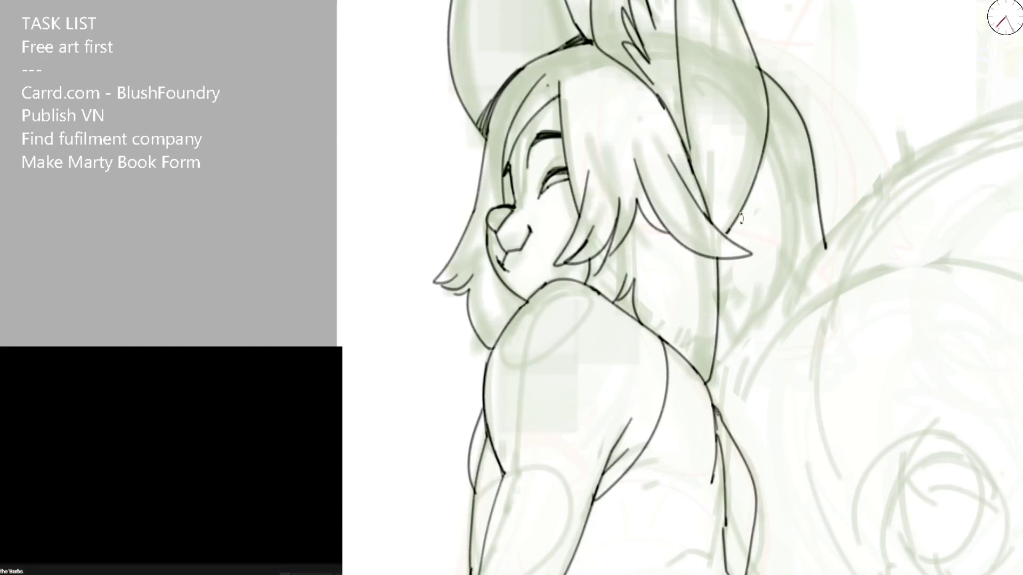
scroll(527, 255, "up", 3)
key("ctrl+z")
key("ctrl+z")
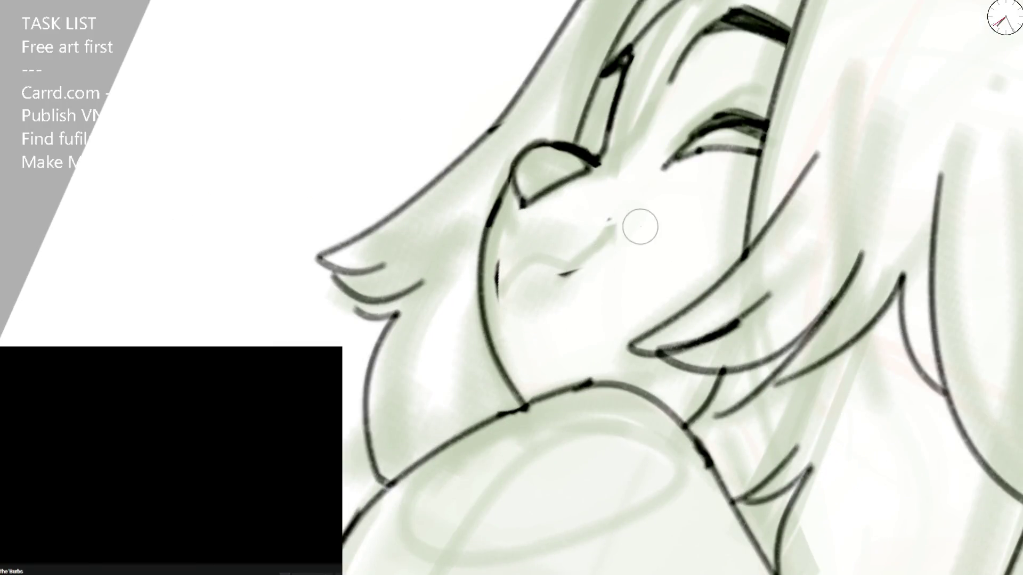
left_click_drag(492, 269, 623, 234)
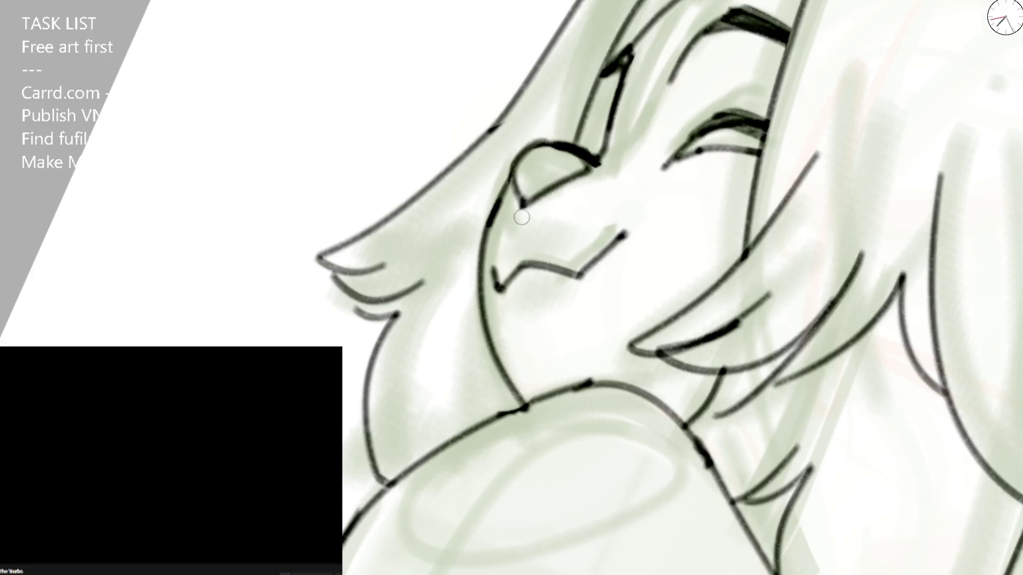
scroll(544, 352, "down", 4)
scroll(610, 190, "down", 2)
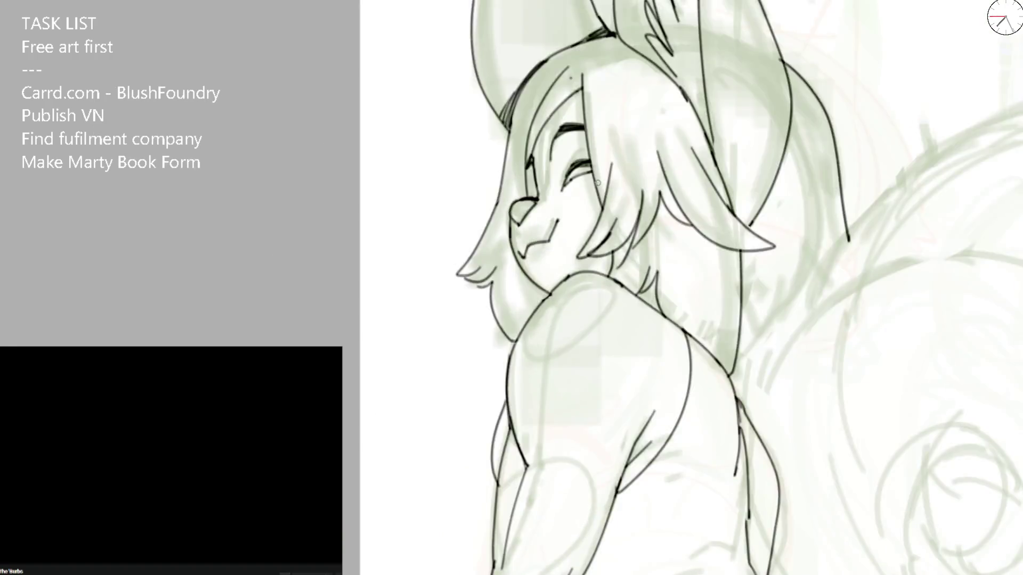
scroll(611, 189, "down", 2)
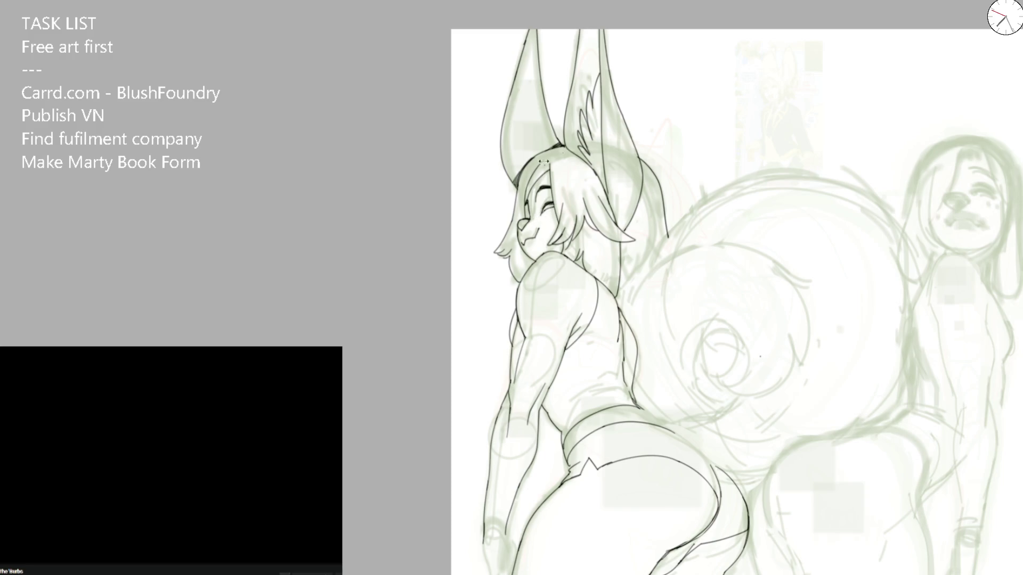
scroll(544, 160, "up", 2)
scroll(543, 161, "up", 1)
scroll(471, 321, "up", 3)
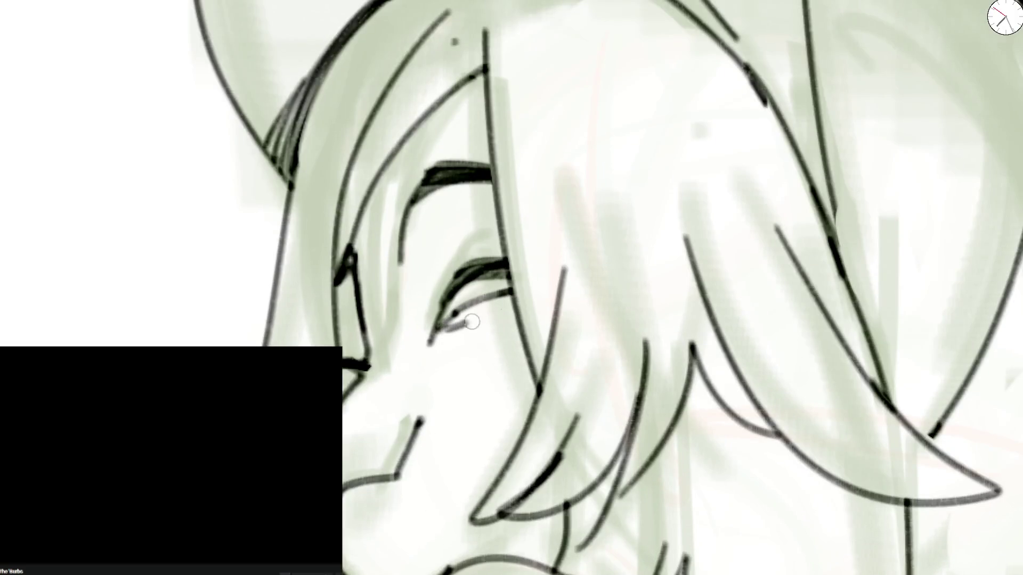
Step: Ink the lower and upper eyelid lines, fill the dark iris and thicken the lids
left_click_drag(470, 324, 514, 300)
left_click_drag(439, 284, 498, 246)
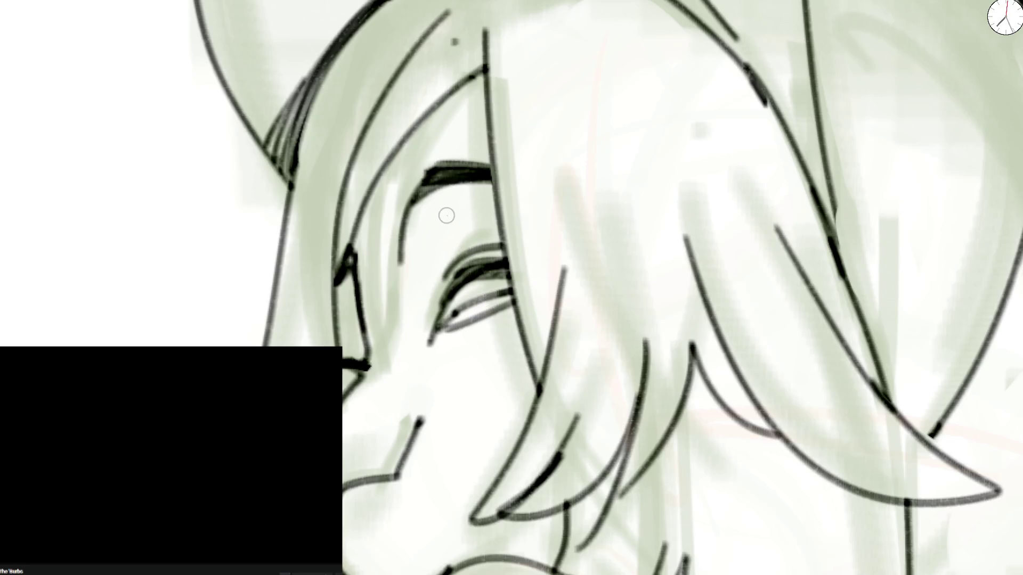
mouse_move(480, 284)
left_mouse_down()
mouse_move(495, 297)
mouse_move(507, 288)
mouse_move(483, 294)
mouse_move(506, 291)
mouse_move(473, 282)
mouse_move(432, 332)
mouse_move(430, 276)
mouse_move(452, 253)
left_mouse_up()
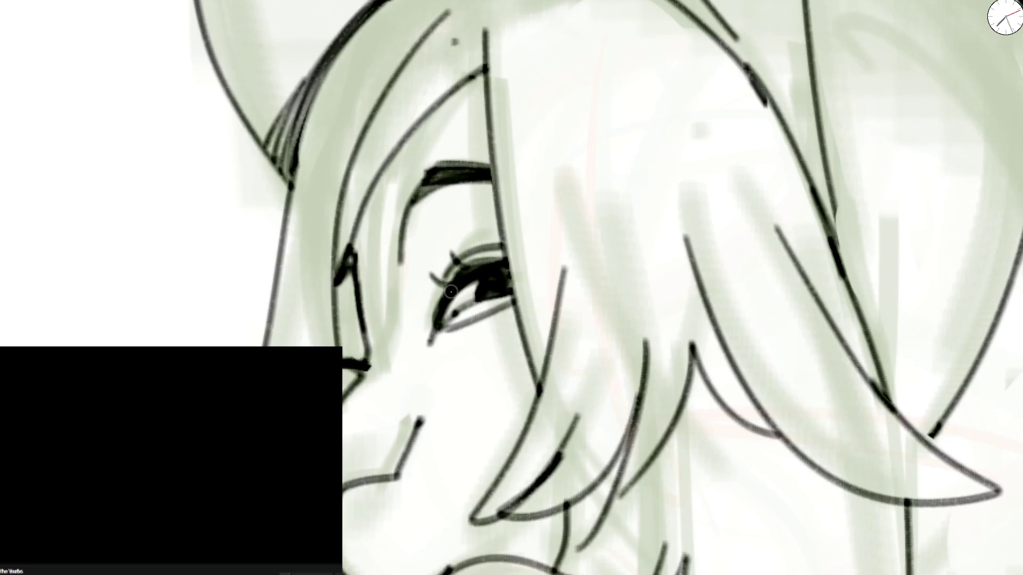
left_click_drag(439, 284, 503, 249)
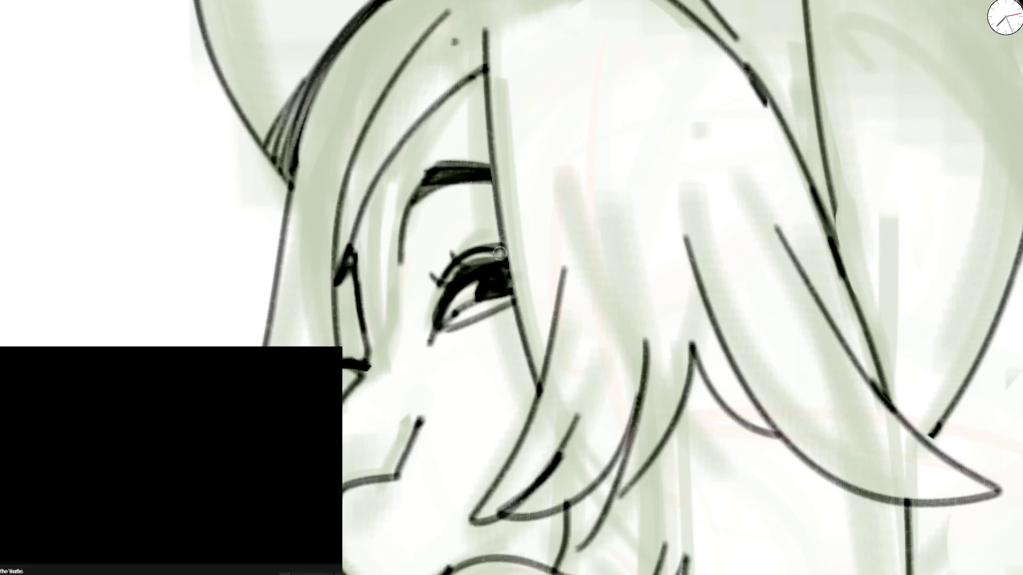
left_click_drag(442, 328, 518, 308)
scroll(472, 300, "down", 2)
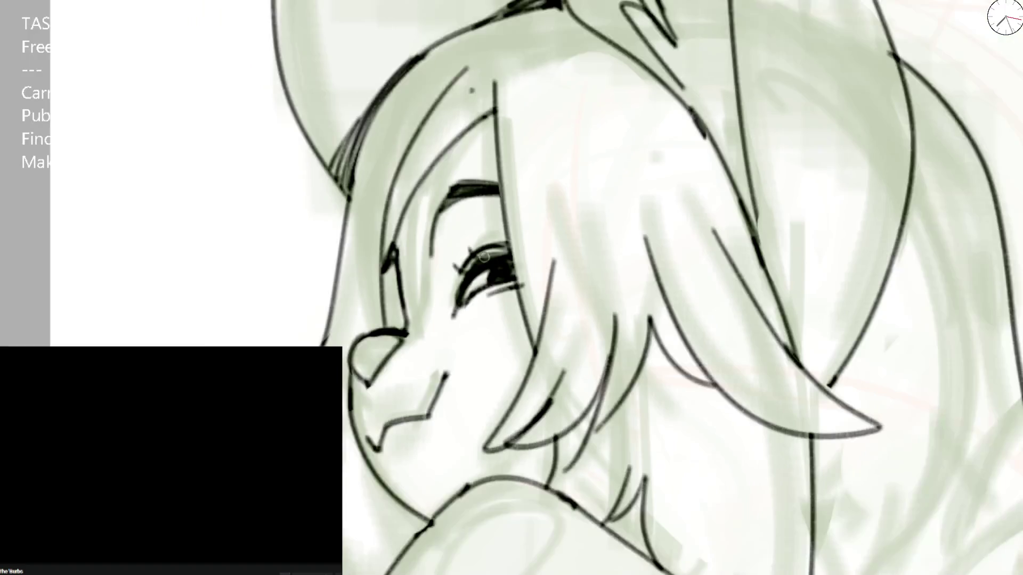
scroll(480, 264, "down", 3)
scroll(496, 230, "up", 3)
scroll(496, 229, "up", 2)
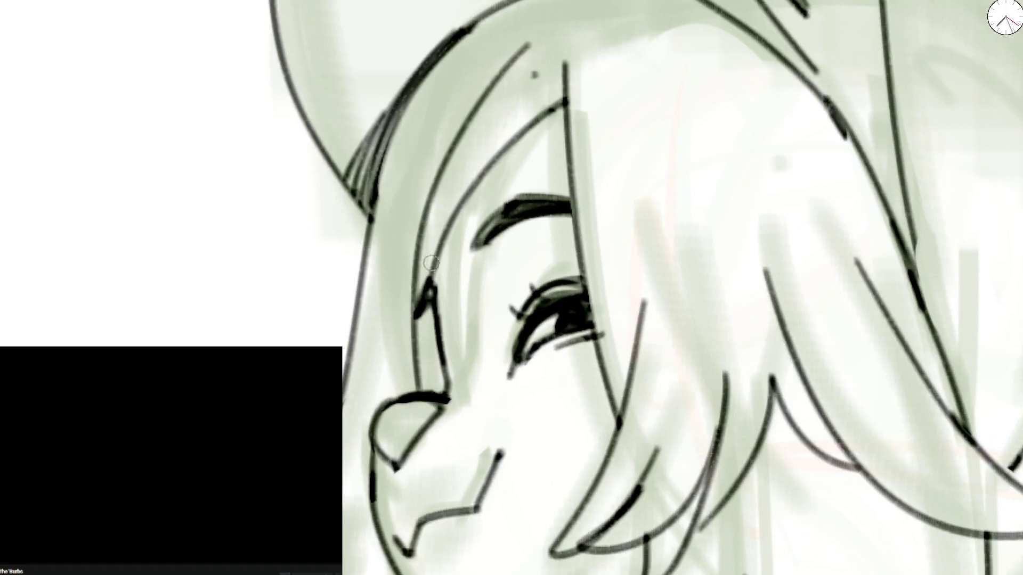
Step: Re-ink the dark hair strands across the face and short strands at the top of the head
mouse_move(428, 269)
left_mouse_down()
mouse_move(407, 338)
mouse_move(479, 187)
left_mouse_up()
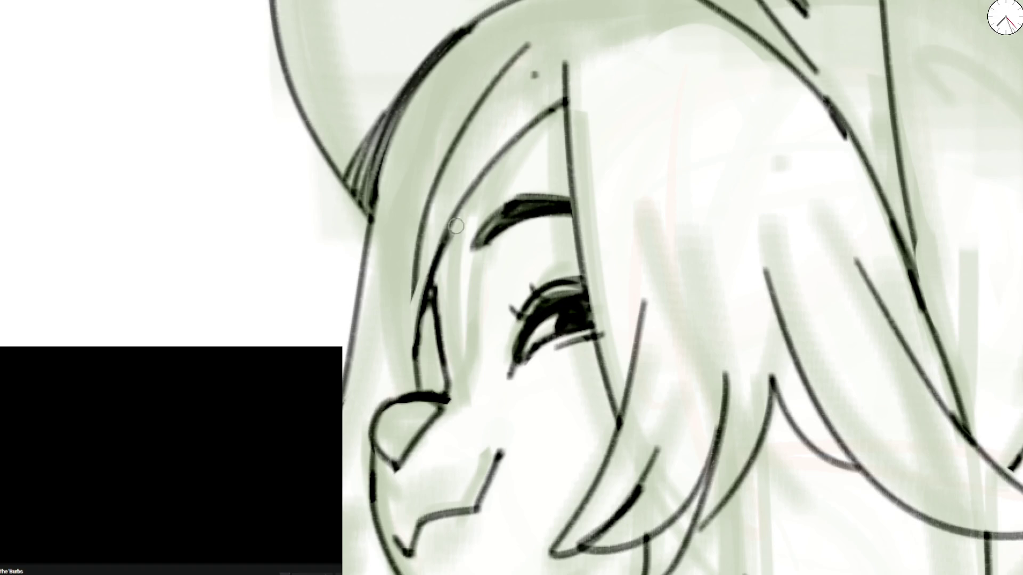
left_click_drag(420, 352, 564, 100)
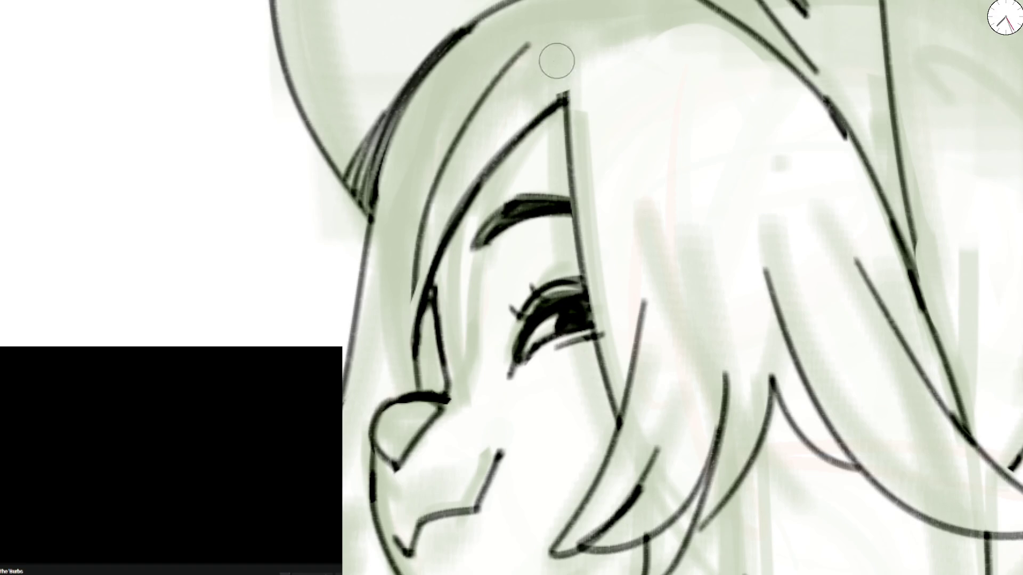
left_click_drag(413, 398, 425, 248)
mouse_move(481, 77)
left_mouse_down()
mouse_move(538, 42)
mouse_move(521, 30)
left_mouse_up()
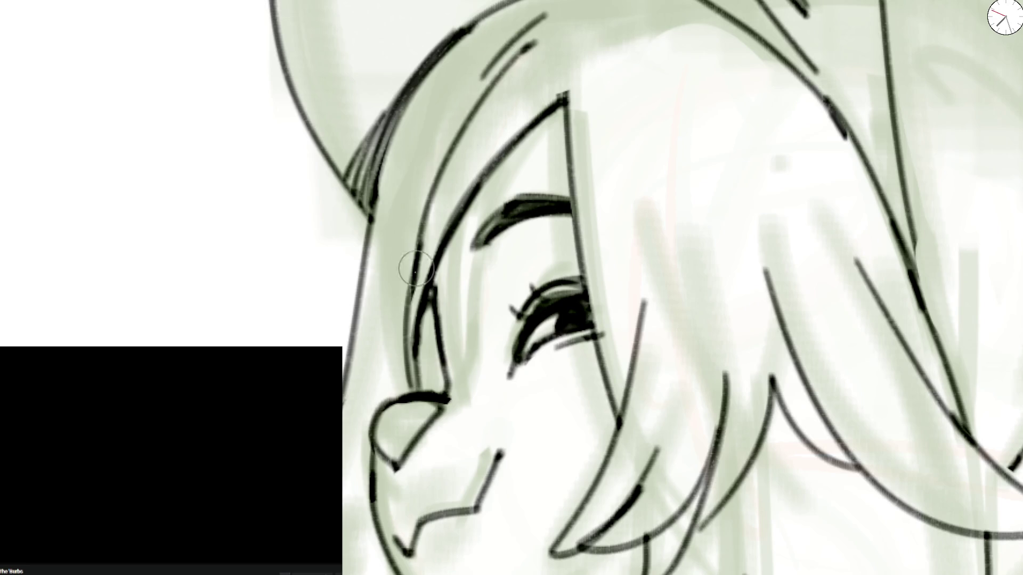
mouse_move(406, 372)
left_mouse_down()
mouse_move(565, 18)
mouse_move(514, 50)
left_mouse_up()
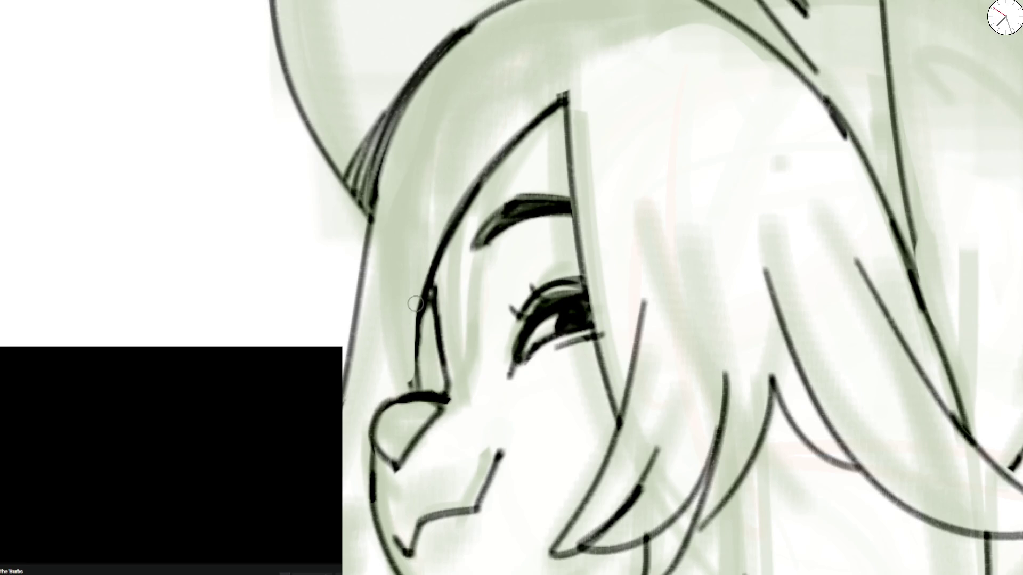
left_click_drag(412, 389, 567, 113)
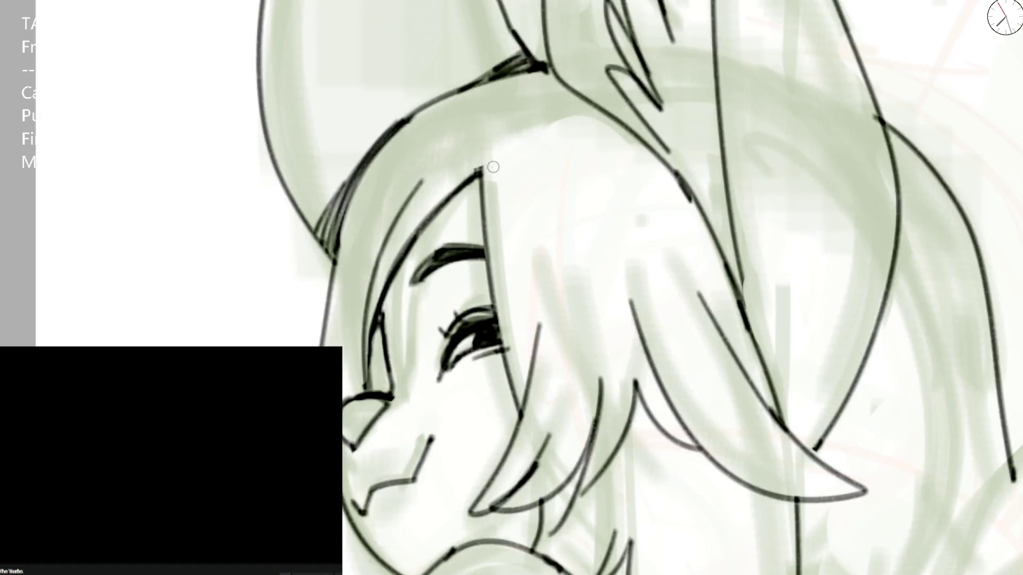
Step: Ink a single hair lock arcing from the crown over the brow, with a short strand beside it
mouse_move(484, 198)
left_mouse_down()
mouse_move(482, 138)
mouse_move(619, 324)
left_mouse_up()
key("ctrl+z")
left_click_drag(499, 128, 623, 331)
key("ctrl+z")
mouse_move(490, 157)
left_mouse_down()
mouse_move(589, 171)
mouse_move(642, 352)
left_mouse_up()
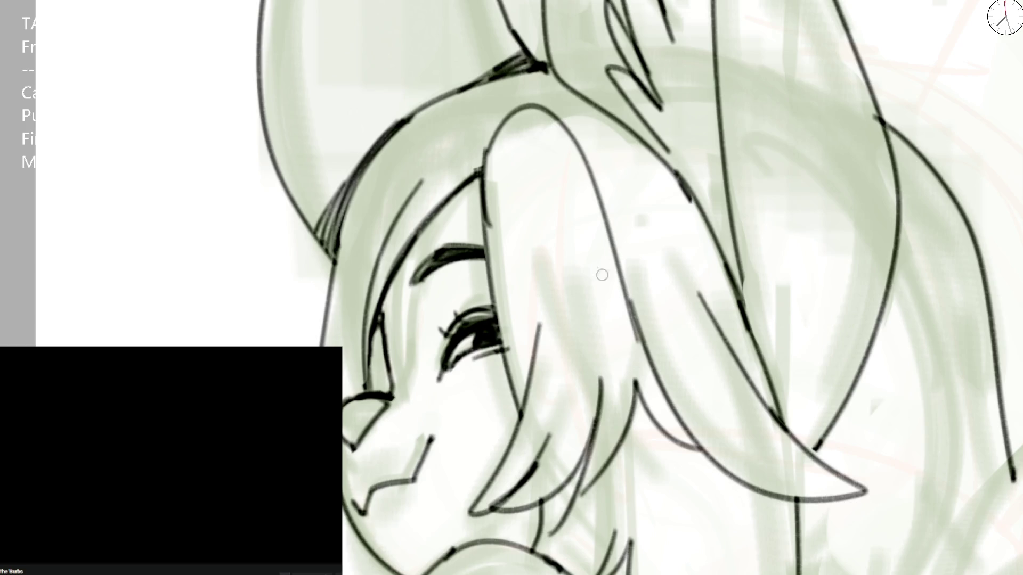
key("ctrl+z")
left_click_drag(491, 130, 618, 304)
left_click_drag(544, 88, 631, 318)
key("ctrl+z")
key("ctrl+z")
left_click_drag(491, 122, 628, 326)
left_click_drag(587, 132, 605, 206)
scroll(605, 206, "down", 3)
scroll(605, 205, "down", 2)
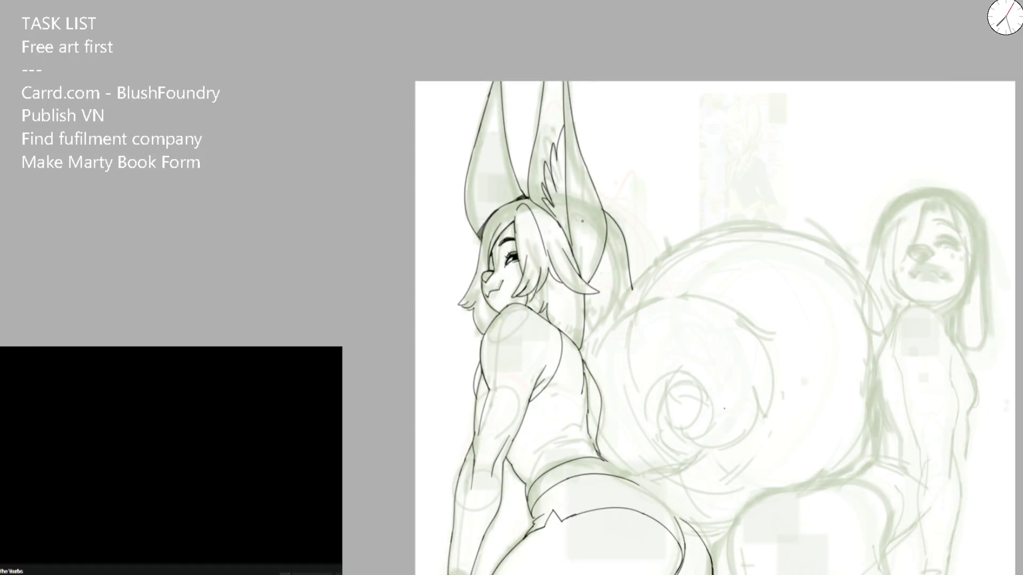
Step: Ink a few more curved hair strands across the top of the head on the mirrored view
key("m")
scroll(478, 331, "up", 2)
scroll(478, 331, "up", 2)
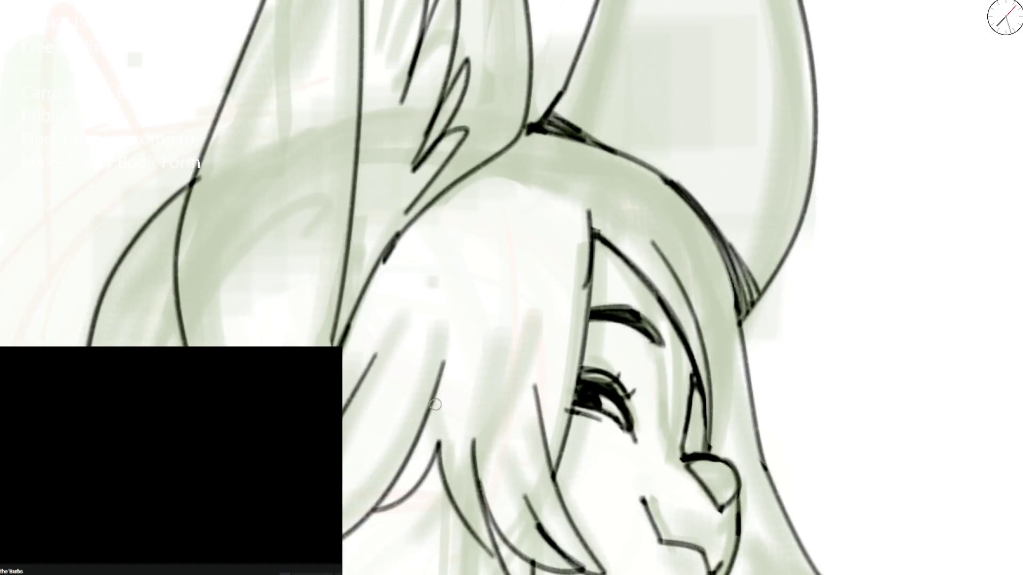
mouse_move(434, 405)
left_mouse_down()
mouse_move(601, 217)
mouse_move(426, 418)
left_mouse_up()
key("ctrl+z")
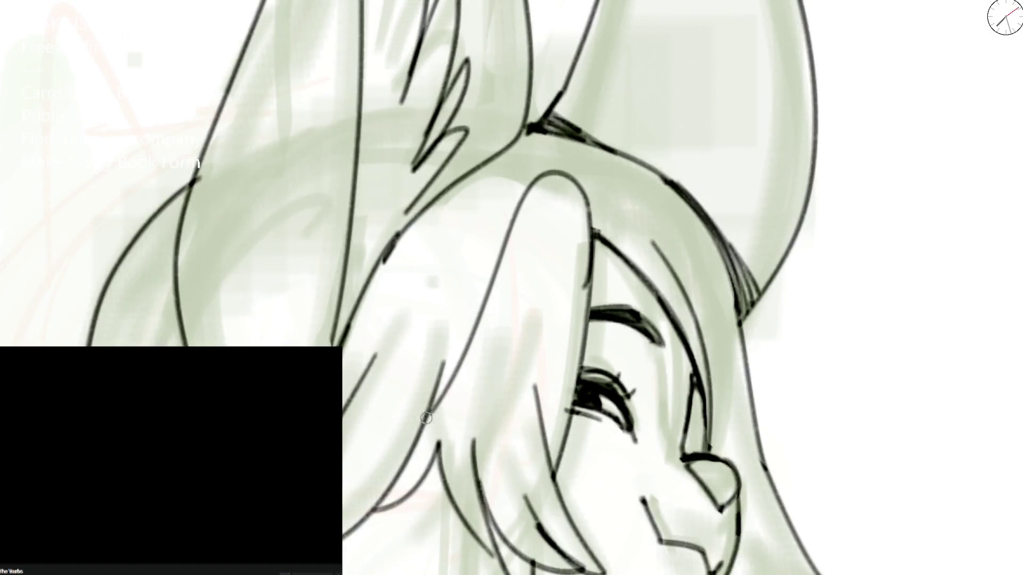
mouse_move(448, 372)
left_mouse_down()
mouse_move(517, 171)
mouse_move(603, 231)
left_mouse_up()
scroll(602, 231, "down", 3)
scroll(578, 198, "down", 1)
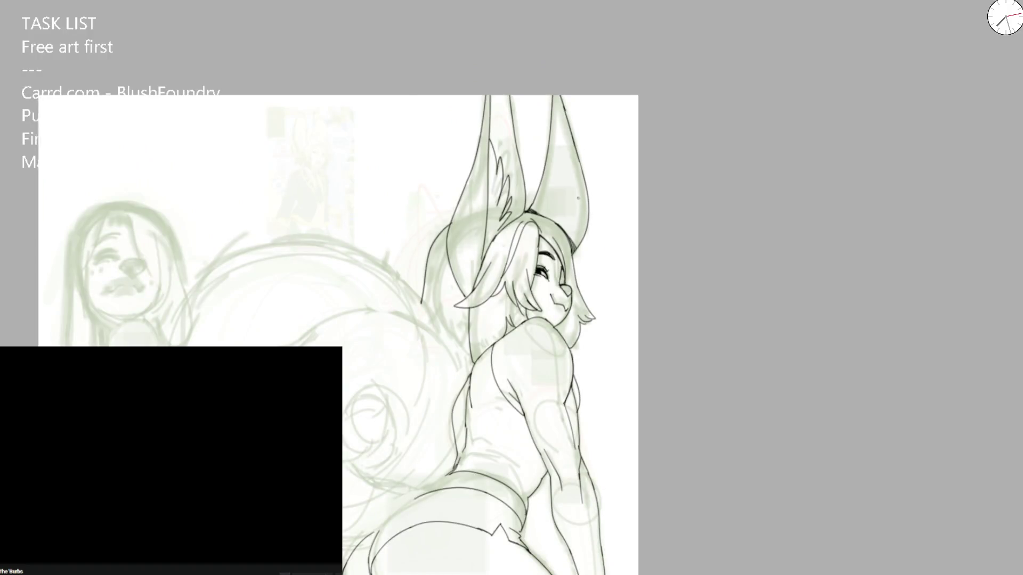
key("m")
scroll(490, 220, "up", 3)
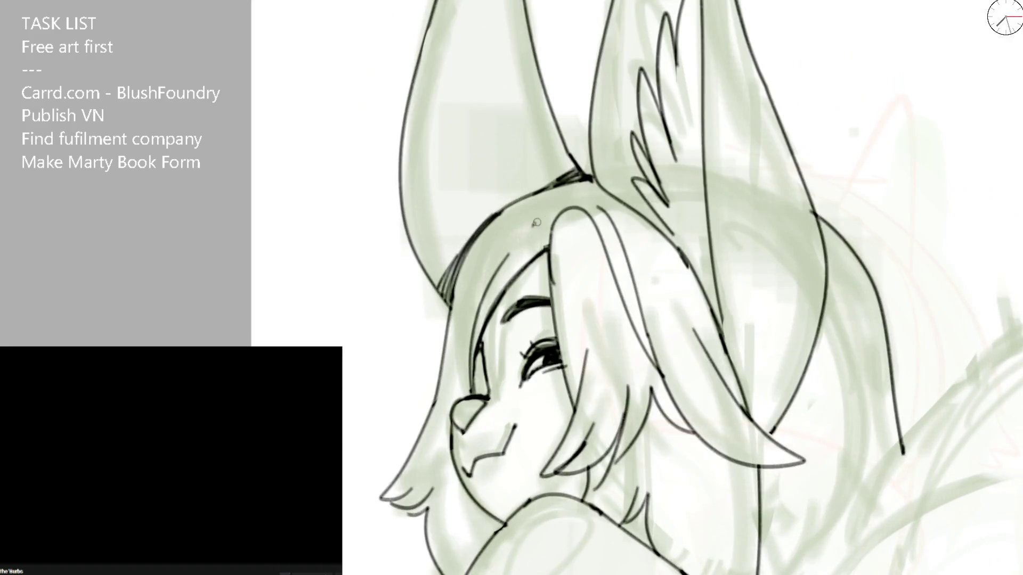
left_click_drag(557, 214, 525, 233)
scroll(563, 185, "down", 3)
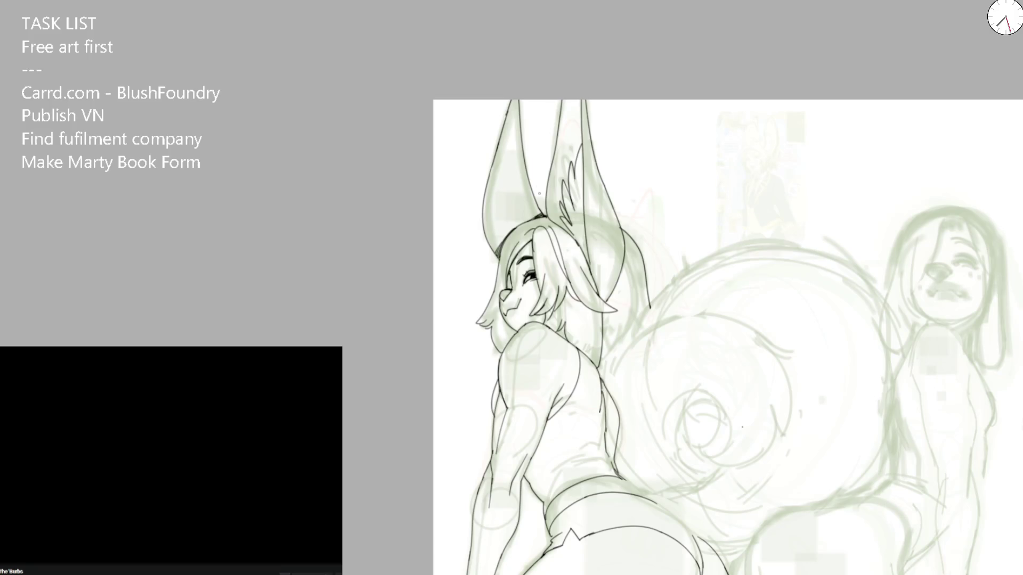
scroll(586, 205, "up", 1)
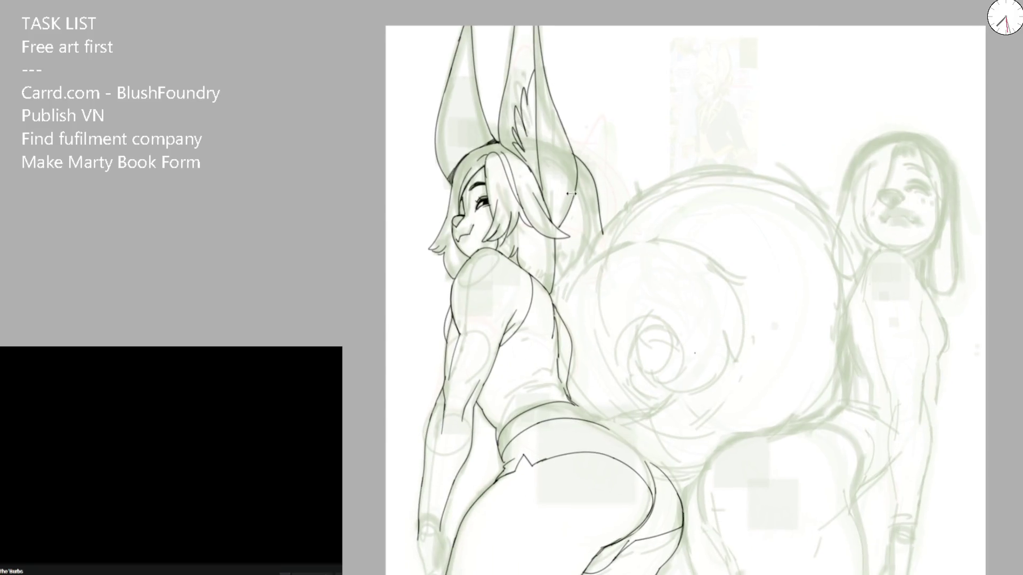
scroll(586, 206, "up", 1)
Step: Extend the ear outline downward and erase the back and shoulder line ends with a fine brush
left_click_drag(612, 202, 585, 205)
scroll(579, 147, "up", 1)
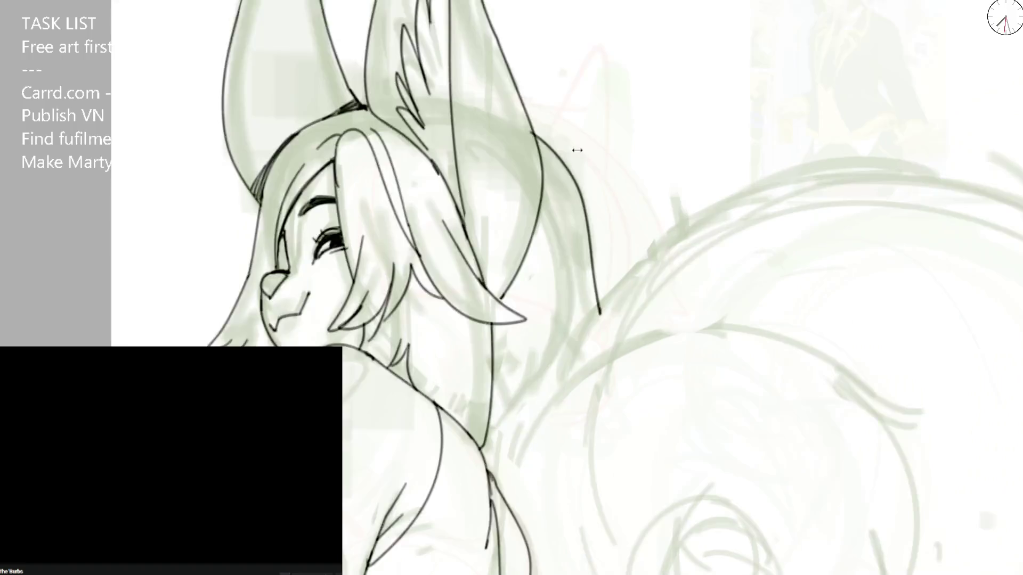
scroll(584, 200, "up", 1)
mouse_move(591, 244)
left_mouse_down()
mouse_move(608, 350)
mouse_move(553, 402)
mouse_move(452, 223)
left_mouse_up()
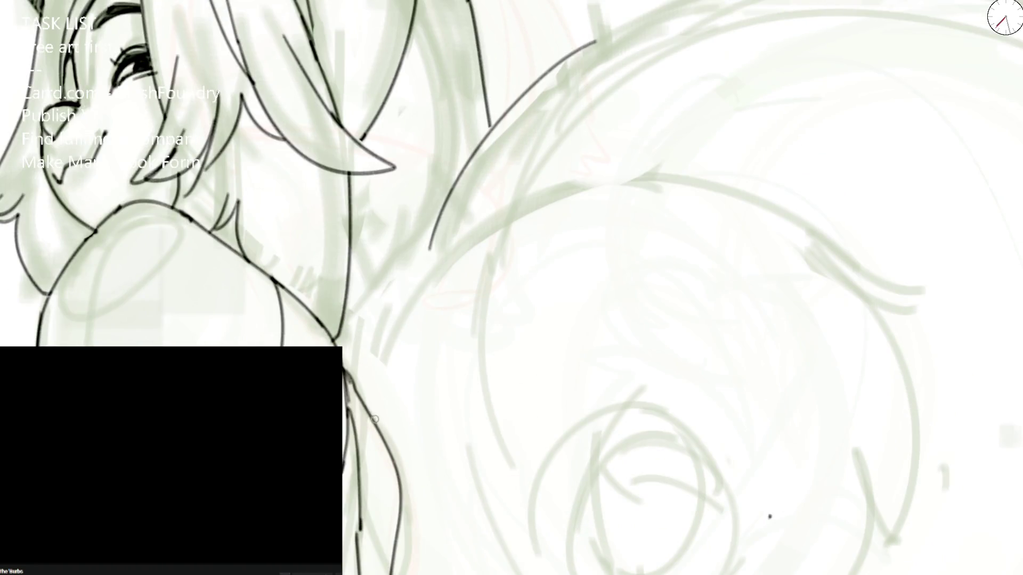
scroll(373, 418, "down", 1)
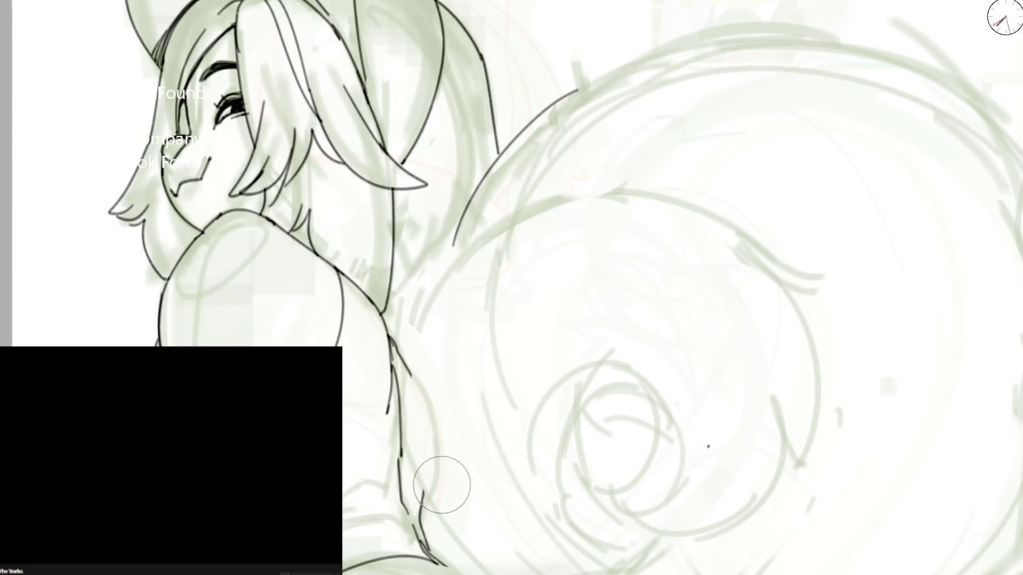
left_click_drag(423, 308, 437, 489)
key("p")
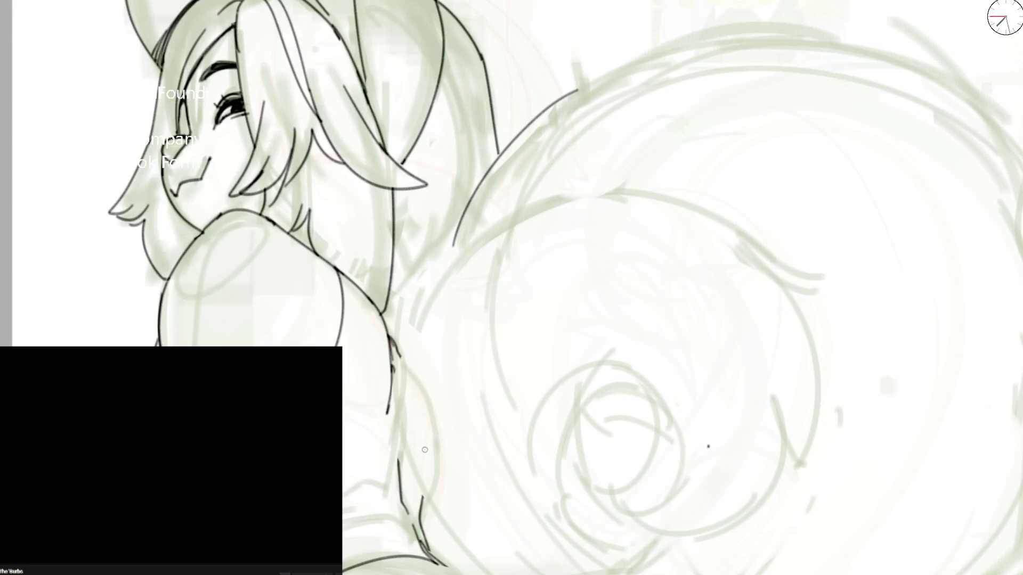
left_click_drag(424, 449, 336, 403)
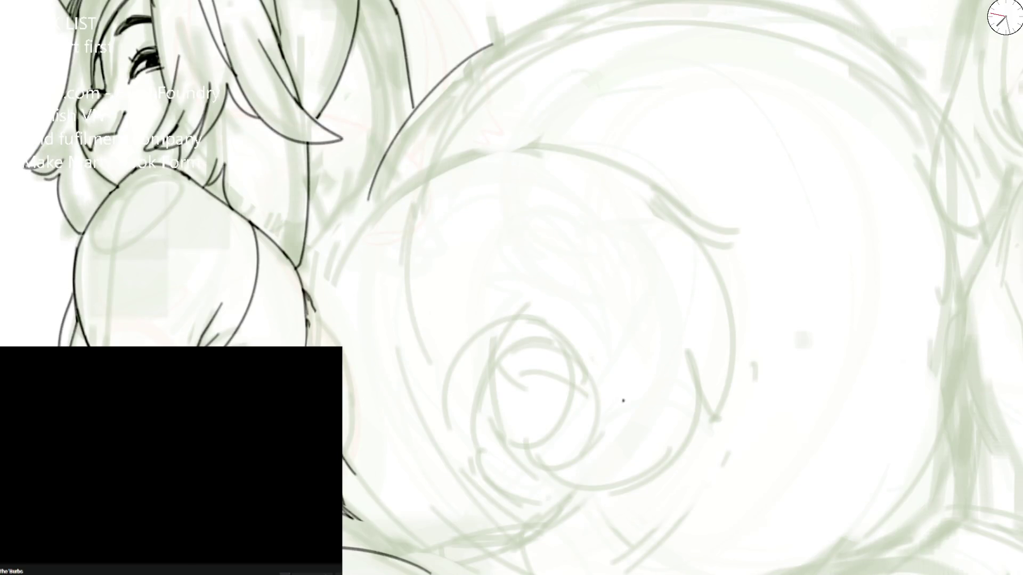
mouse_move(308, 291)
left_mouse_down()
mouse_move(316, 344)
mouse_move(361, 236)
left_mouse_up()
Step: Ink the arc over the tail top and the line up its lower-left side
mouse_move(338, 271)
left_mouse_down()
mouse_move(364, 225)
mouse_move(558, 151)
left_mouse_up()
key("ctrl+z")
key("ctrl+z")
left_click_drag(419, 535, 344, 452)
mouse_move(311, 345)
left_mouse_down()
mouse_move(324, 281)
mouse_move(539, 174)
mouse_move(544, 462)
mouse_move(453, 172)
mouse_move(527, 80)
mouse_move(543, 36)
mouse_move(549, 82)
left_mouse_up()
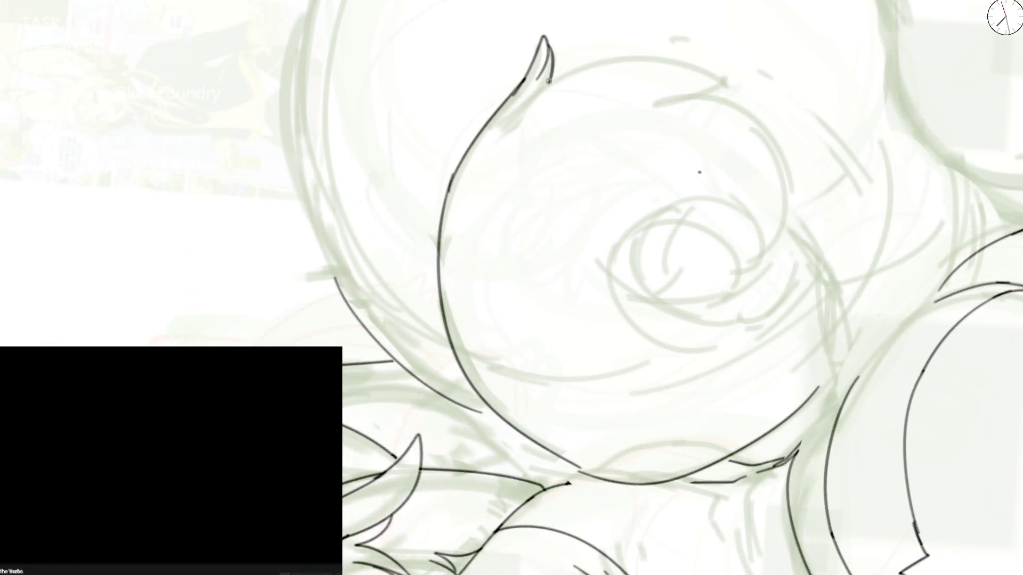
left_click_drag(700, 171, 598, 407)
scroll(447, 406, "up", 2)
key("ctrl+z")
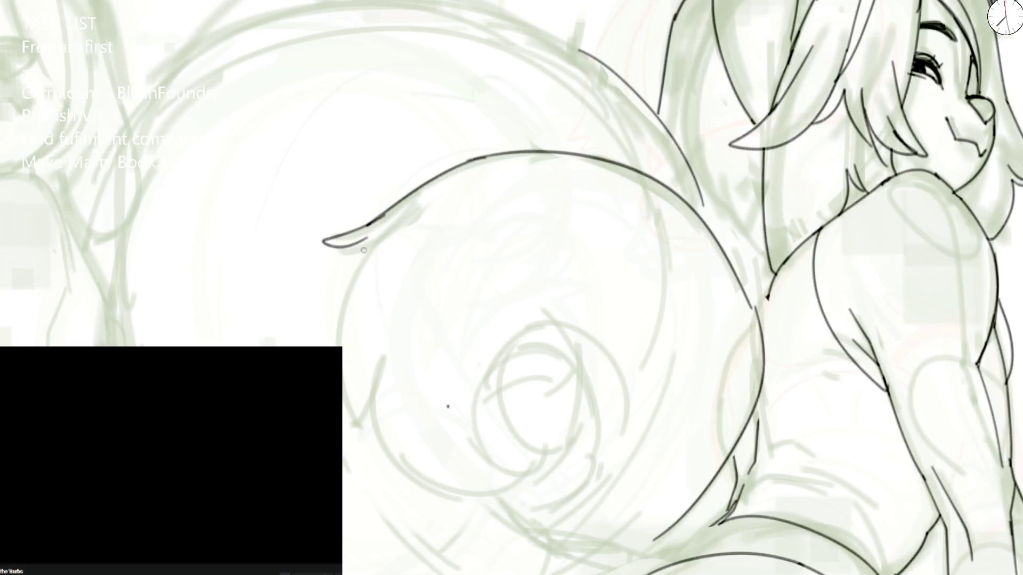
Step: Ink under the pointed tail tuft and down the tail's left side, then review the whole tail
mouse_move(328, 245)
left_mouse_down()
mouse_move(376, 246)
mouse_move(351, 396)
mouse_move(375, 439)
left_mouse_up()
key("ctrl+z")
key("ctrl+z")
key("ctrl+z")
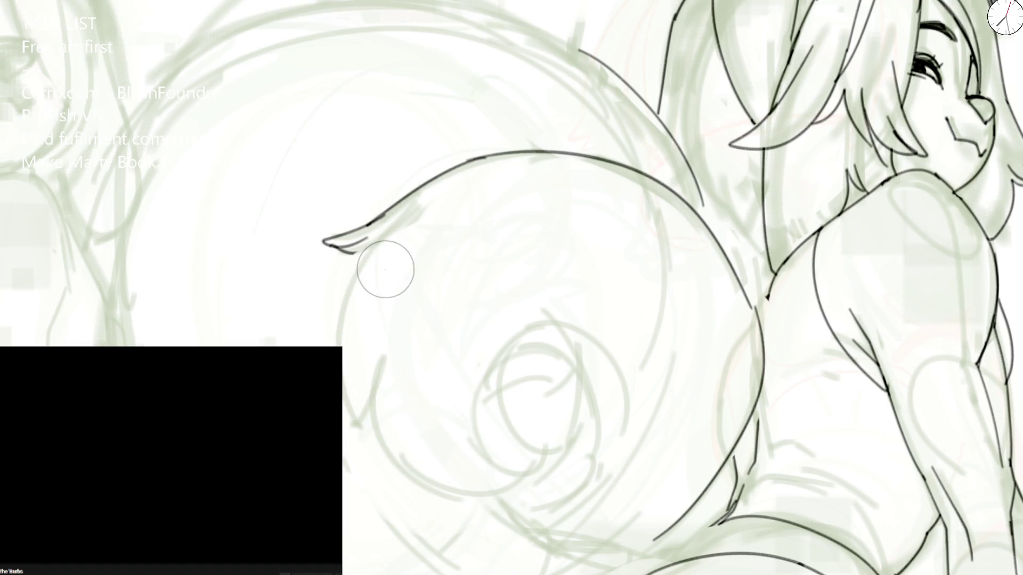
left_click_drag(361, 257, 361, 432)
mouse_move(360, 391)
left_mouse_down()
mouse_move(361, 420)
mouse_move(422, 498)
mouse_move(472, 514)
left_mouse_up()
key("minus")
key("minus")
key("plus")
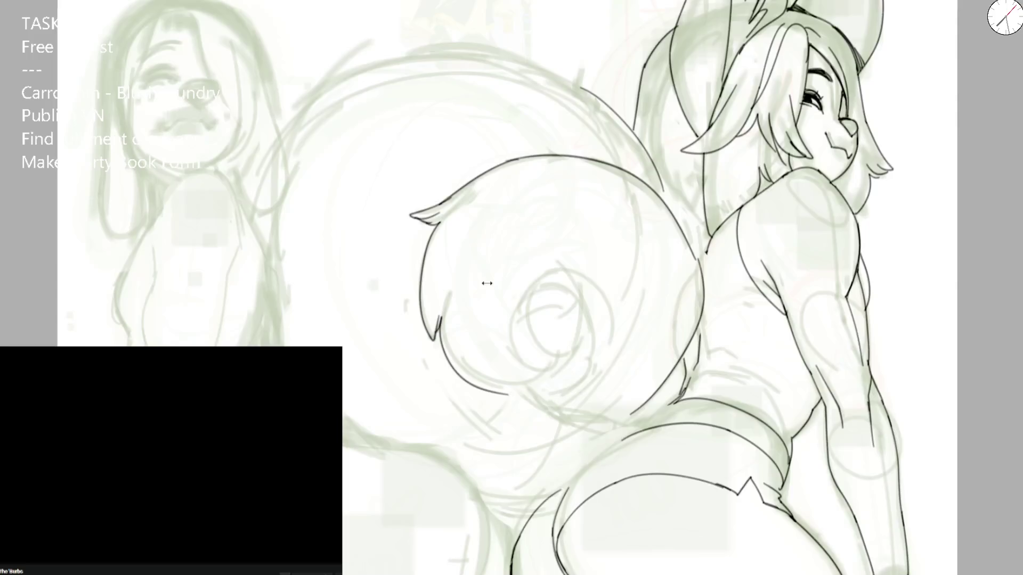
Step: With the view mirrored and tail tip pointing down, rework the tail's left-edge stroke through undo and redo
key("plus")
key("plus")
key("m")
key("ctrl+z")
key("ctrl+y")
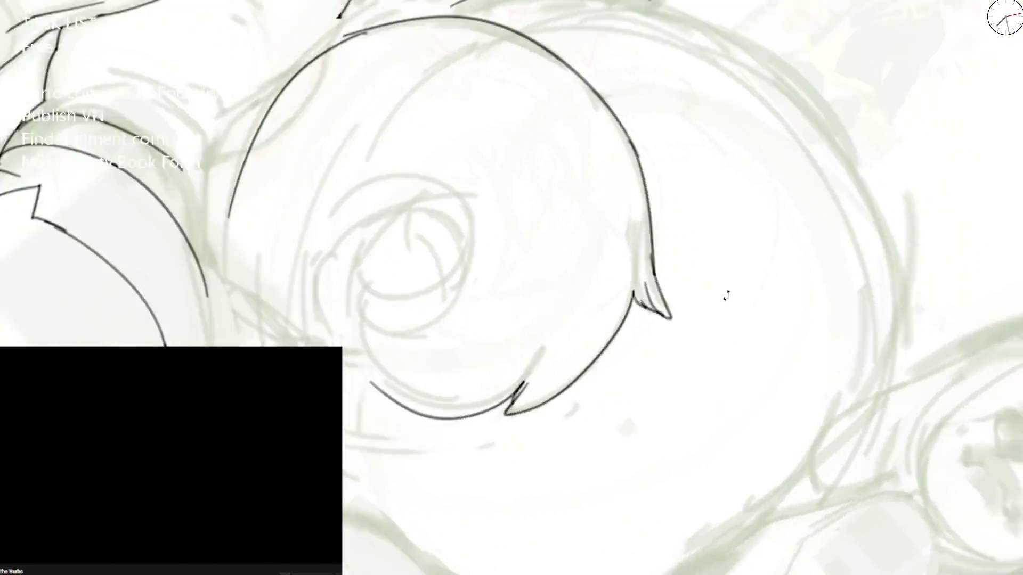
mouse_move(483, 189)
left_mouse_down()
mouse_move(287, 199)
mouse_move(325, 278)
left_mouse_up()
key("ctrl+z")
left_click_drag(187, 346, 239, 231)
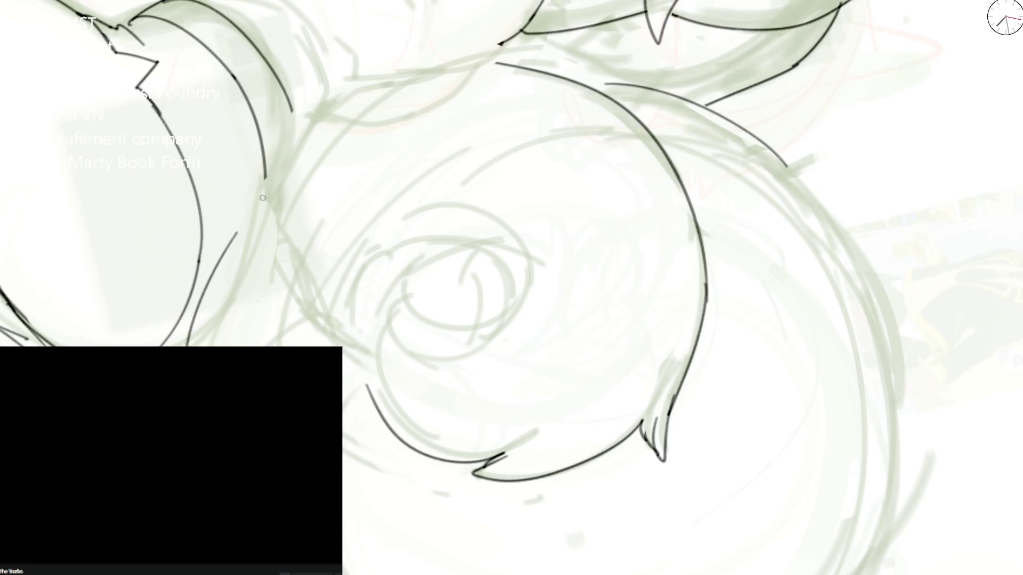
key("ctrl+z")
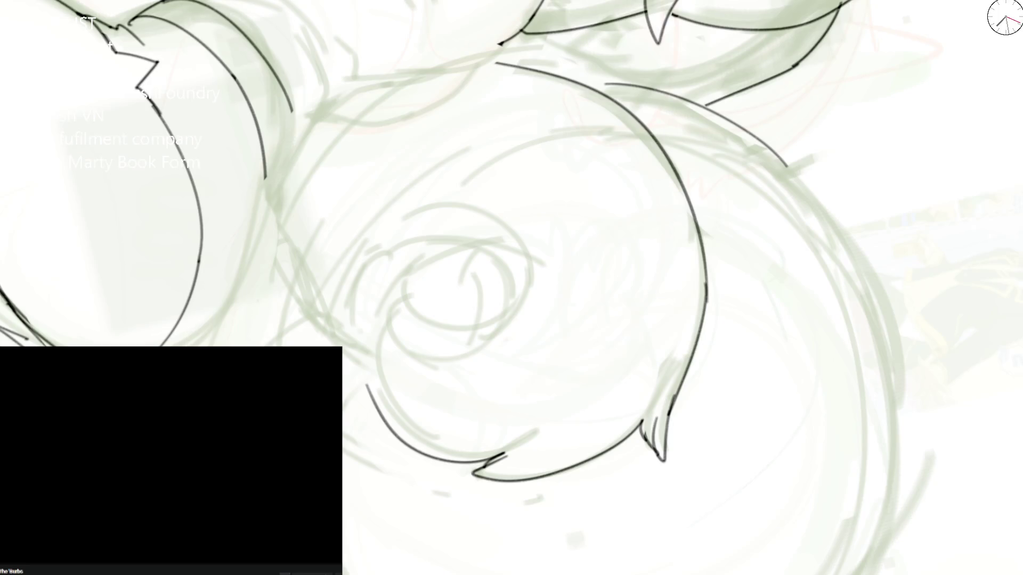
Step: Ink the tail's upper outline curve, an inner stroke and a curve along its lower edge
left_click_drag(260, 180, 536, 61)
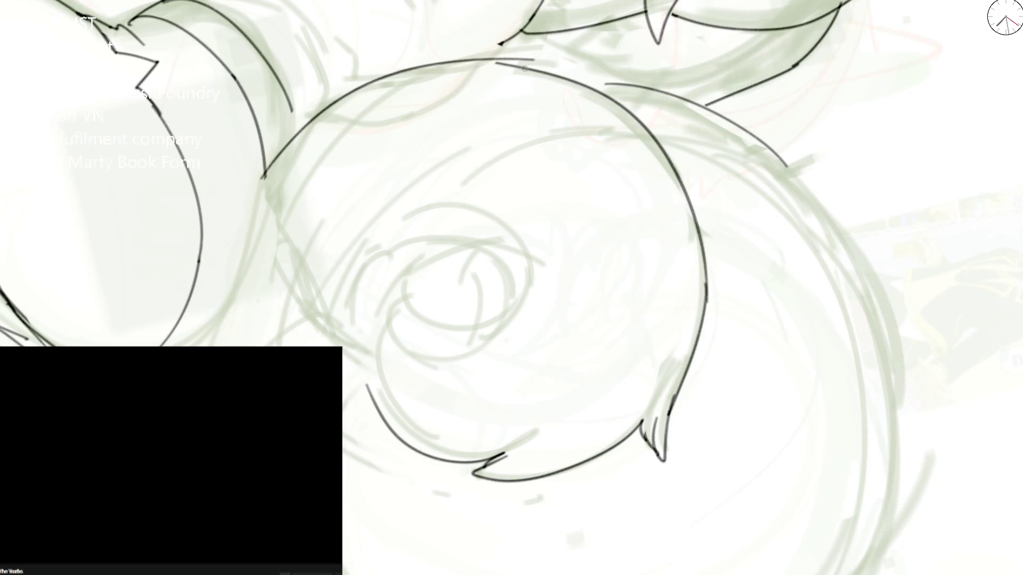
key("ctrl+z")
left_click_drag(262, 184, 496, 71)
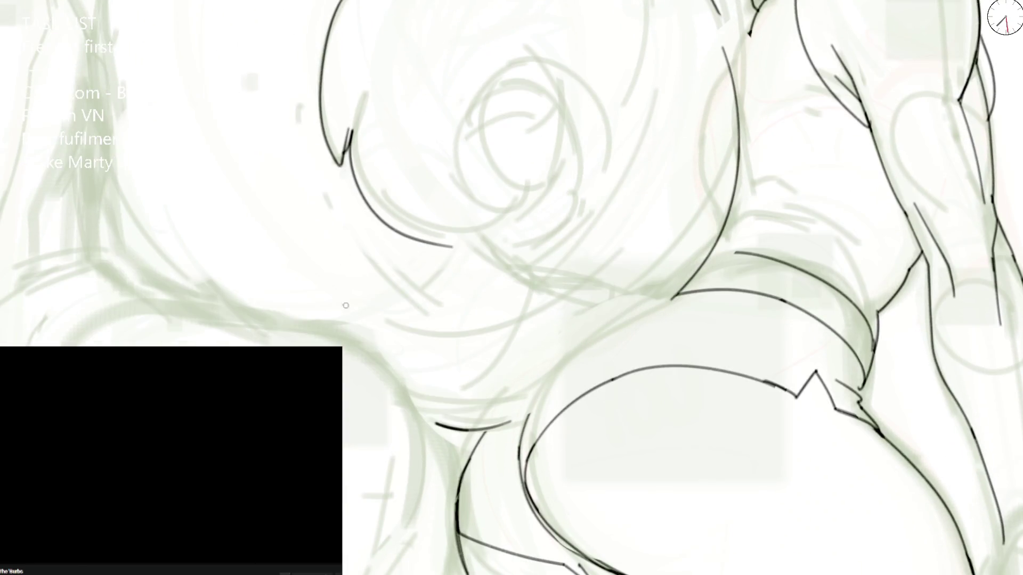
mouse_move(336, 308)
left_mouse_down()
mouse_move(446, 281)
mouse_move(522, 232)
left_mouse_up()
left_click_drag(415, 407, 540, 405)
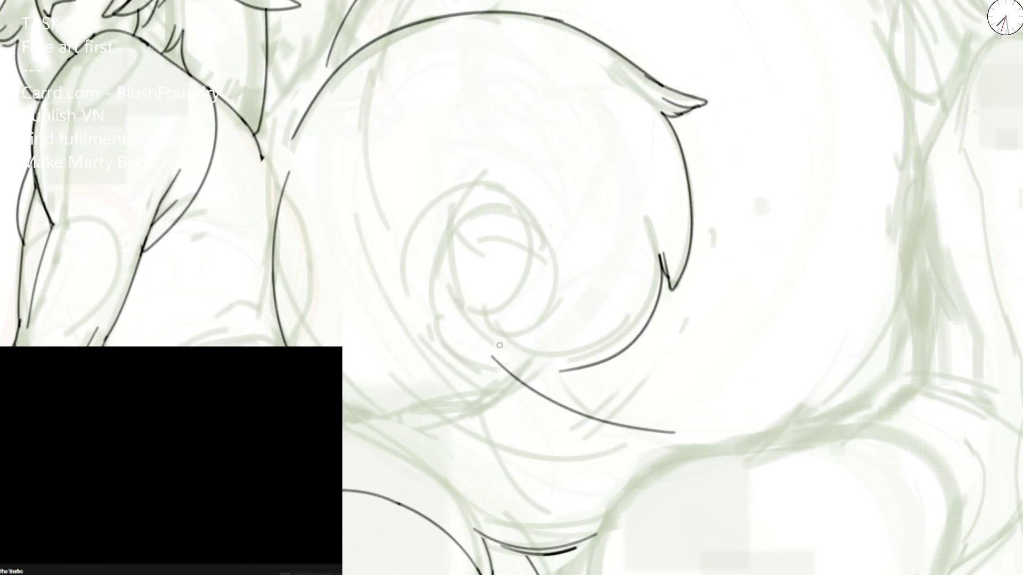
Step: Ink the black spiral at the tail's centre and erase the extra lower end of a tail-side stroke
mouse_move(503, 356)
left_mouse_down()
mouse_move(460, 244)
mouse_move(504, 215)
mouse_move(511, 296)
mouse_move(481, 286)
left_mouse_up()
key("ctrl+z")
mouse_move(502, 214)
left_mouse_down()
mouse_move(484, 292)
mouse_move(509, 303)
mouse_move(497, 347)
left_mouse_up()
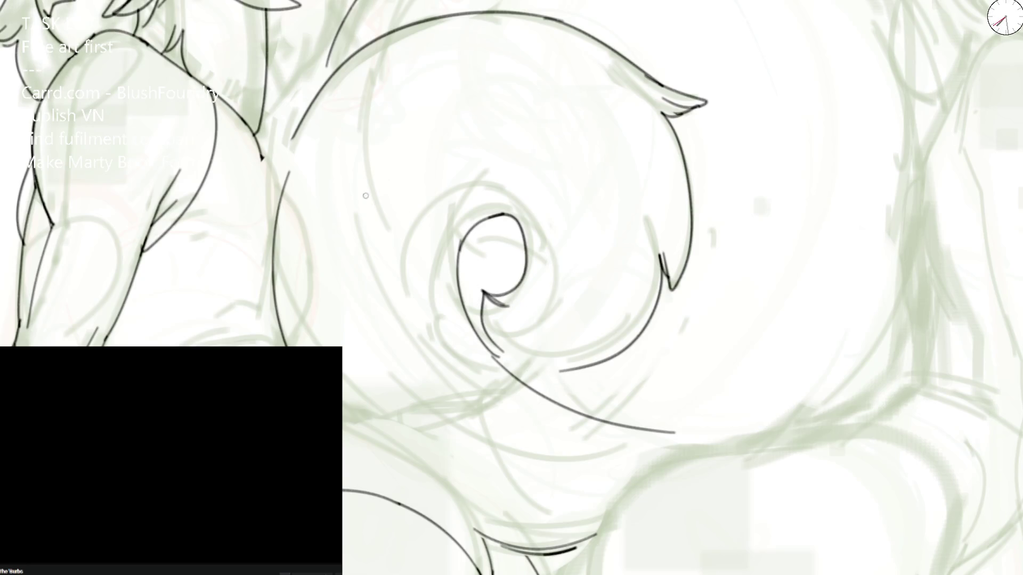
left_click_drag(365, 195, 381, 334)
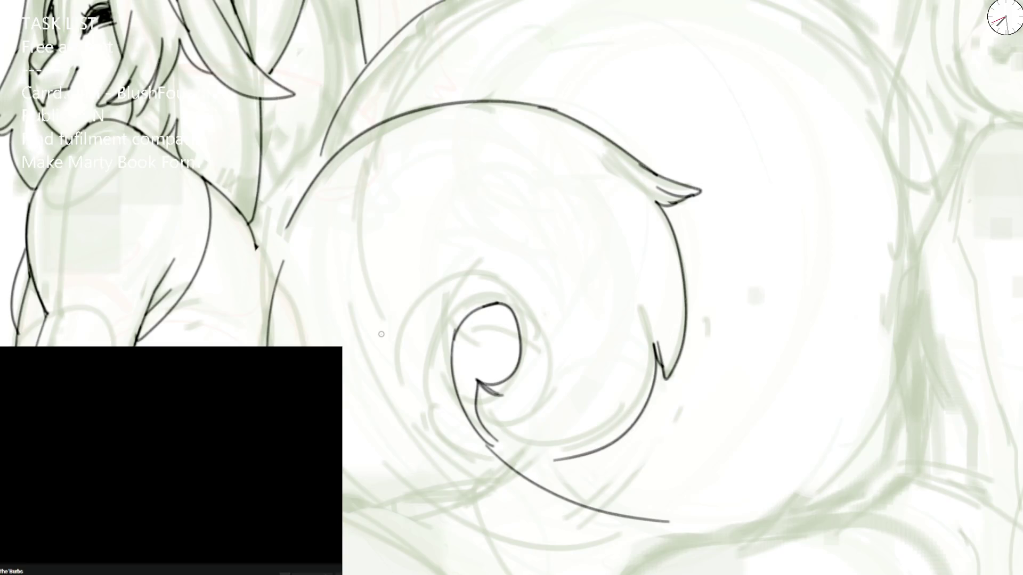
left_click_drag(270, 339, 277, 242)
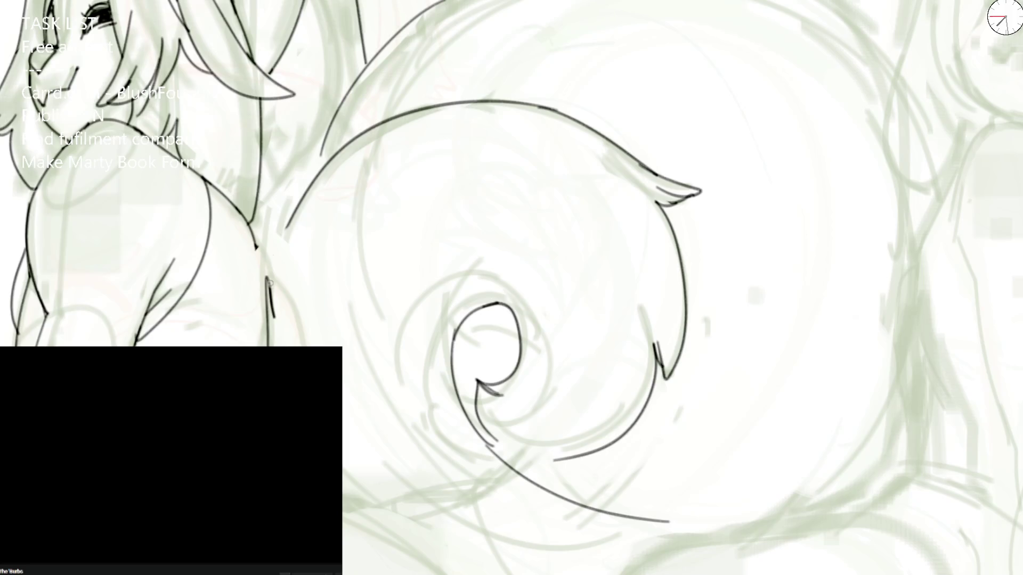
Step: Flip the canvas and ink a long curve along the figure's side, redrawn once after an undo
key("ctrl+minus")
key("ctrl+plus")
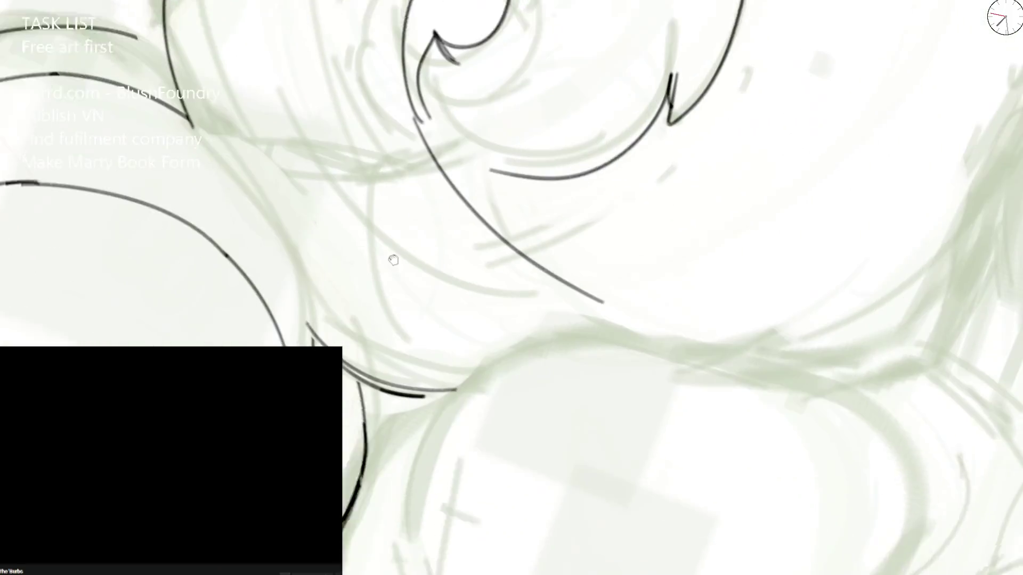
left_click_drag(477, 352, 262, 195)
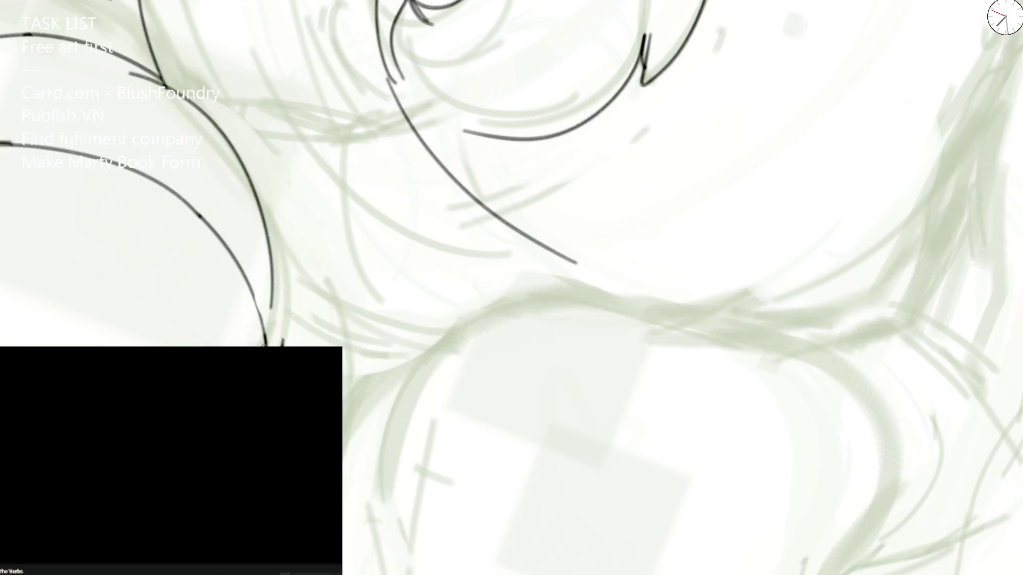
key("m")
key("ctrl+minus")
mouse_move(727, 290)
left_mouse_down()
mouse_move(498, 286)
mouse_move(522, 129)
left_mouse_up()
key("ctrl+z")
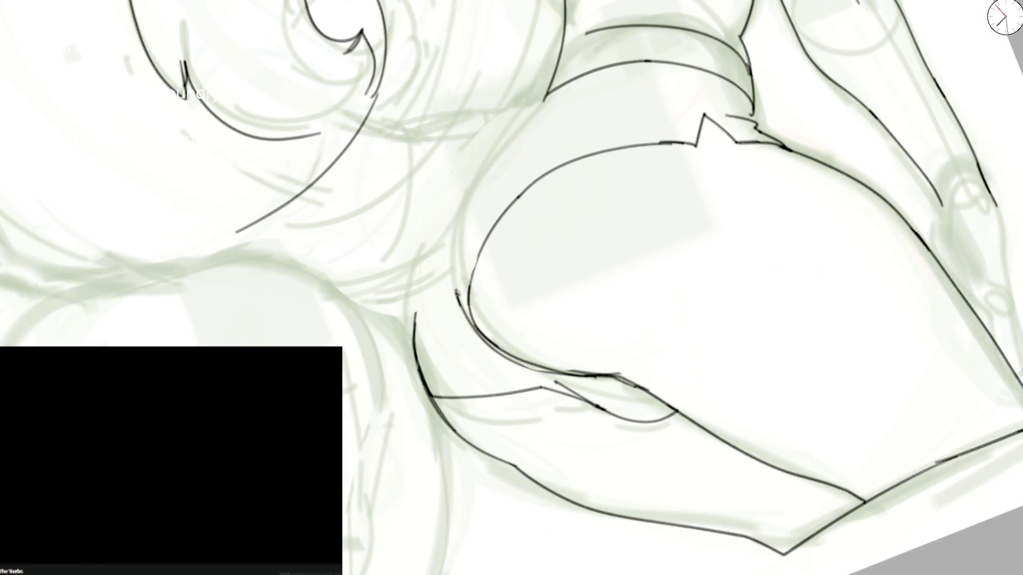
mouse_move(457, 293)
left_mouse_down()
mouse_move(528, 114)
mouse_move(543, 101)
left_mouse_up()
Step: Ink the hip contour and a curve along the hair near the head, discarding several bad hair-curl lines
left_click_drag(354, 300, 445, 264)
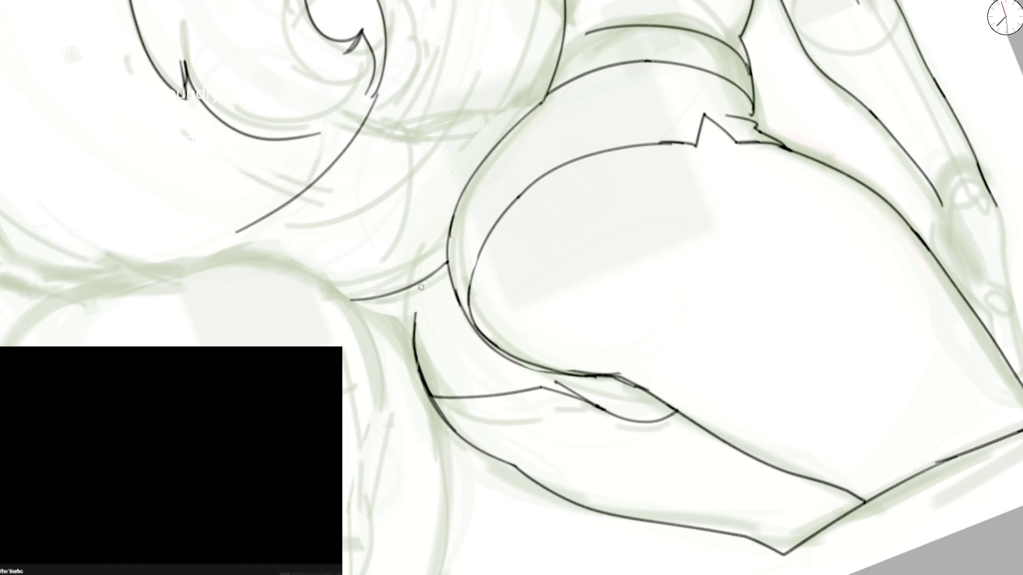
key("ctrl+z")
scroll(361, 263, "up", 3)
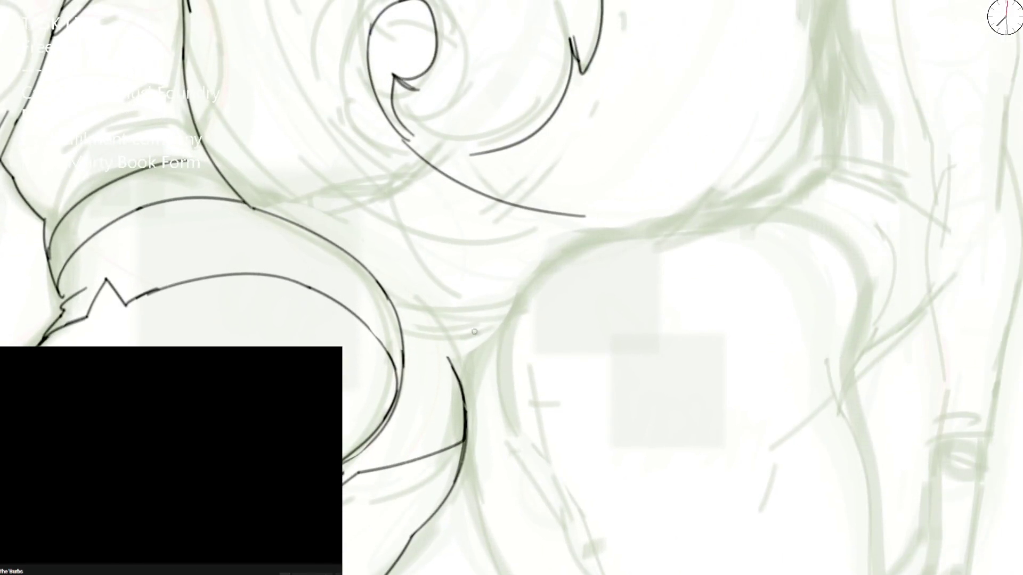
left_click_drag(412, 133, 596, 236)
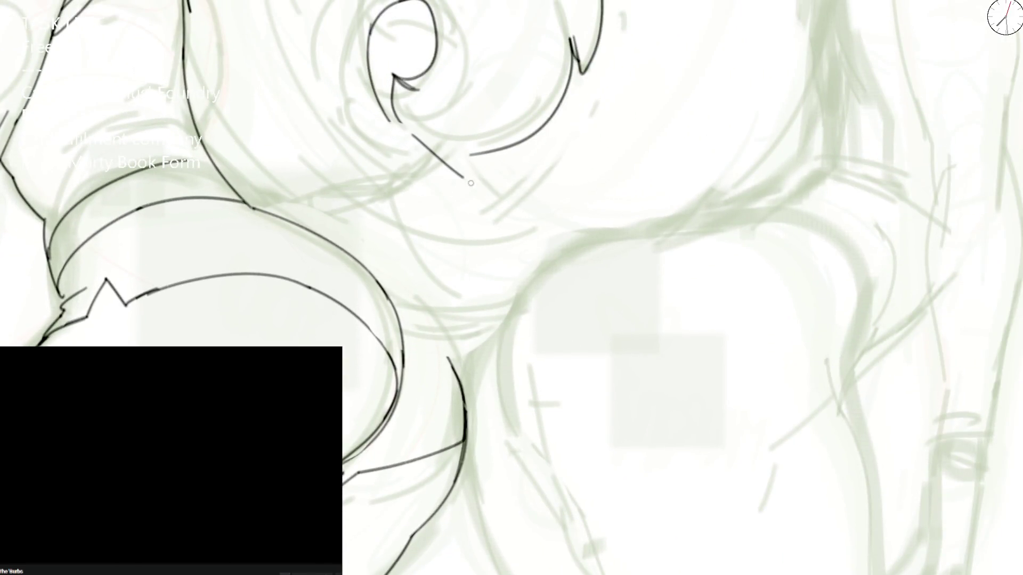
mouse_move(399, 317)
left_mouse_down()
mouse_move(500, 345)
mouse_move(458, 370)
left_mouse_up()
key("ctrl+z")
key("ctrl+z")
mouse_move(385, 288)
left_mouse_down()
mouse_move(505, 336)
mouse_move(562, 256)
left_mouse_up()
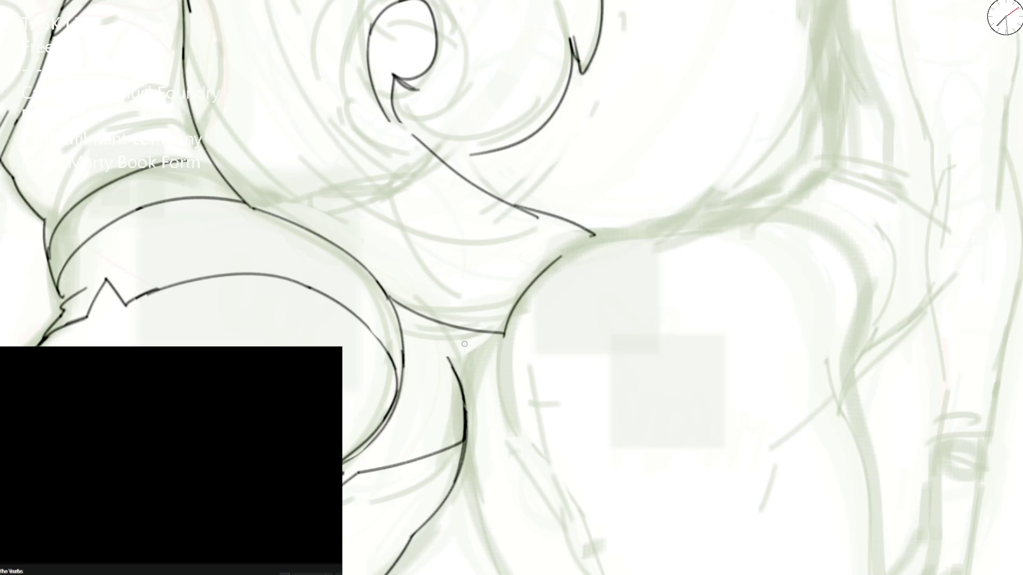
key("ctrl+z")
key("ctrl+z")
left_click_drag(384, 289, 508, 312)
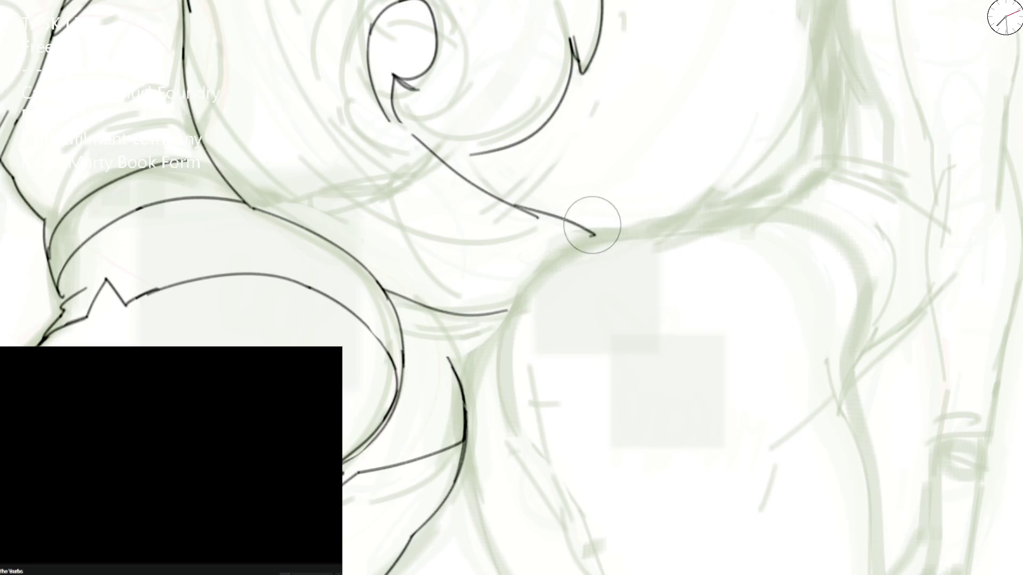
key("ctrl+z")
Step: At a rotated angle ink a faint stroke near the tail, then reset the view to the whole drawing
mouse_move(594, 216)
left_mouse_down()
mouse_move(460, 105)
mouse_move(448, 216)
mouse_move(518, 337)
mouse_move(541, 231)
mouse_move(655, 138)
left_mouse_up()
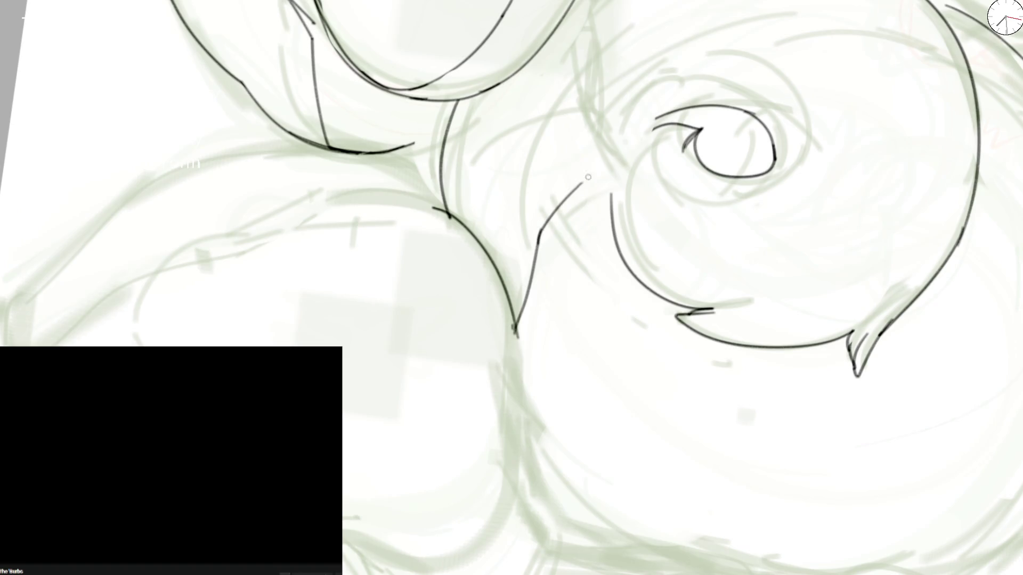
key("ctrl+z")
left_click_drag(527, 274, 645, 136)
key("ctrl+0")
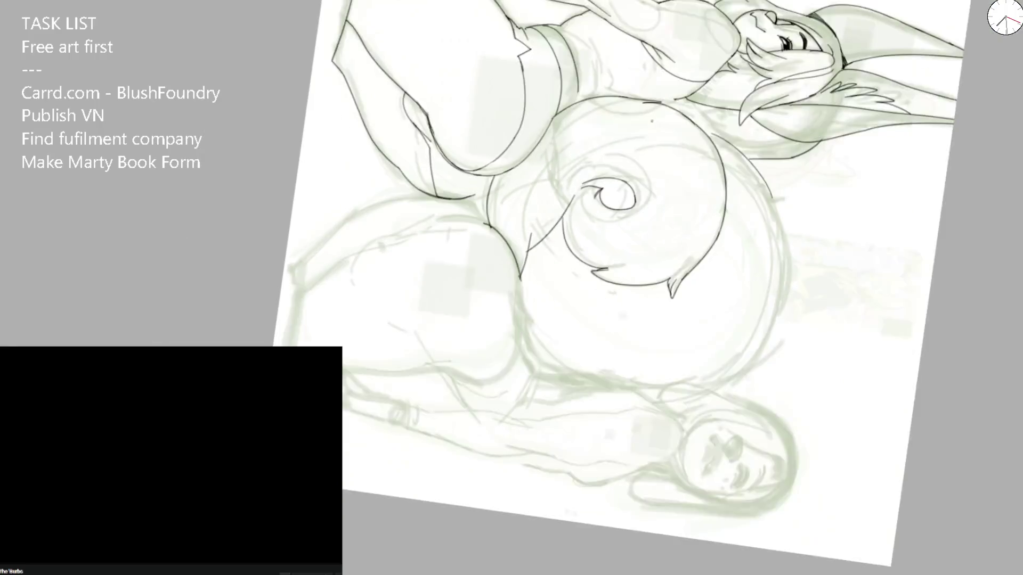
Step: Rotate onto the tail and try curves out from the spiral, undoing each that misses the sketch
left_click_drag(773, 214, 512, 153)
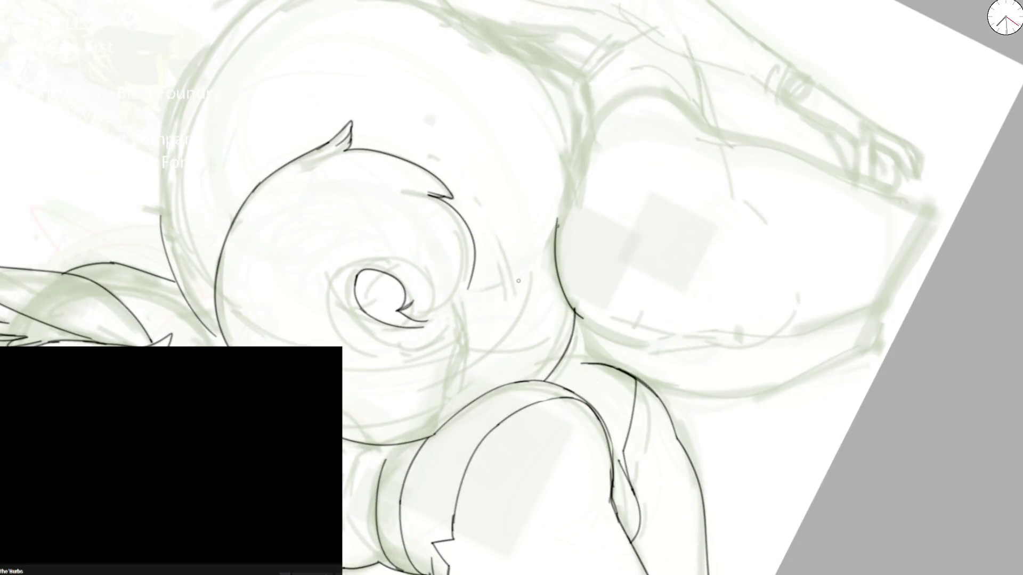
mouse_move(474, 297)
left_mouse_down()
mouse_move(503, 283)
mouse_move(563, 216)
left_mouse_up()
key("ctrl+z")
mouse_move(458, 307)
left_mouse_down()
mouse_move(571, 195)
mouse_move(571, 334)
mouse_move(519, 251)
mouse_move(577, 205)
left_mouse_up()
key("ctrl+z")
key("ctrl+z")
left_click_drag(462, 308, 544, 232)
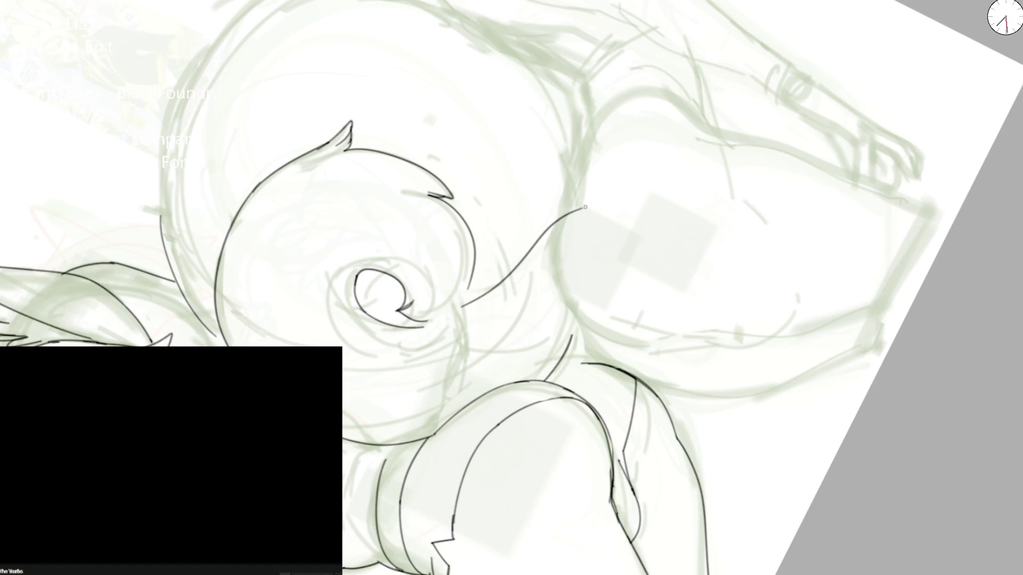
key("ctrl+z")
Step: Try shorter strokes and an up-right extension from the spiral, undoing them and the spiral hook
left_click_drag(457, 310, 523, 257)
key("ctrl+z")
left_click_drag(458, 304, 563, 232)
key("ctrl+z")
left_click_drag(491, 283, 546, 237)
key("ctrl+z")
key("ctrl+z")
key("ctrl+z")
key("ctrl+z")
key("ctrl+z")
Step: Repeat up-right strokes from the spiral until a longer one fits the green sketch and is kept
left_click_drag(433, 315, 545, 250)
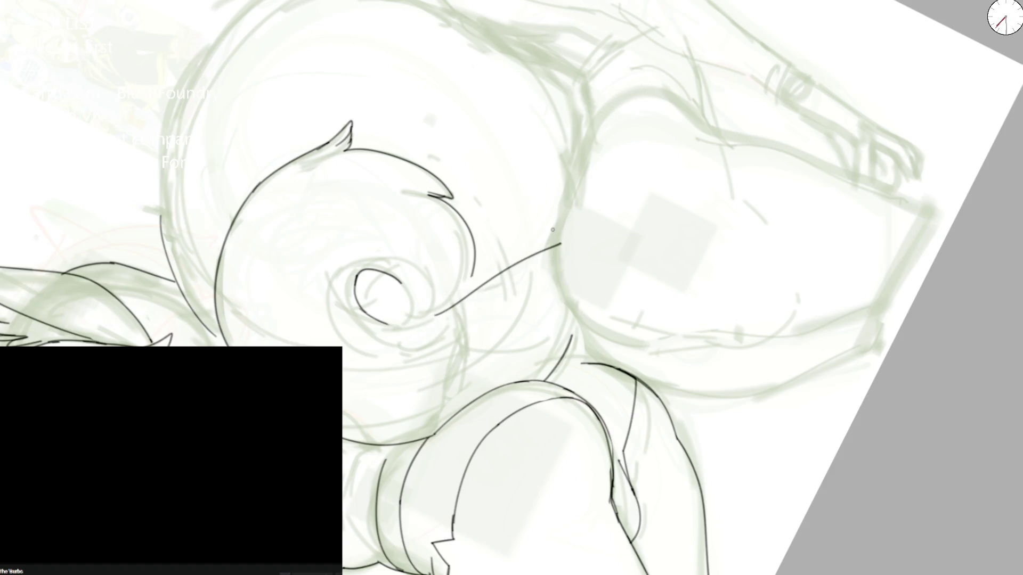
key("ctrl+z")
left_click_drag(449, 307, 566, 234)
key("ctrl+z")
left_click_drag(463, 296, 535, 247)
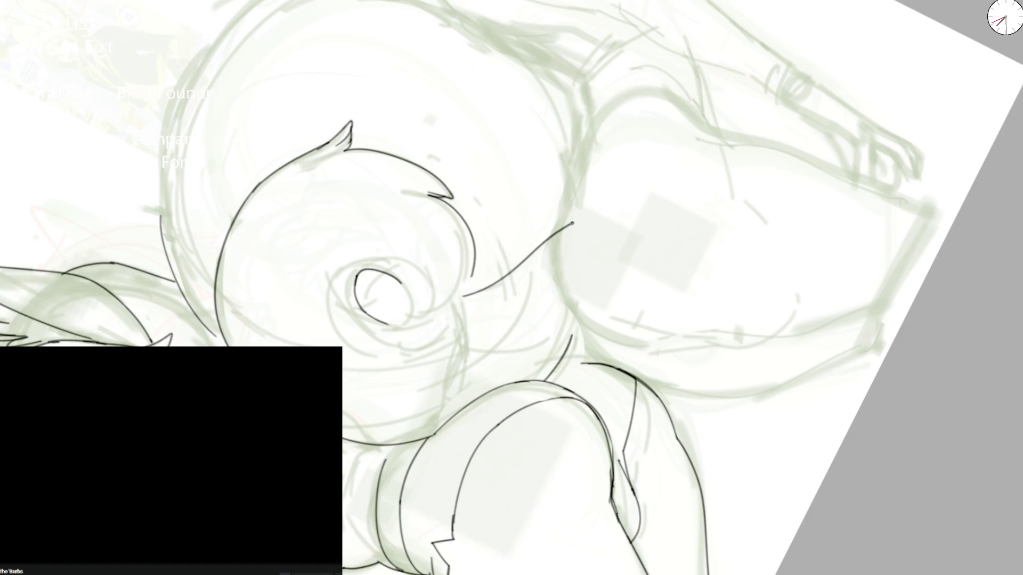
key("ctrl+z")
left_click_drag(474, 293, 515, 268)
key("ctrl+z")
left_click_drag(457, 297, 537, 259)
key("ctrl+z")
key("ctrl+z")
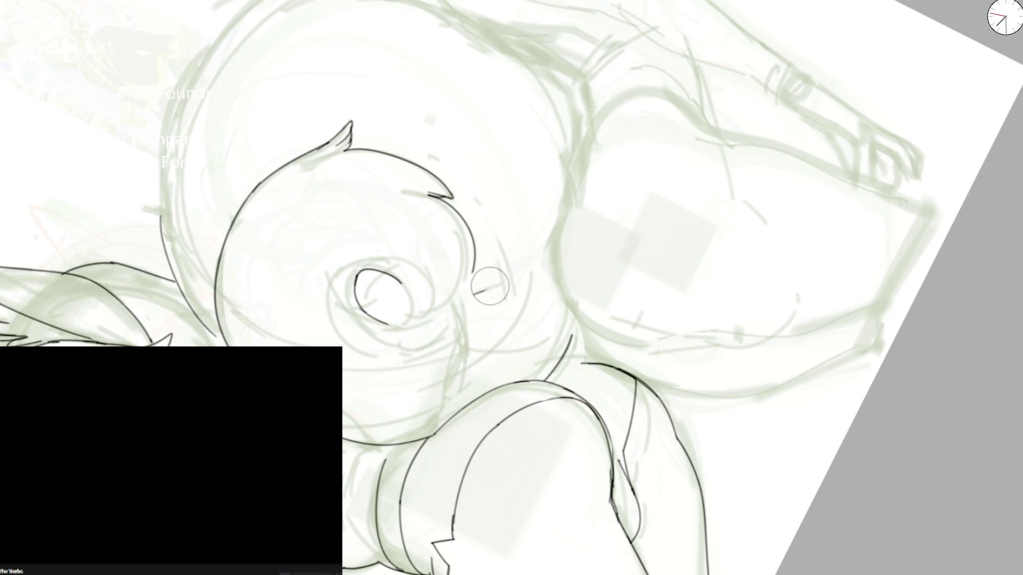
left_click_drag(458, 300, 547, 245)
Step: Ink the sweeping line from the spiral's underside out along the rounded body contour
left_click_drag(569, 201, 563, 324)
scroll(569, 200, "up", 2)
scroll(569, 201, "up", 2)
key("ctrl+z")
left_click_drag(540, 392, 574, 219)
key("ctrl+z")
left_click_drag(543, 390, 632, 193)
key("ctrl+z")
mouse_move(538, 379)
left_mouse_down()
mouse_move(617, 197)
mouse_move(714, 119)
left_mouse_up()
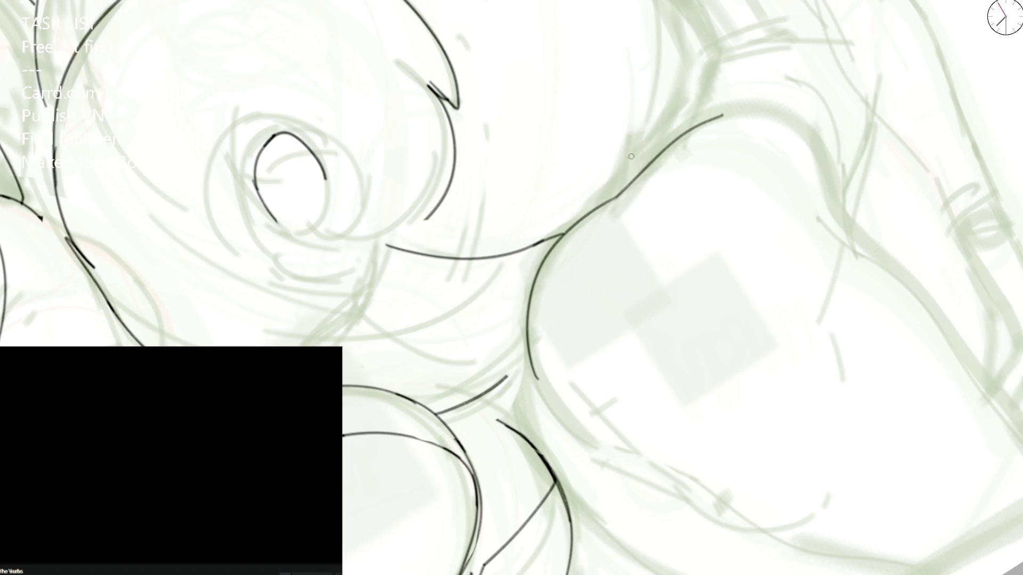
Step: Straighten the view, ink a long crease line, erase its vertical part and ink the crease's lower stroke
key("Home")
key("ctrl+z")
left_click_drag(420, 423, 427, 214)
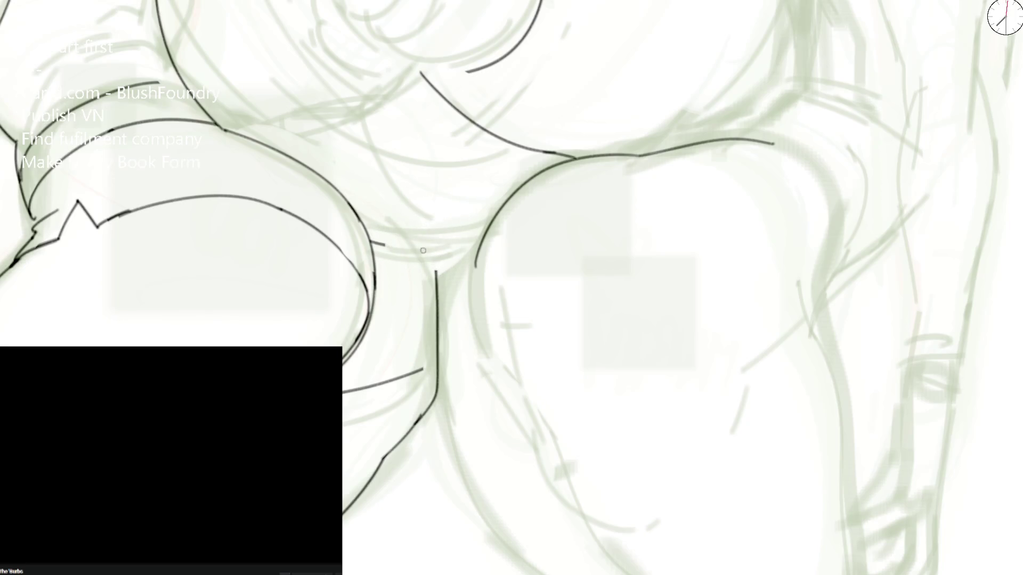
mouse_move(433, 296)
left_mouse_down()
mouse_move(432, 370)
mouse_move(391, 388)
mouse_move(412, 402)
left_mouse_up()
key("b")
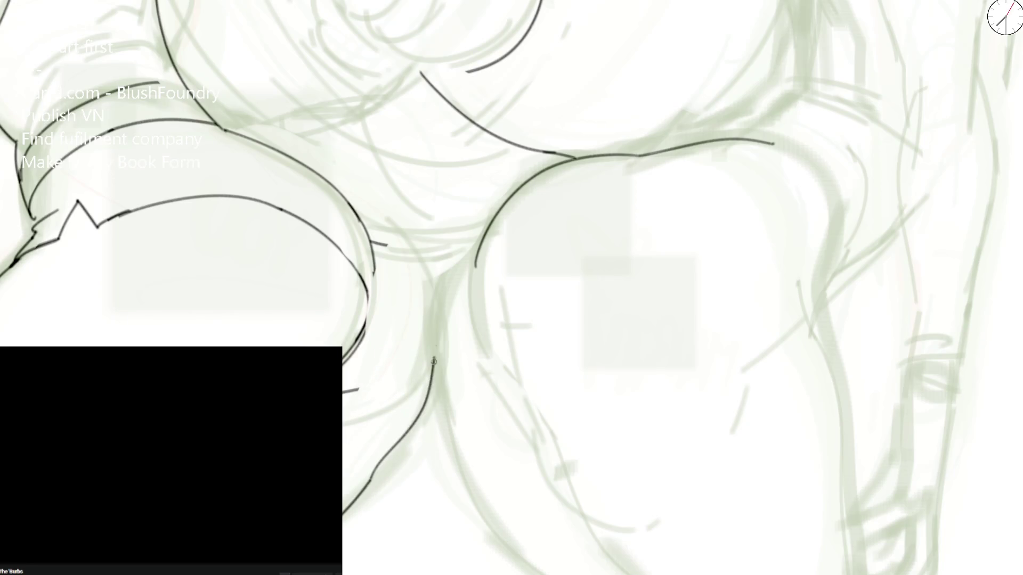
mouse_move(381, 463)
left_mouse_down()
mouse_move(415, 429)
mouse_move(436, 357)
mouse_move(481, 520)
left_mouse_up()
Step: Try V-shaped strokes at the top of the crease, undoing and erasing the failed ones
mouse_move(415, 249)
left_mouse_down()
mouse_move(436, 281)
mouse_move(502, 197)
left_mouse_up()
key("ctrl+z")
left_click_drag(397, 222, 435, 290)
key("ctrl+z")
mouse_move(409, 230)
left_mouse_down()
mouse_move(442, 296)
mouse_move(495, 216)
mouse_move(456, 309)
mouse_move(469, 542)
mouse_move(418, 428)
left_mouse_up()
key("e")
key("e")
Step: Rework the stroke up the lower crease toward its tip repeatedly, ending with a shorter version
left_click_drag(373, 478, 442, 340)
key("ctrl+z")
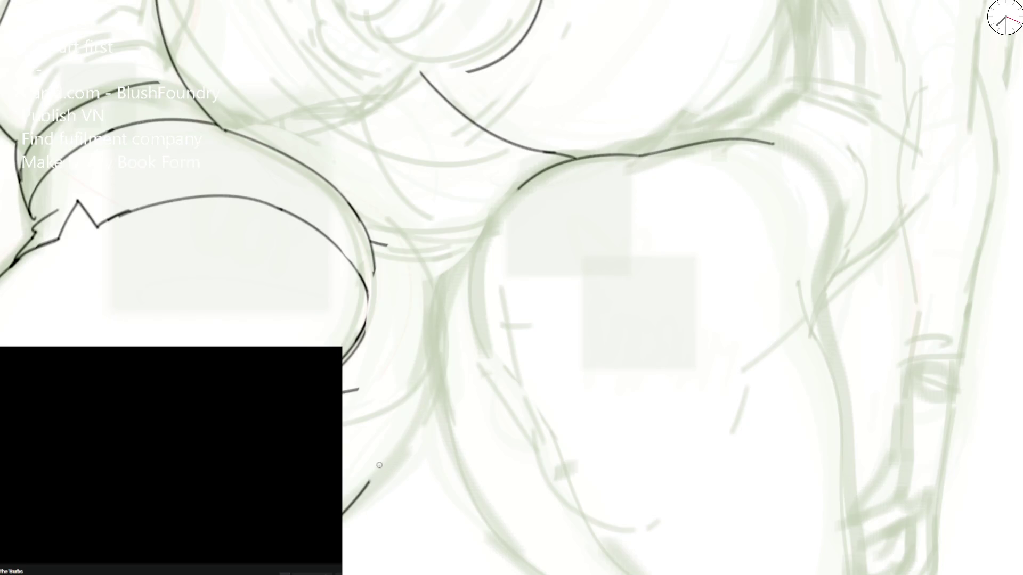
left_click_drag(382, 473, 441, 368)
key("ctrl+z")
mouse_move(375, 475)
left_mouse_down()
mouse_move(440, 396)
mouse_move(514, 534)
mouse_move(430, 371)
left_mouse_up()
key("ctrl+z")
key("ctrl+z")
left_click_drag(367, 483, 419, 401)
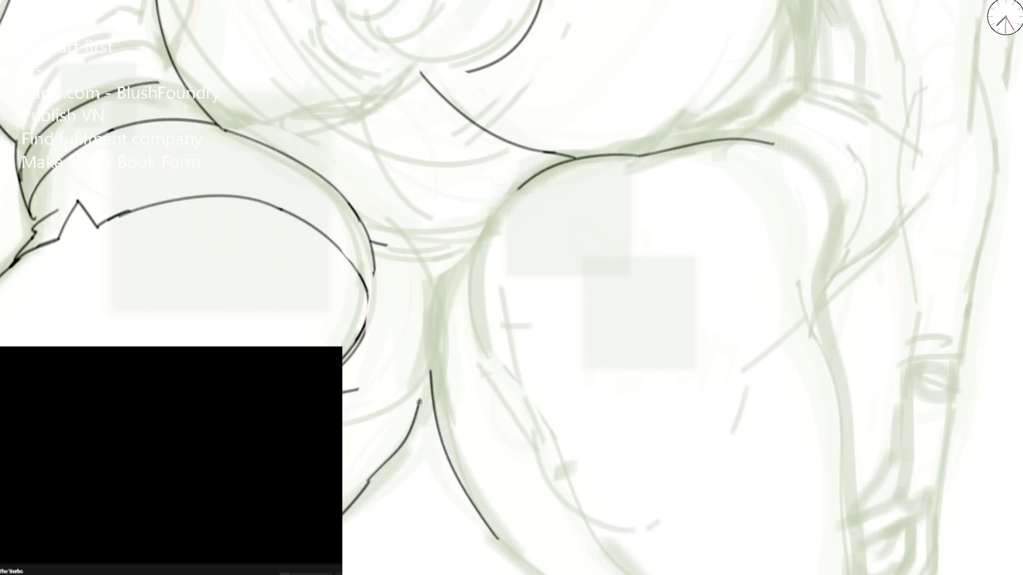
key("ctrl+z")
left_click_drag(378, 474, 430, 371)
key("ctrl+z")
left_click_drag(384, 467, 433, 412)
key("ctrl+z")
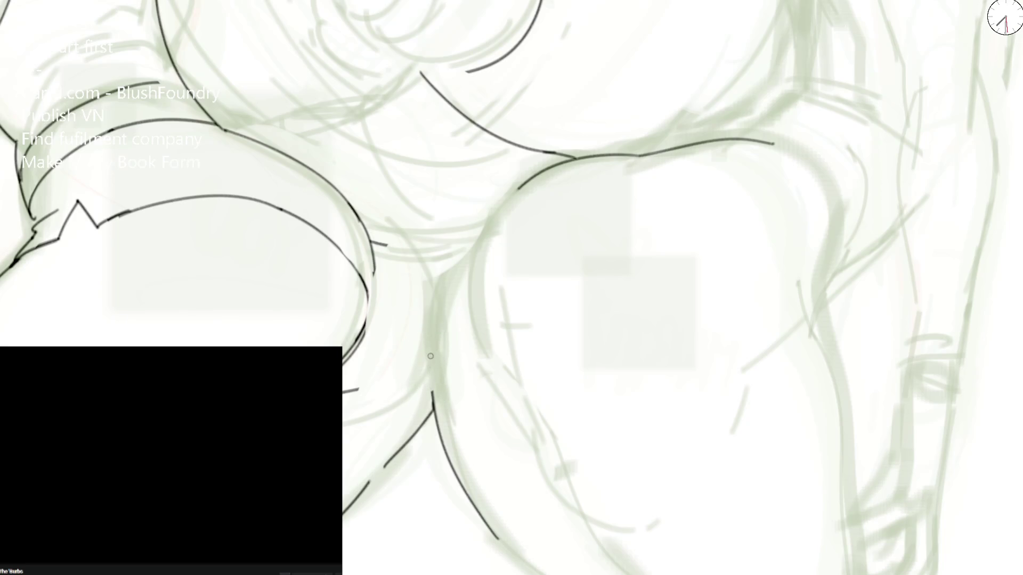
Step: Ink the crease line upward in shorter strokes, undo the surplus ends, and rotate toward the next area
left_click_drag(431, 358, 426, 261)
key("ctrl+z")
mouse_move(434, 382)
left_mouse_down()
mouse_move(430, 260)
mouse_move(437, 317)
left_mouse_up()
key("ctrl+z")
left_click_drag(434, 356, 441, 423)
key("ctrl+z")
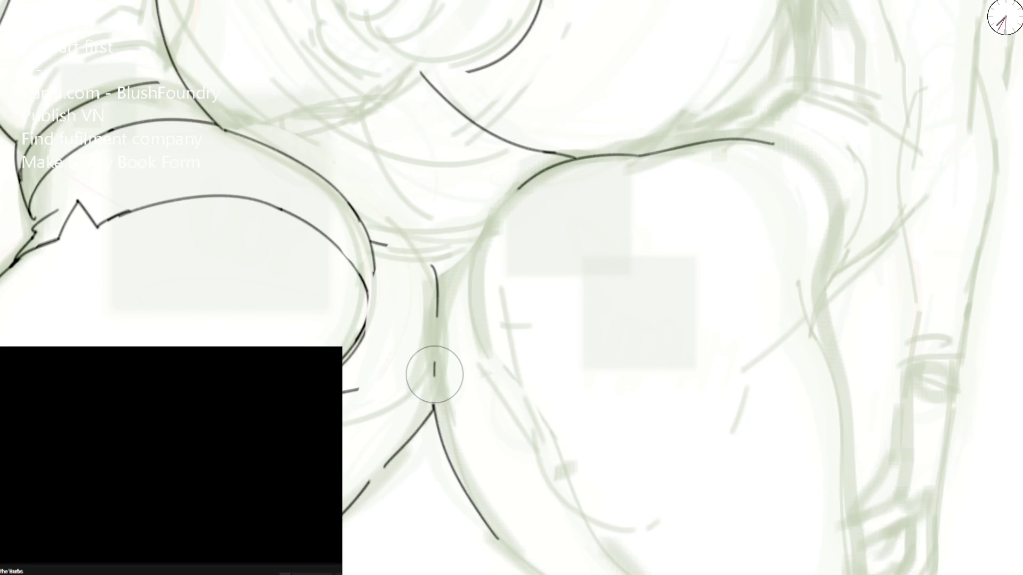
key("ctrl+z")
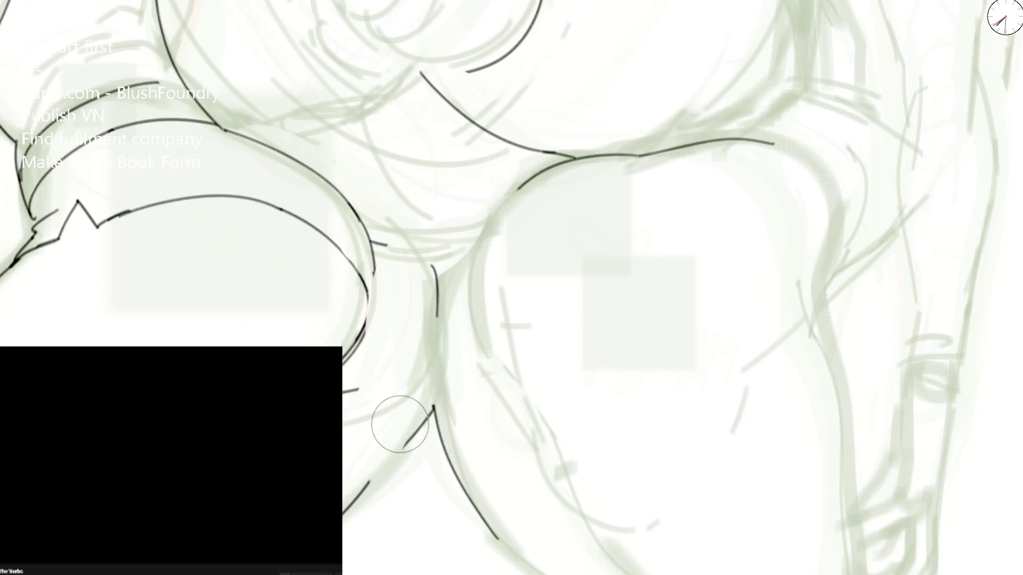
key("ctrl+z")
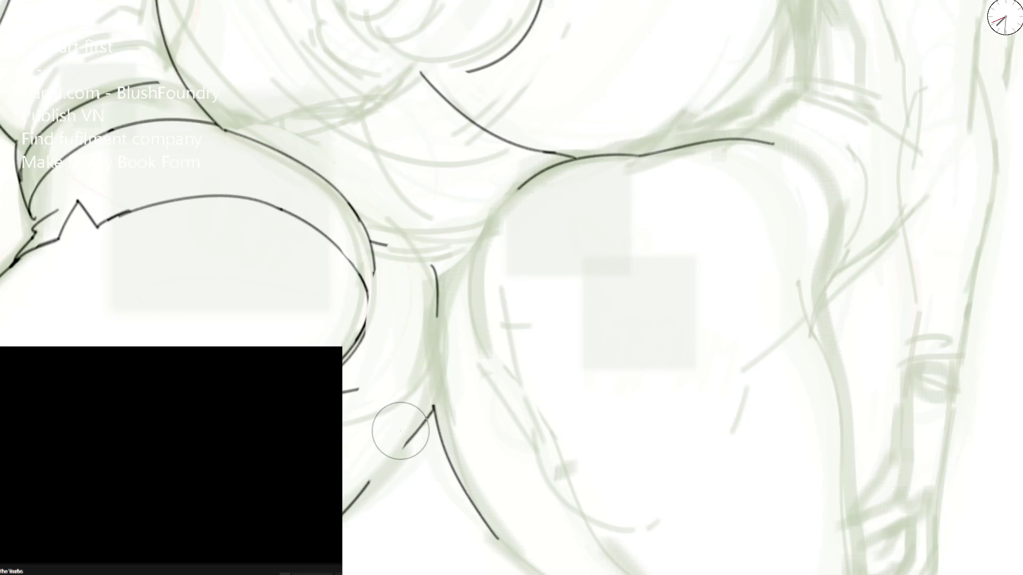
key("ctrl+z")
key("ctrl+z")
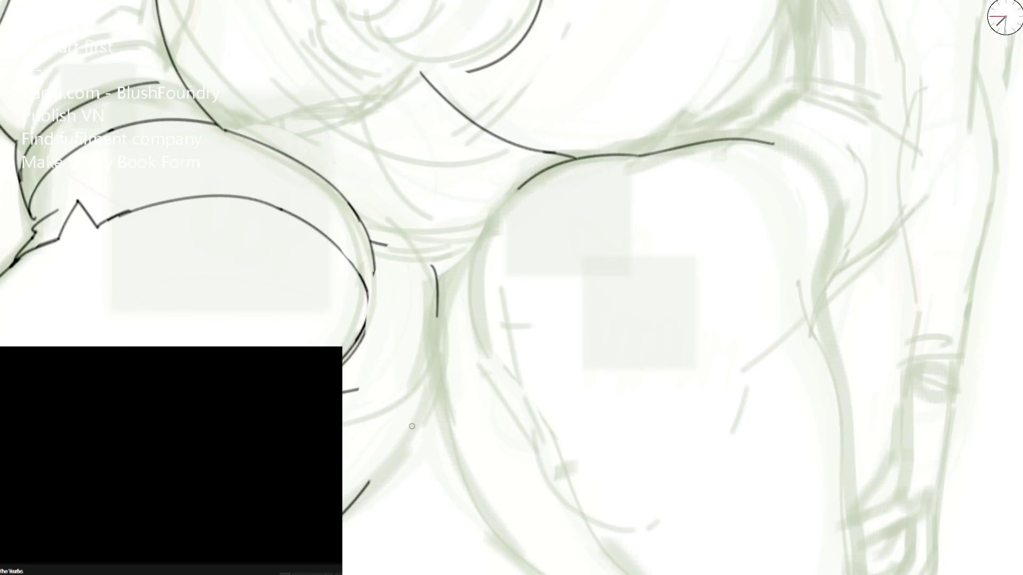
scroll(411, 426, "down", 3)
left_click_drag(412, 425, 559, 214)
scroll(559, 215, "up", 3)
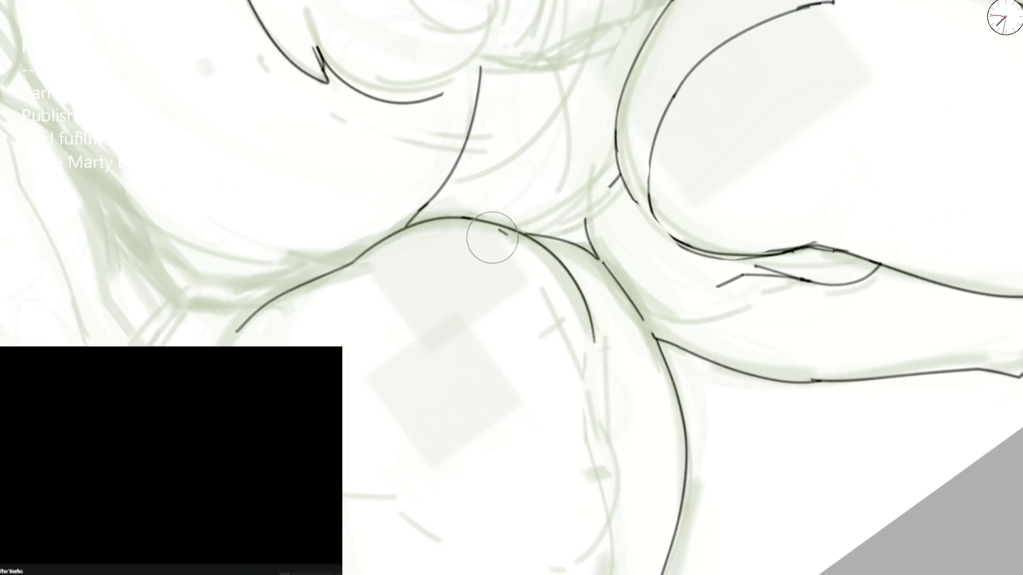
Step: Replace a small dash with a short up-right stroke along the contour beside the tail
key("ctrl+z")
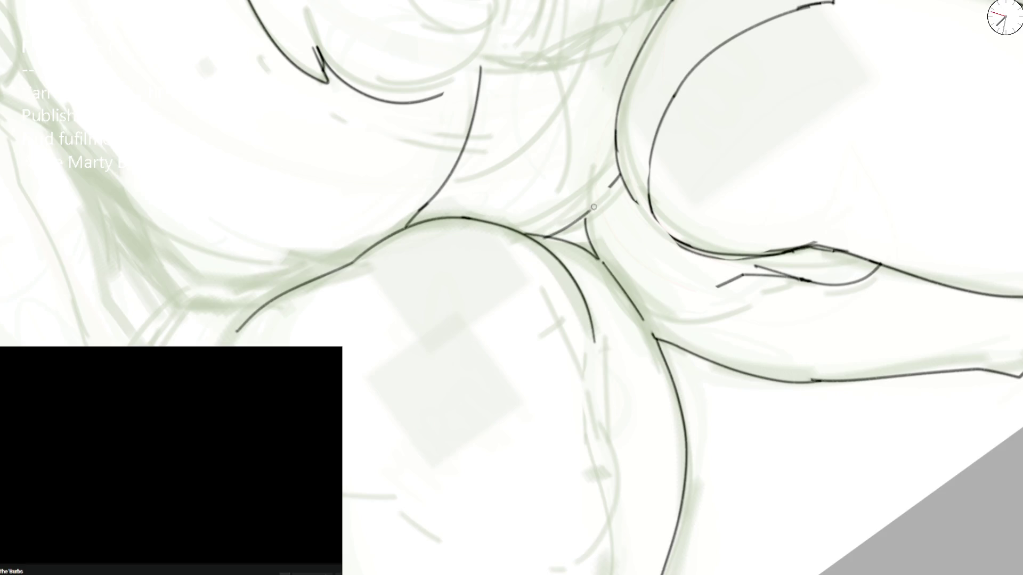
left_click(612, 181)
left_click_drag(554, 238, 617, 183)
key("ctrl+z")
left_click_drag(553, 239, 602, 202)
scroll(621, 171, "down", 5)
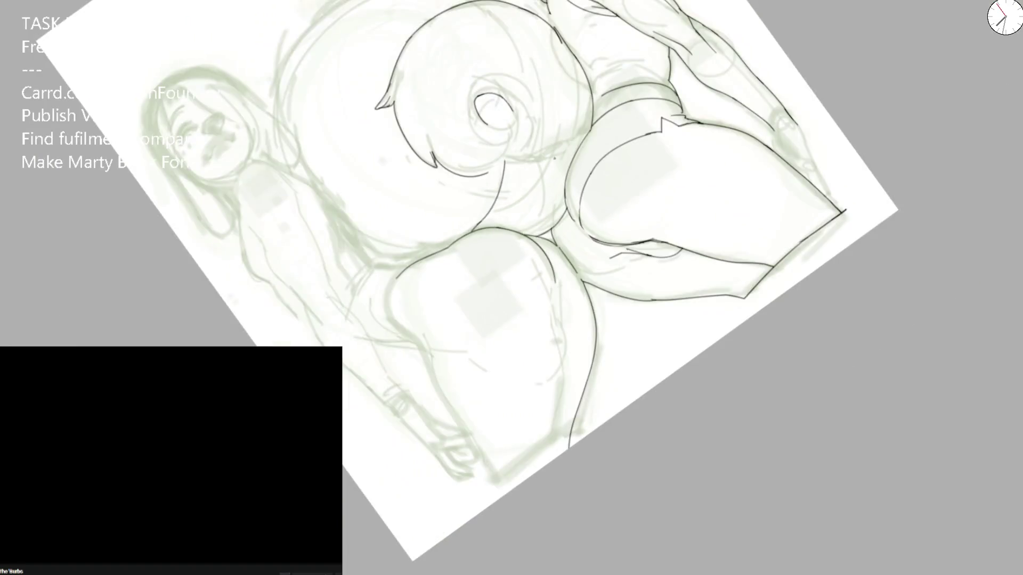
scroll(794, 204, "up", 4)
scroll(545, 194, "up", 2)
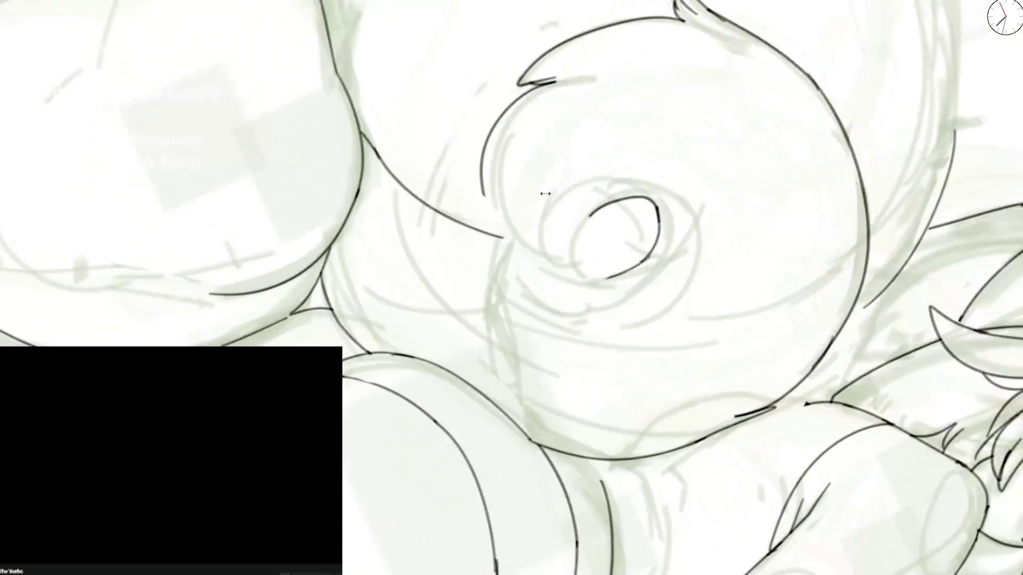
scroll(480, 240, "down", 2)
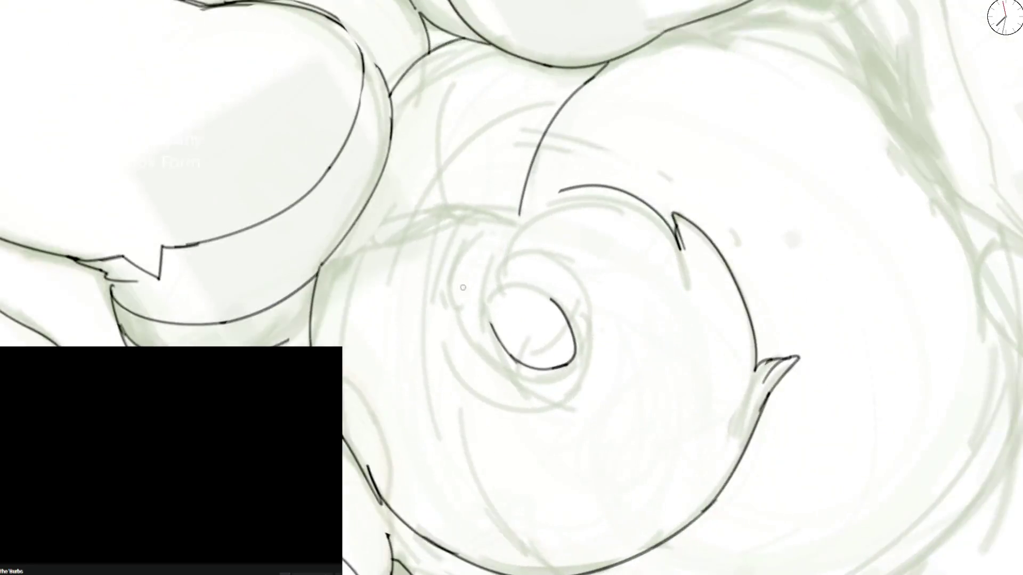
Step: Ink arcs around the inner tail spiral joined to the top arc, then undo them with the view upright
mouse_move(506, 257)
left_mouse_down()
mouse_move(482, 330)
mouse_move(560, 301)
left_mouse_up()
left_click_drag(489, 267, 579, 190)
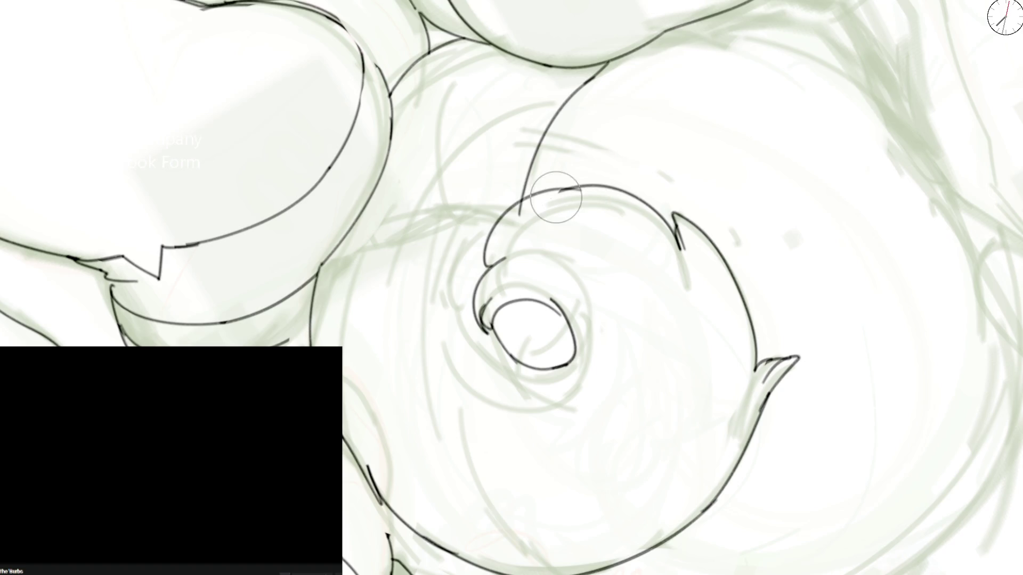
scroll(591, 212, "down", 2)
key("Delete")
scroll(586, 208, "up", 3)
key("ctrl+z")
key("ctrl+z")
key("ctrl+z")
key("ctrl+z")
Step: Lengthen the curve below the notch, discard a spiral attempt and erase the curved stroke across the tail
left_click_drag(395, 199, 446, 249)
key("ctrl+z")
key("ctrl+z")
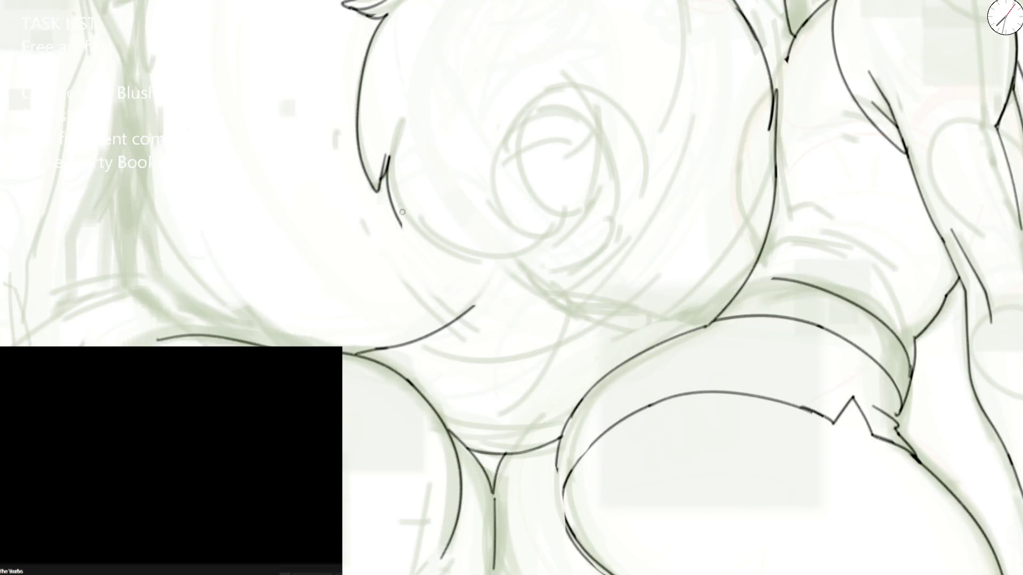
left_click_drag(391, 200, 523, 276)
left_click_drag(549, 207, 561, 216)
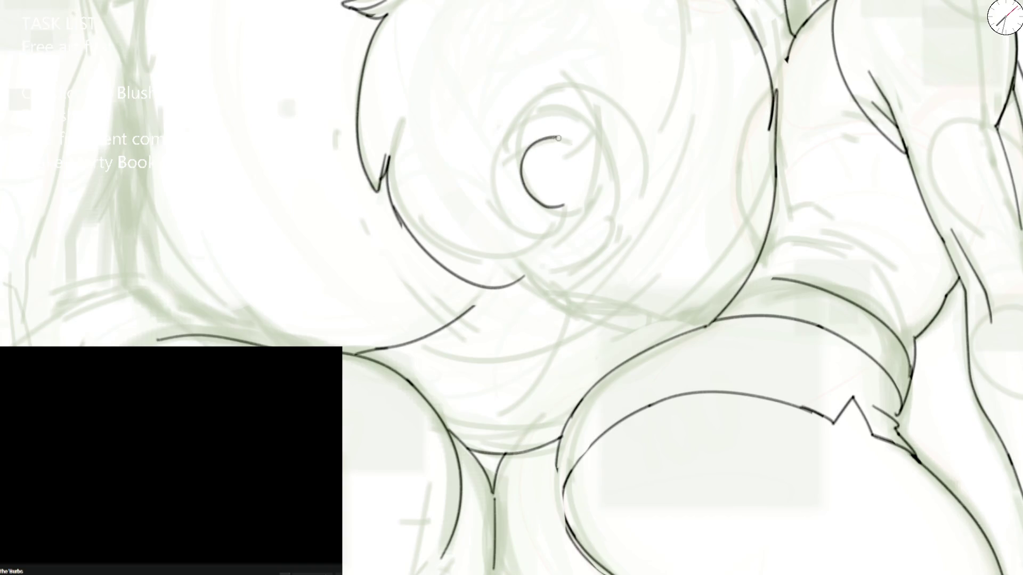
key("ctrl+z")
key("ctrl+z")
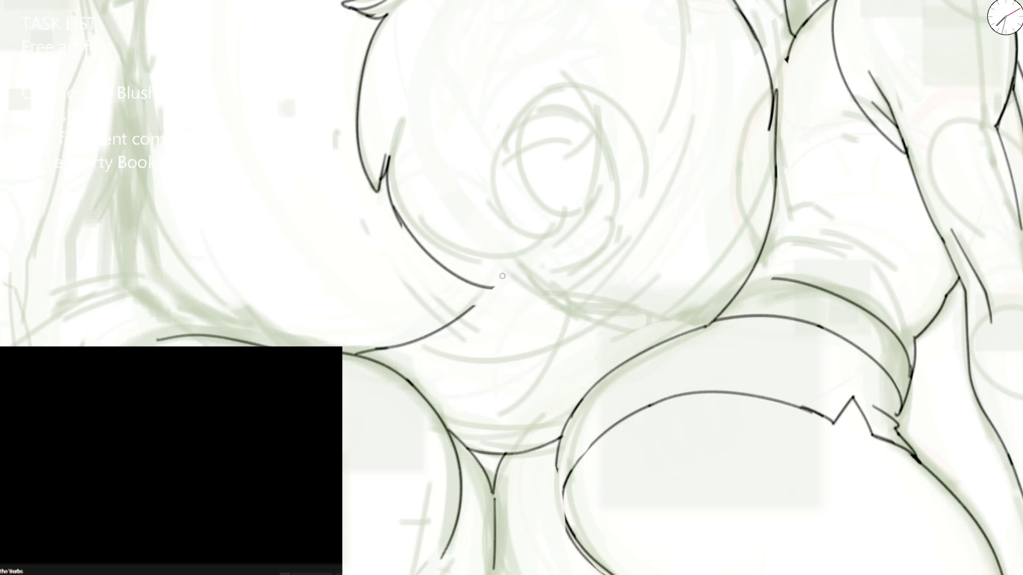
mouse_move(498, 292)
left_mouse_down()
mouse_move(411, 229)
mouse_move(400, 149)
mouse_move(378, 181)
left_mouse_up()
Step: On the mirrored view ink the tail's inner curl and close its oval on the left, then flip back
key("m")
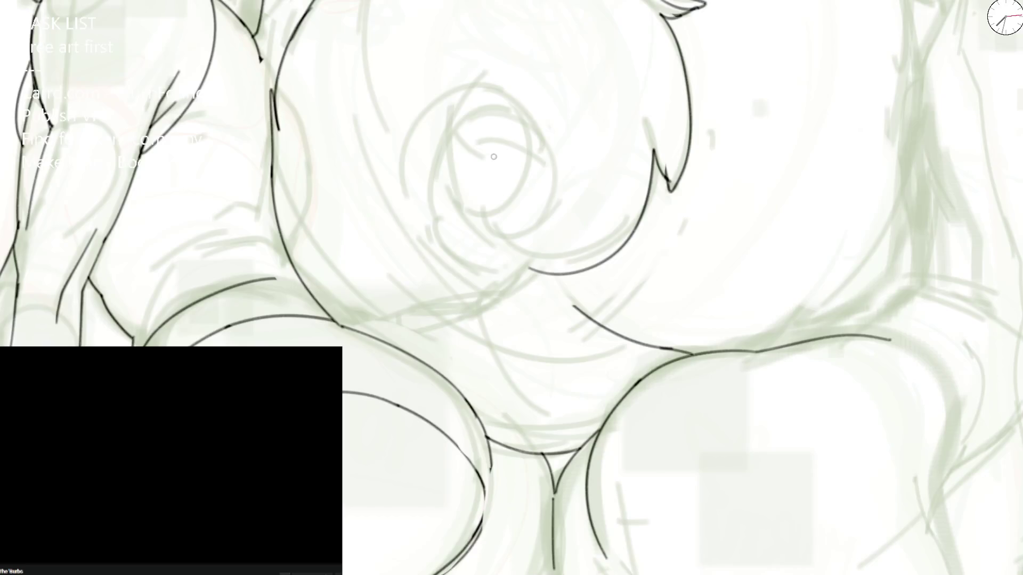
left_click_drag(454, 138, 534, 267)
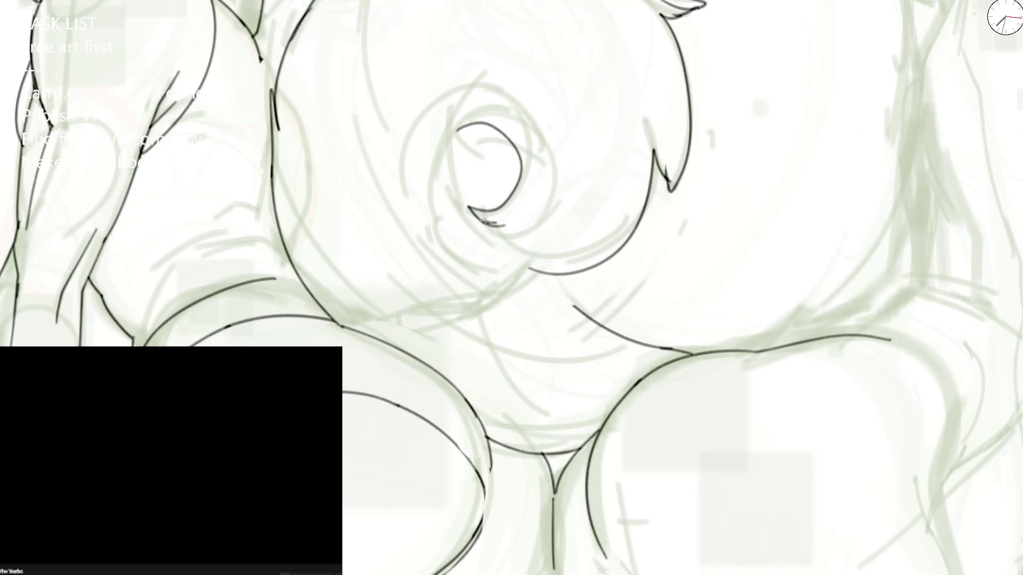
left_click_drag(489, 125, 467, 200)
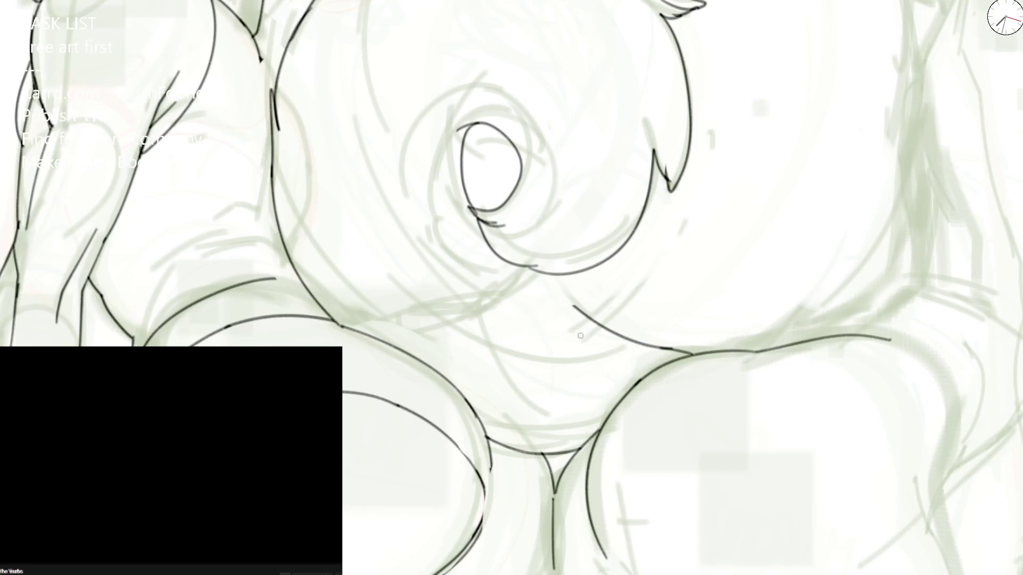
scroll(581, 335, "down", 5)
scroll(581, 336, "down", 2)
key("h")
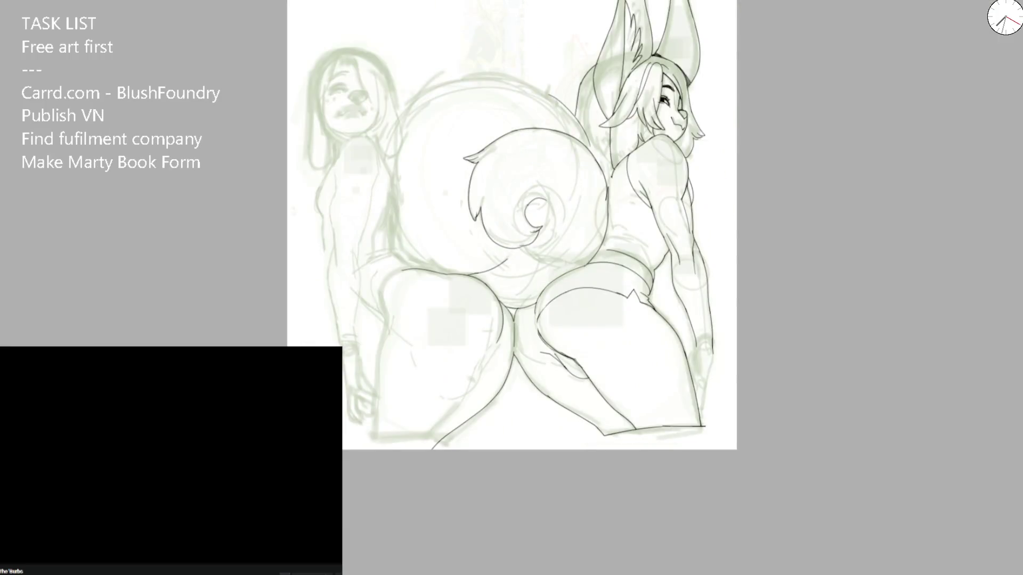
scroll(543, 239, "up", 2)
scroll(545, 253, "up", 3)
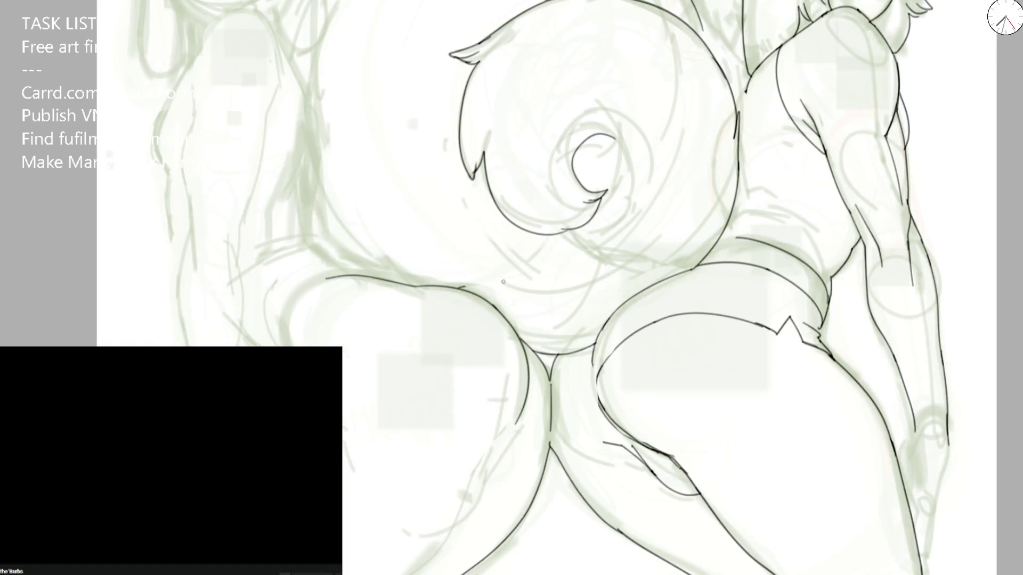
Step: Extend the hip line and ink the curve rising from it, discarding an arc over the upper tail
key("h")
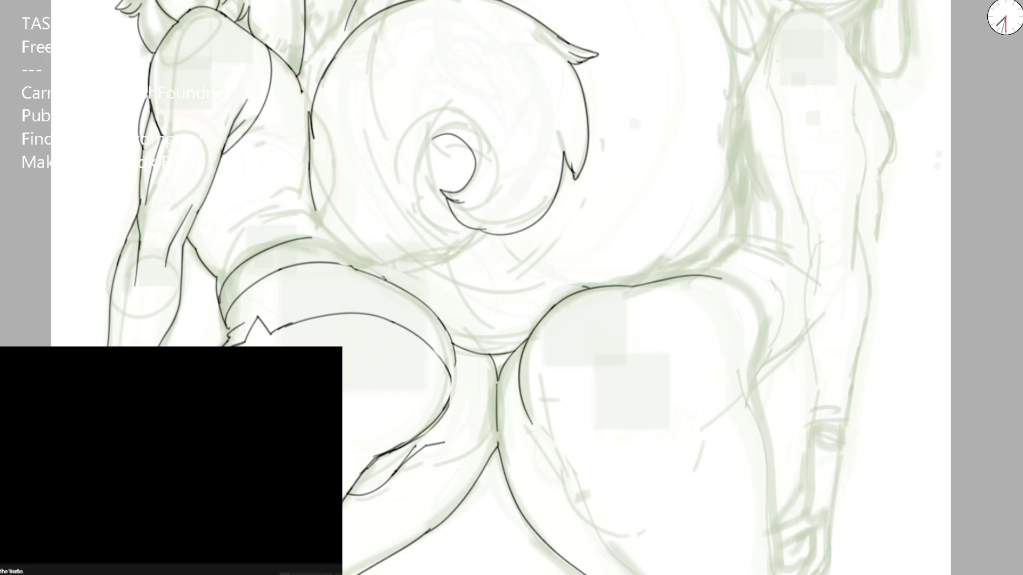
left_click_drag(412, 273, 462, 259)
left_click_drag(664, 276, 753, 147)
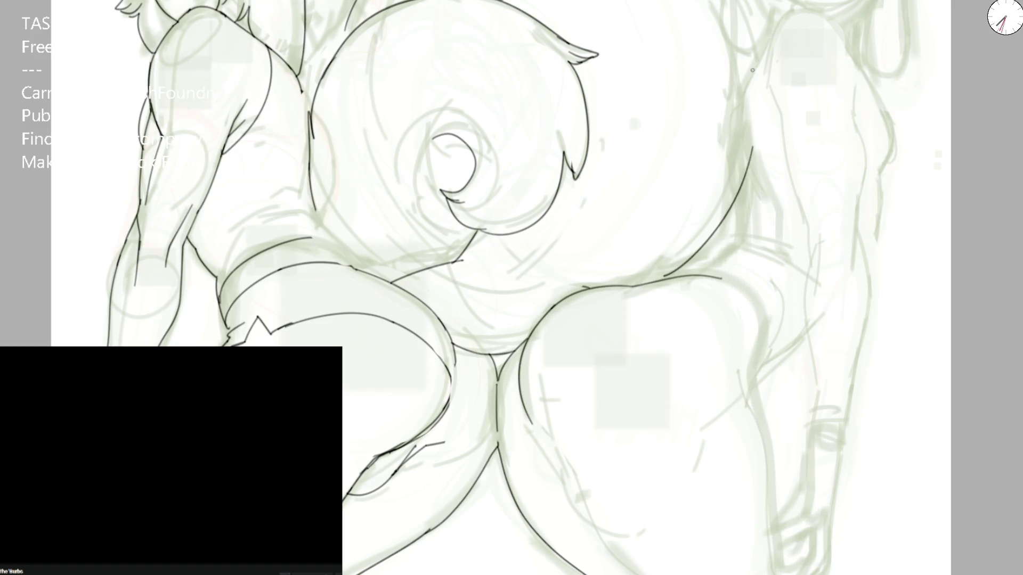
scroll(751, 70, "down", 3)
scroll(745, 237, "up", 3)
left_click_drag(744, 236, 427, 64)
key("ctrl+z")
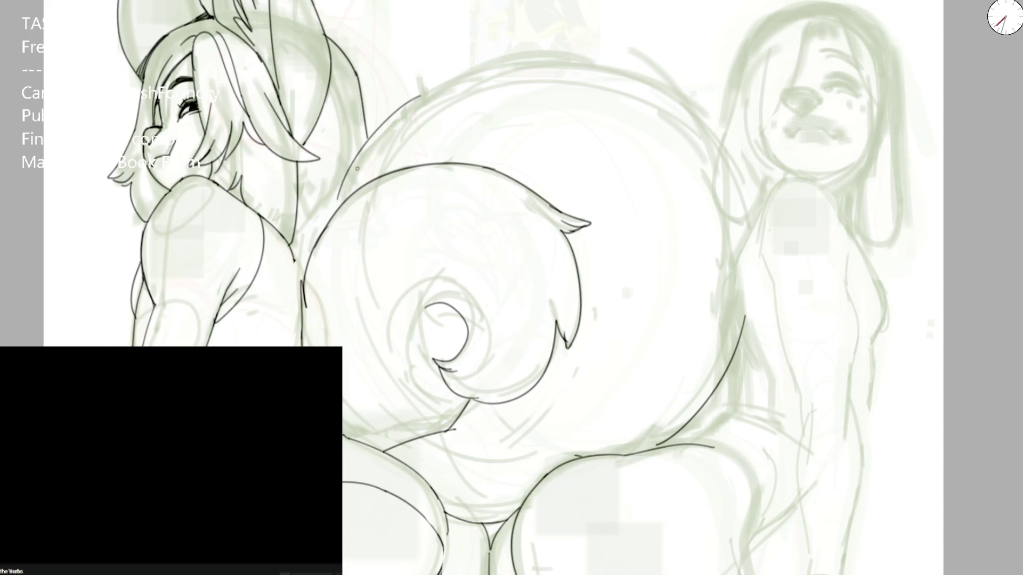
Step: Ink the tail's long left outer edge in one redrawn stroke, then zoom out and reset rotation
key("m")
key("Delete")
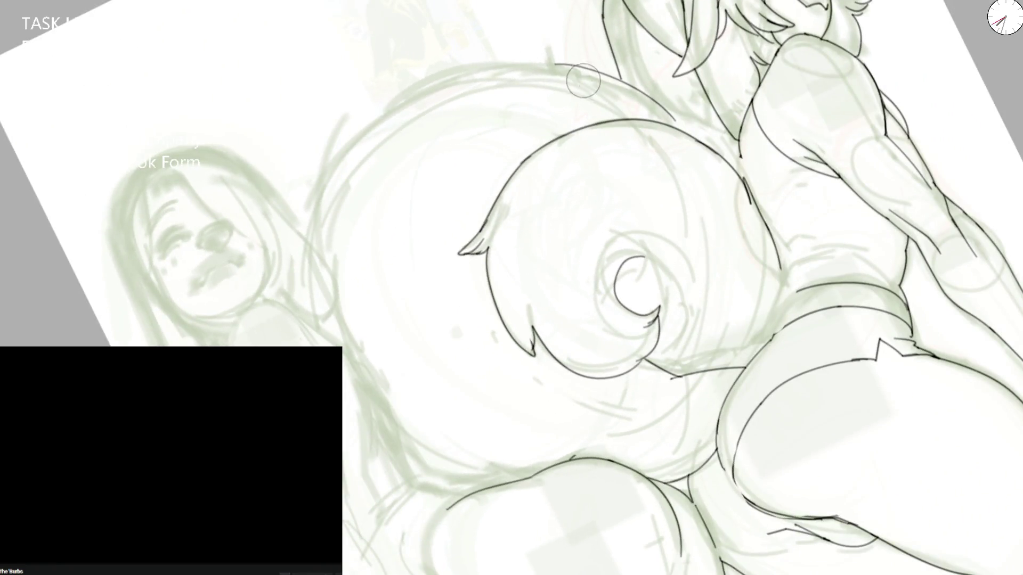
key("ctrl+shift+z")
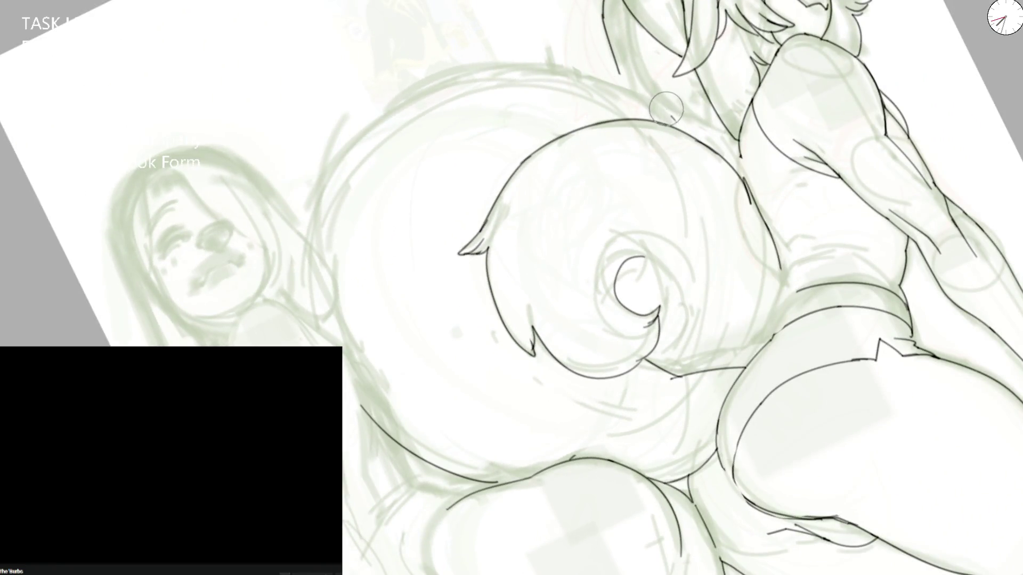
mouse_move(320, 316)
left_mouse_down()
mouse_move(336, 136)
mouse_move(537, 64)
left_mouse_up()
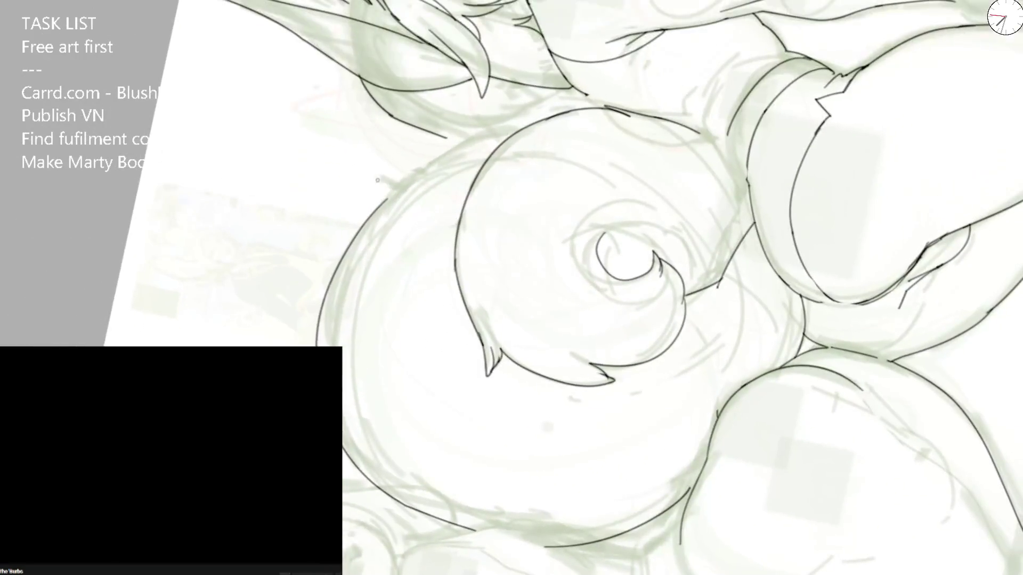
left_click_drag(384, 198, 523, 124)
key("ctrl+z")
key("ctrl+z")
mouse_move(311, 343)
left_mouse_down()
mouse_move(352, 231)
mouse_move(401, 177)
mouse_move(523, 124)
left_mouse_up()
key("ctrl+z")
key("ctrl+z")
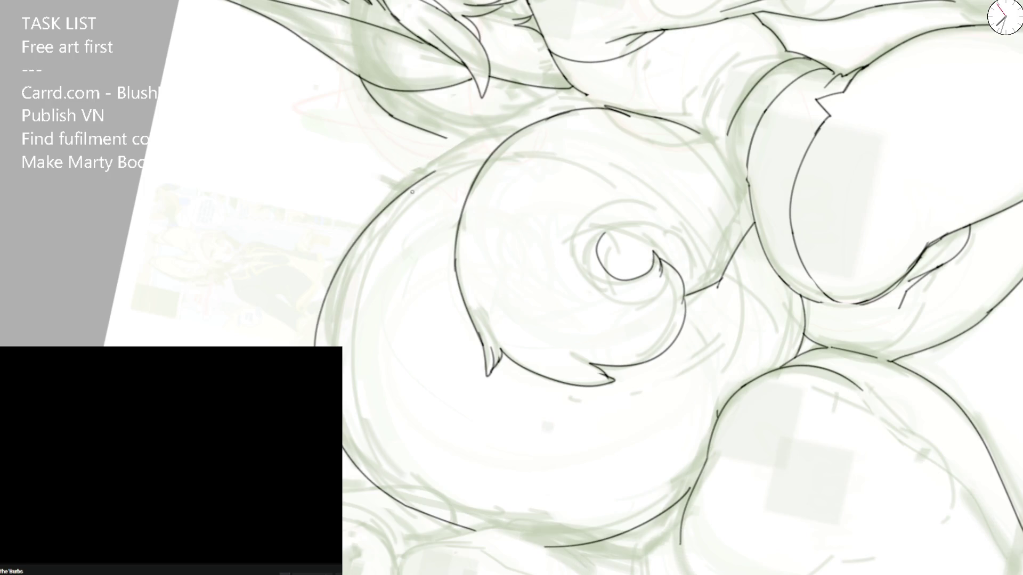
key("ctrl+0")
key("Delete")
scroll(548, 281, "up", 5)
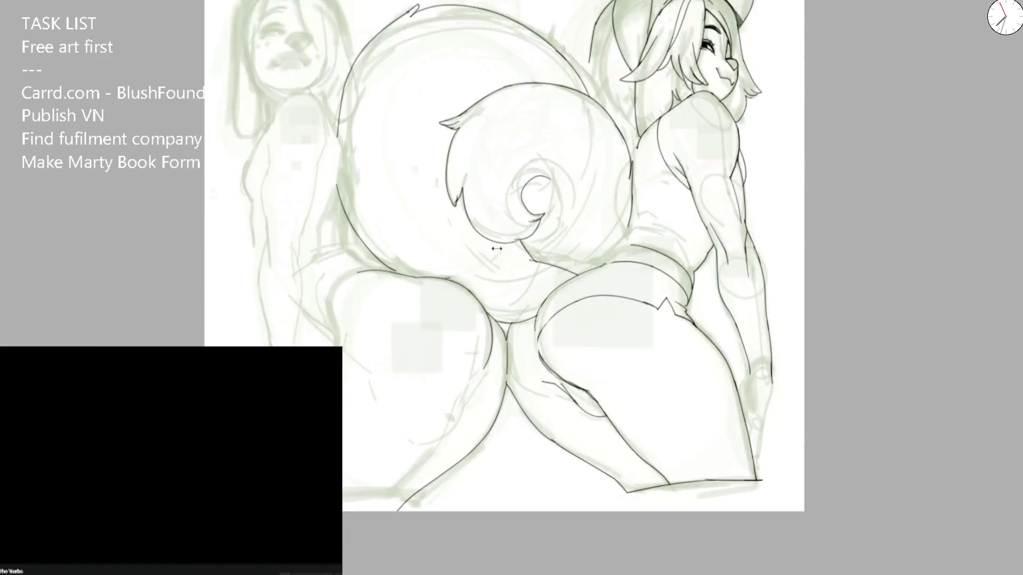
Step: Redraw the tail curl's inner spiral, retrying strokes until the left arc flows as one clean line
mouse_move(501, 232)
left_mouse_down()
mouse_move(548, 279)
mouse_move(672, 305)
left_mouse_up()
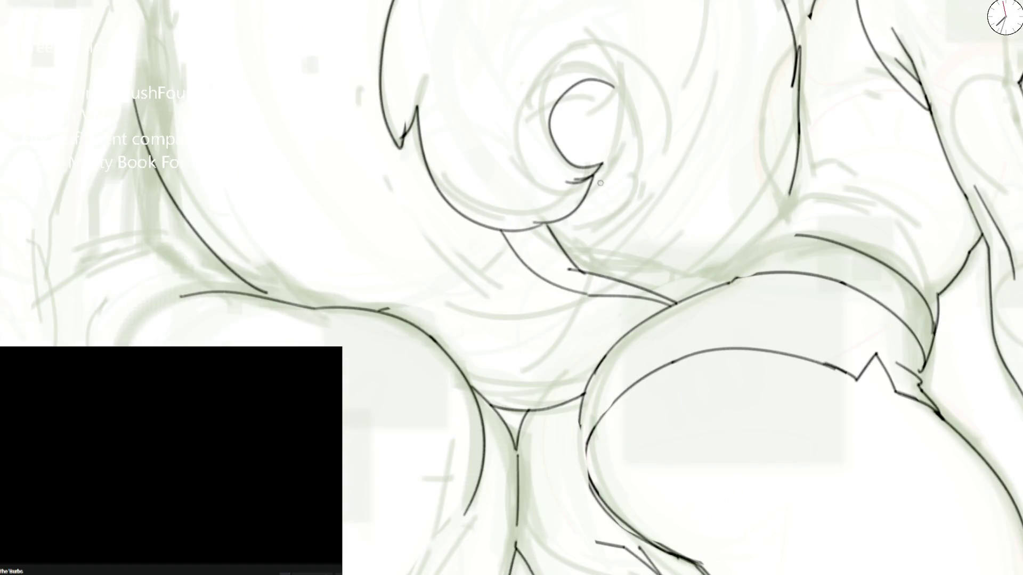
key("ctrl+z")
mouse_move(583, 100)
left_mouse_down()
mouse_move(605, 120)
mouse_move(583, 156)
left_mouse_up()
key("ctrl+z")
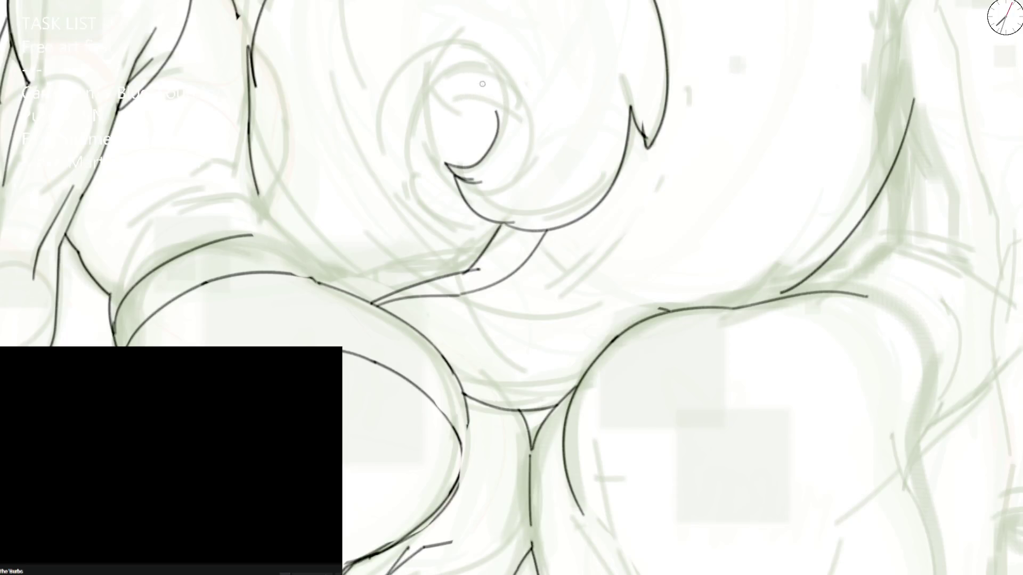
left_click_drag(462, 119, 480, 108)
key("ctrl+z")
mouse_move(478, 227)
left_mouse_down()
mouse_move(500, 114)
mouse_move(478, 68)
left_mouse_up()
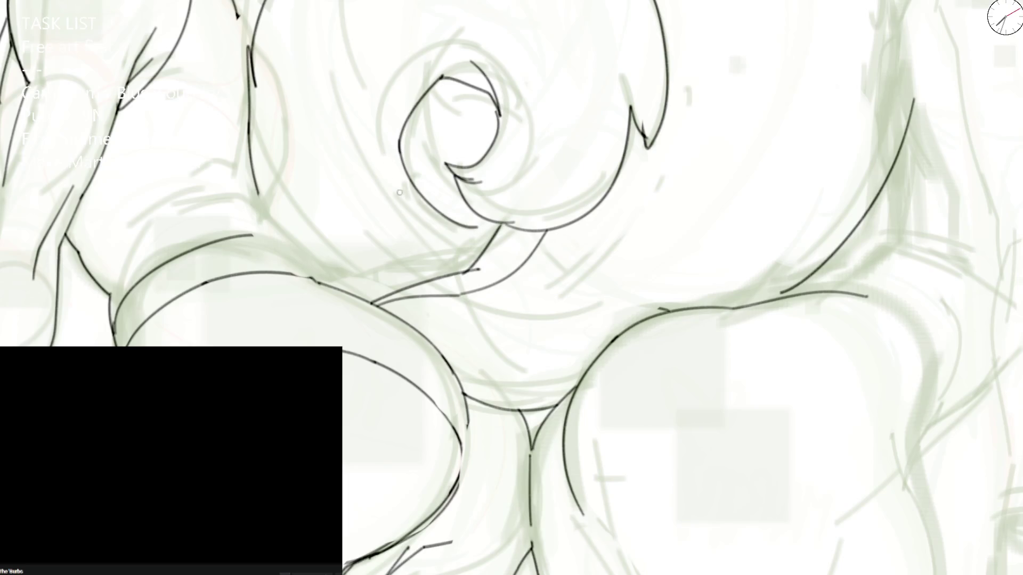
left_click_drag(398, 157, 483, 232)
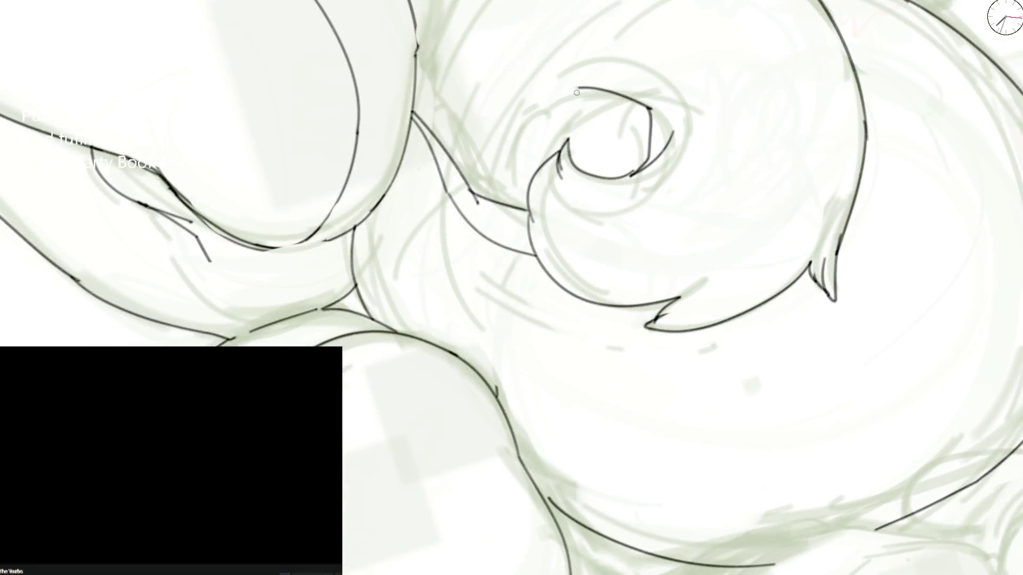
left_click_drag(576, 87, 495, 206)
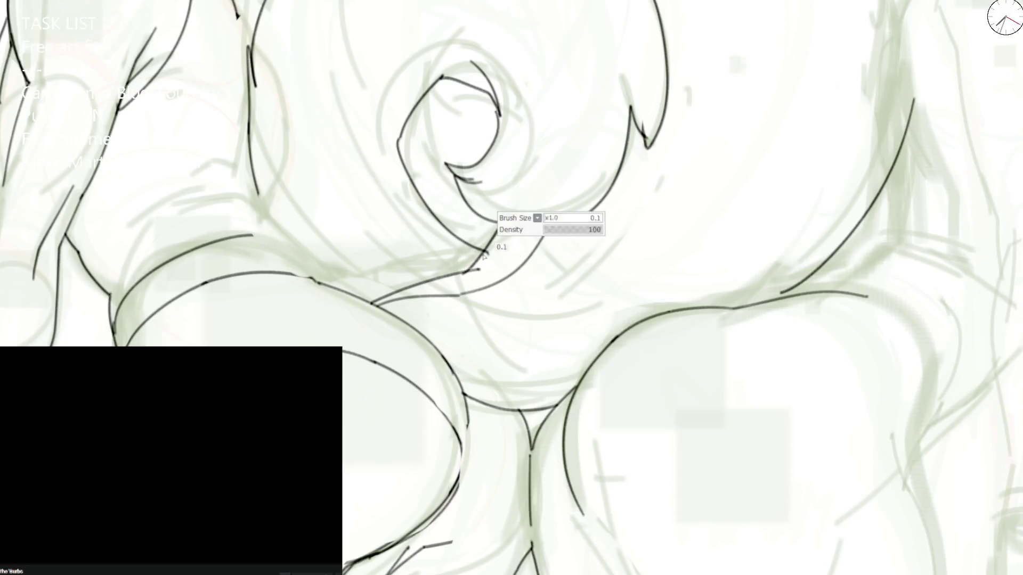
Step: With a smaller brush, erase leftover curl and fur-edge ink and redraw the left fur edge as a new curve
key("bracketleft")
mouse_move(472, 55)
left_mouse_down()
mouse_move(514, 120)
mouse_move(499, 134)
left_mouse_up()
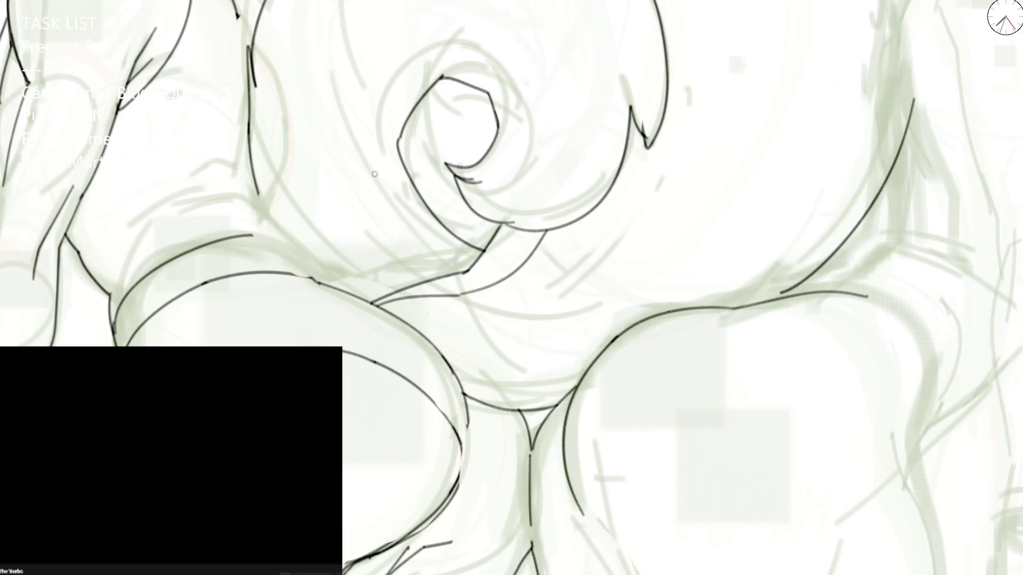
left_click_drag(254, 79, 251, 201)
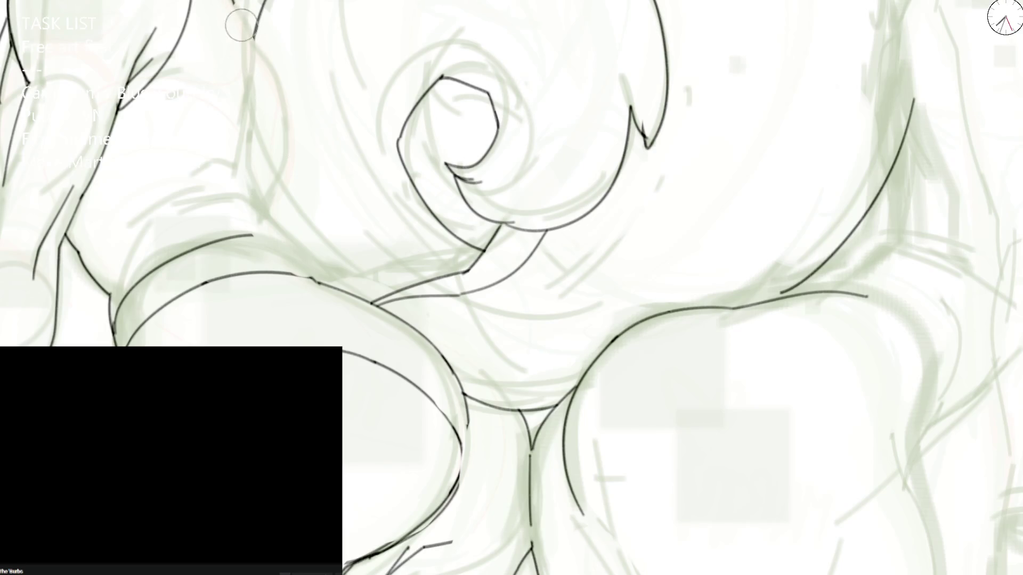
left_click_drag(232, 2, 237, 153)
key("ctrl+z")
mouse_move(232, 2)
left_mouse_down()
mouse_move(235, 159)
mouse_move(295, 241)
left_mouse_up()
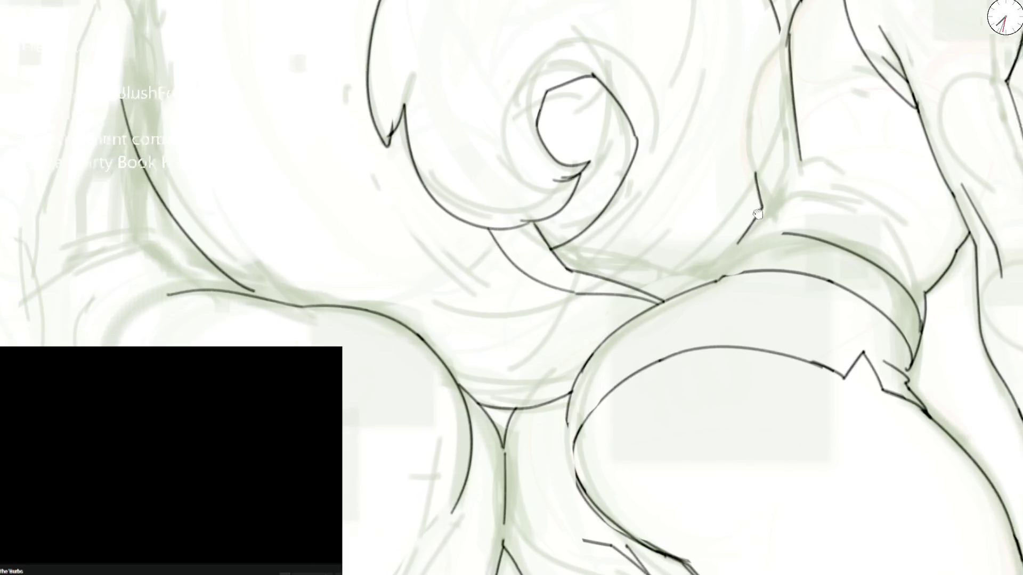
mouse_move(597, 243)
left_mouse_down()
mouse_move(461, 187)
mouse_move(552, 186)
left_mouse_up()
key("ctrl+z")
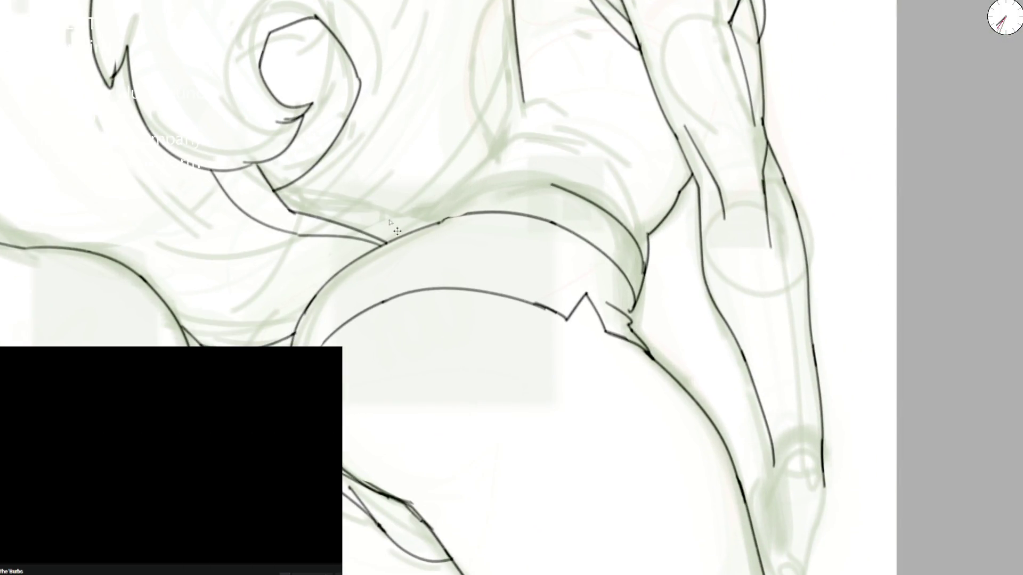
Step: Try several ink lines rising from the hip, undoing each, and shorten the line at the arm's top
left_click_drag(367, 236, 439, 203)
key("ctrl+z")
left_click_drag(367, 237, 438, 201)
key("ctrl+z")
left_click_drag(368, 237, 476, 178)
key("ctrl+z")
key("ctrl+z")
mouse_move(511, 0)
left_mouse_down()
mouse_move(517, 22)
mouse_move(476, 66)
mouse_move(491, 128)
mouse_move(444, 208)
left_mouse_up()
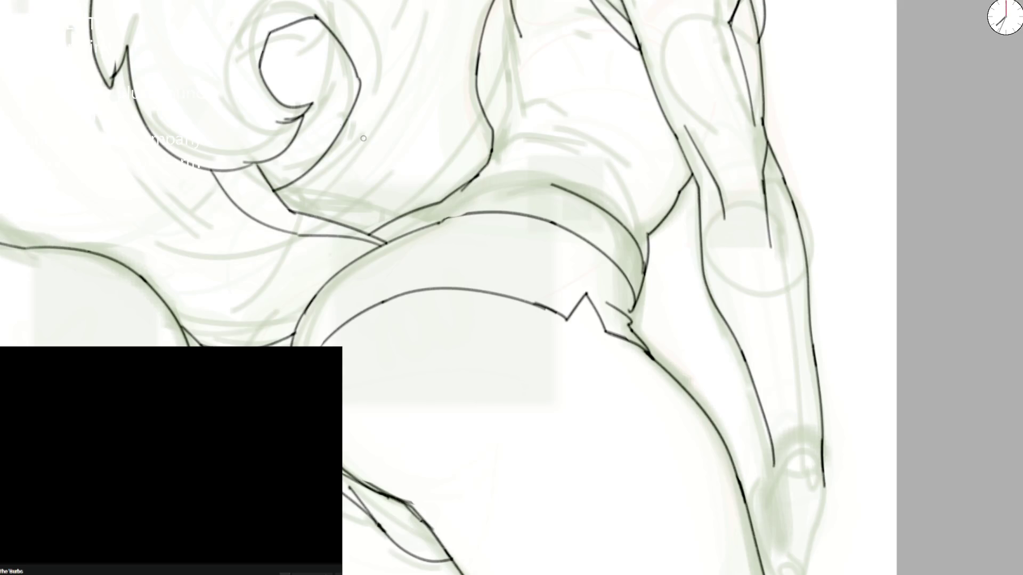
Step: Erase stray ink strokes around the shoulder and a short tick near the hip
left_click_drag(489, 188, 482, 33)
left_click_drag(416, 219, 491, 164)
mouse_move(377, 210)
left_mouse_down()
mouse_move(384, 229)
mouse_move(313, 235)
mouse_move(287, 210)
mouse_move(380, 242)
mouse_move(474, 378)
left_mouse_up()
key("b")
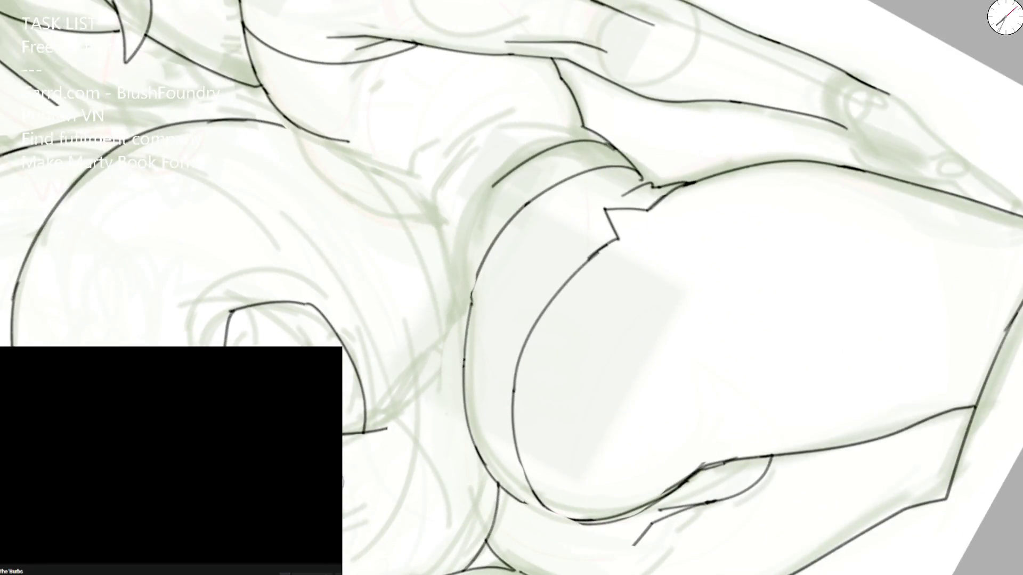
Step: Ink the thigh curve and a second darker line along the large hip curve's left edge, then set the view upright
left_click_drag(364, 432, 451, 360)
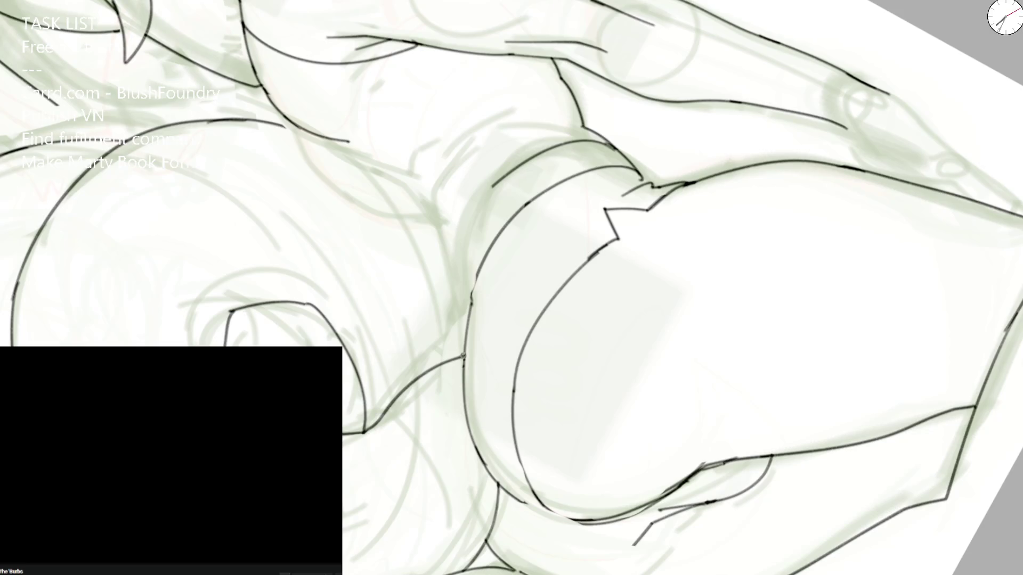
left_click_drag(485, 257, 465, 352)
mouse_move(499, 185)
left_mouse_down()
mouse_move(467, 276)
mouse_move(473, 213)
mouse_move(497, 179)
left_mouse_up()
key("ctrl+z")
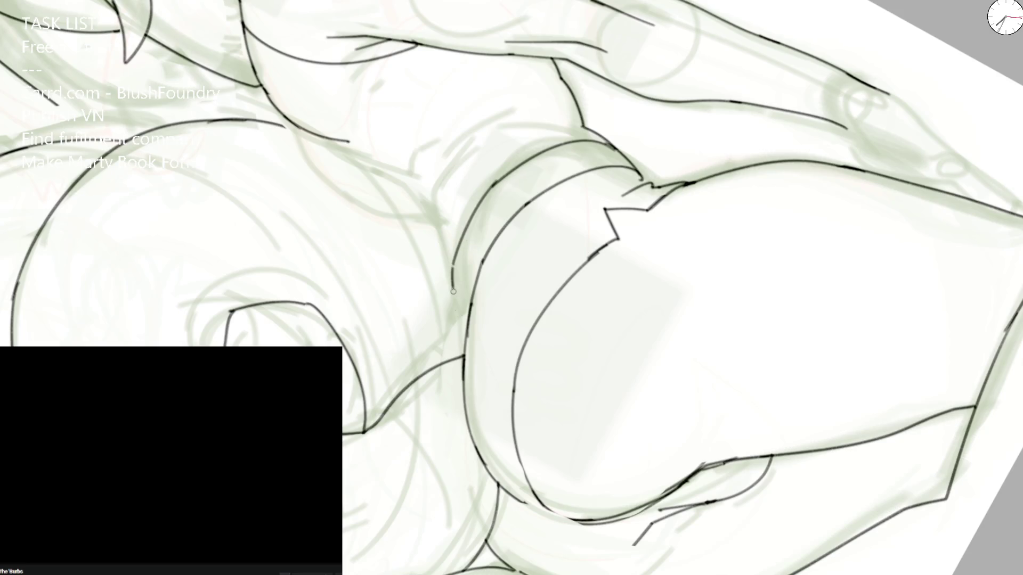
left_click_drag(454, 267, 455, 359)
key("End")
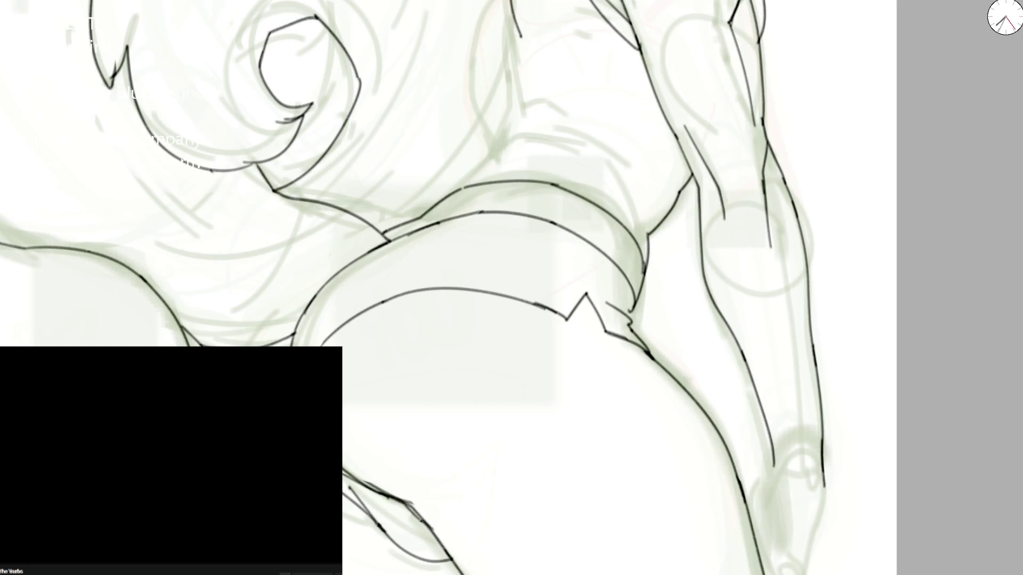
scroll(414, 206, "up", 3)
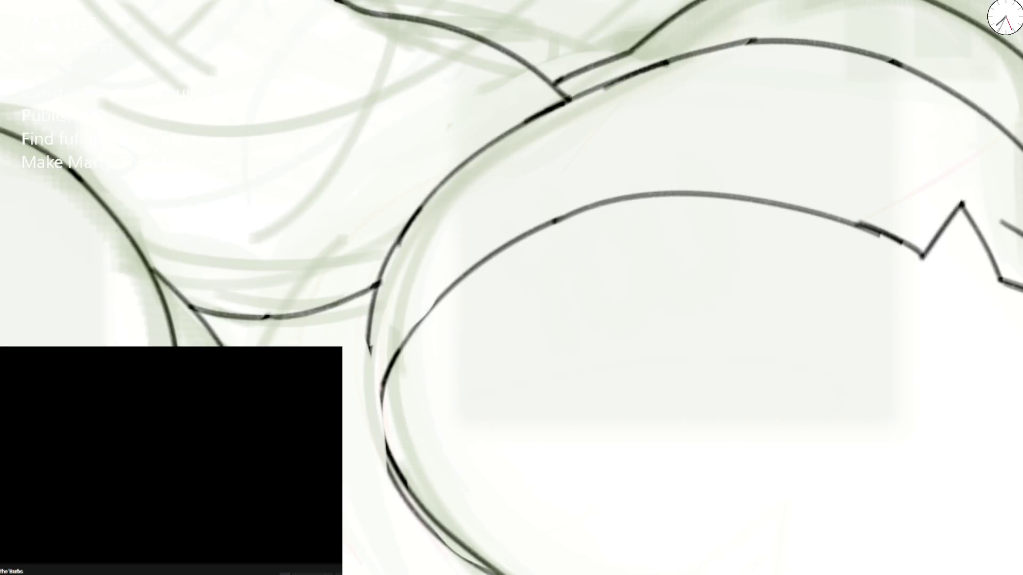
Step: Ink the diagonal and the curve between the hips, then start the crease line and undo the heavy strokes
left_click_drag(256, 346, 276, 316)
mouse_move(182, 274)
left_mouse_down()
mouse_move(172, 292)
mouse_move(204, 311)
left_mouse_up()
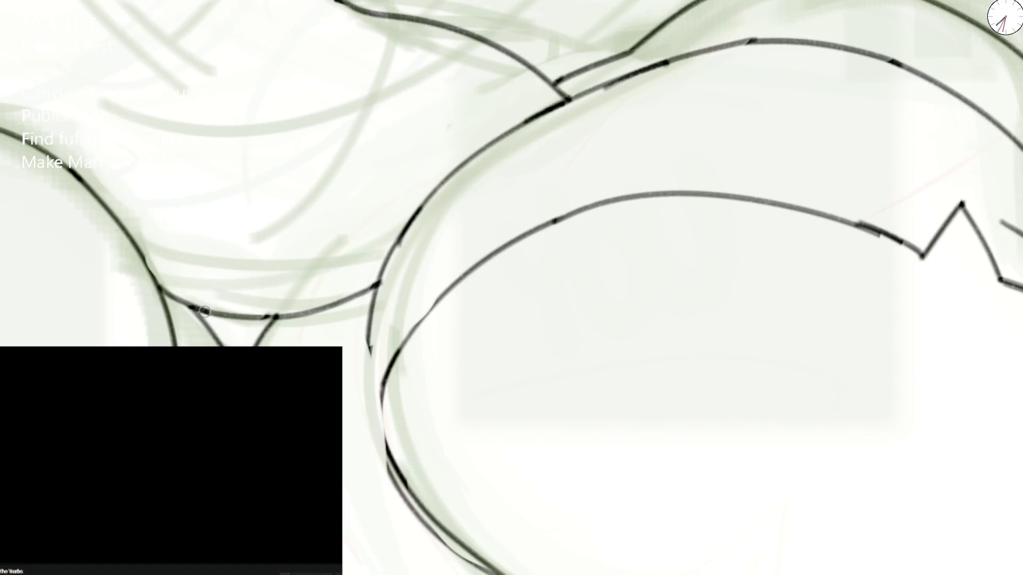
scroll(433, 276, "down", 3)
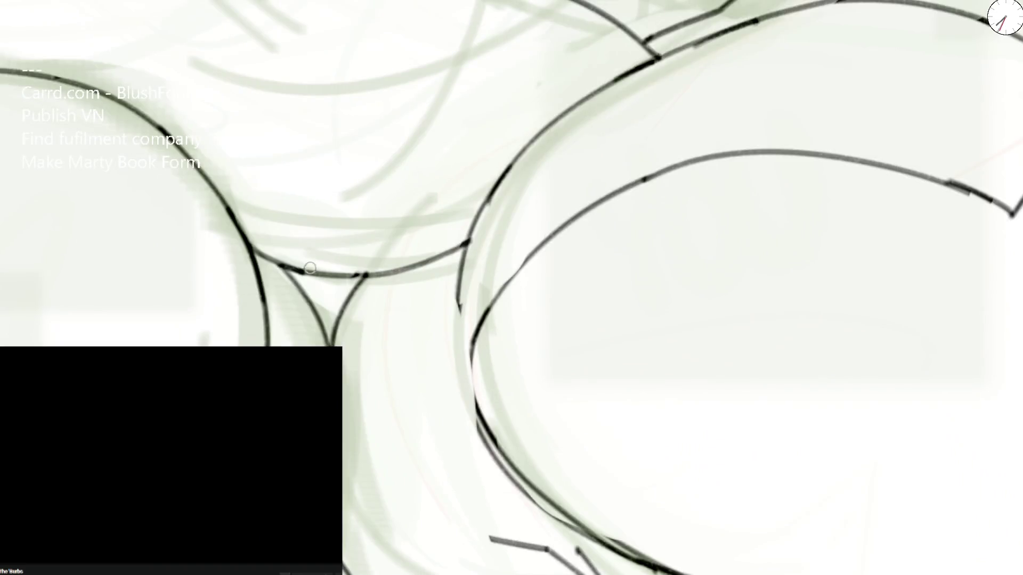
left_click_drag(271, 262, 469, 239)
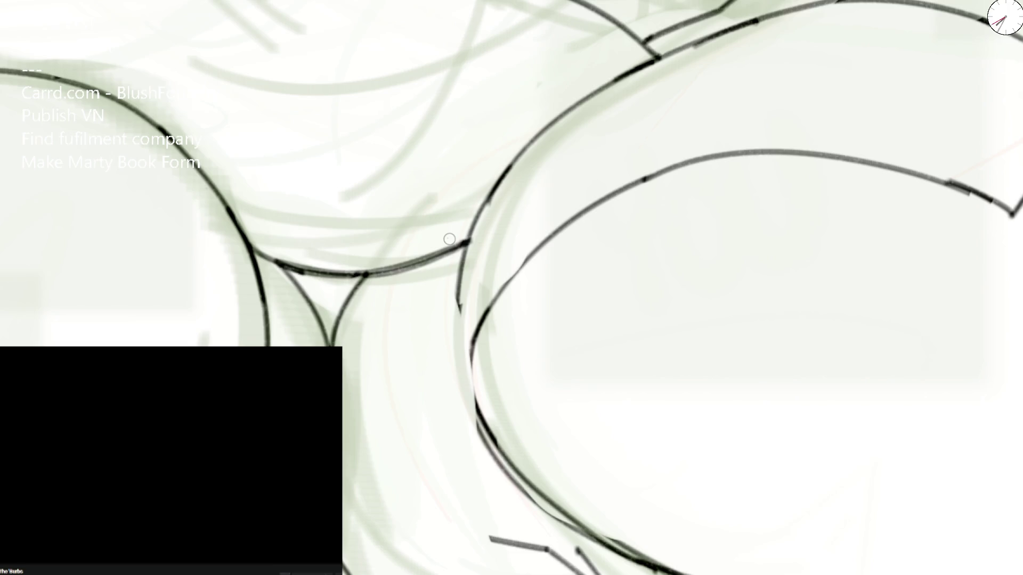
scroll(675, 204, "up", 3)
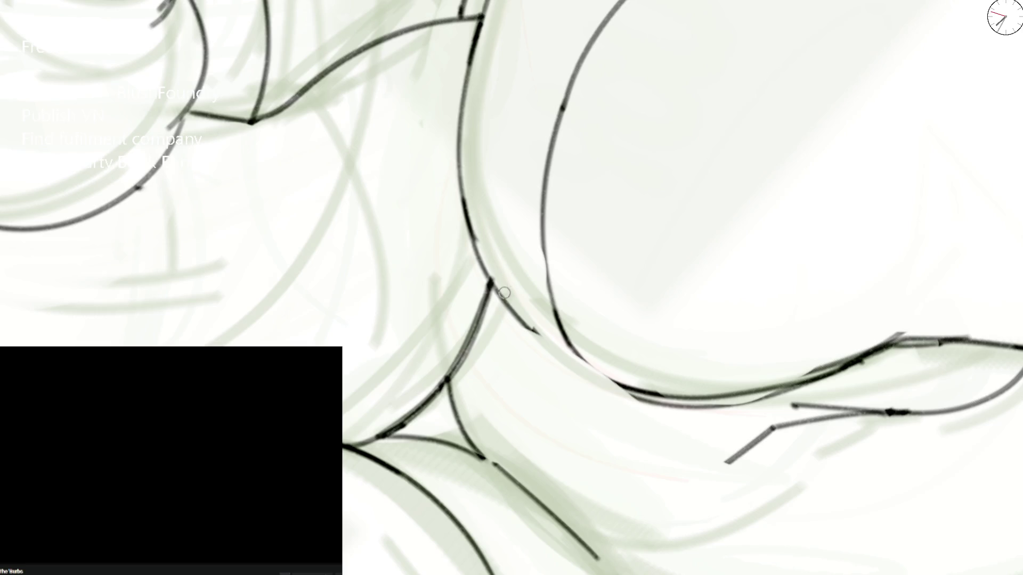
left_click_drag(462, 424, 462, 361)
mouse_move(460, 403)
left_mouse_down()
mouse_move(464, 358)
mouse_move(456, 367)
mouse_move(496, 286)
mouse_move(472, 342)
left_mouse_up()
key("ctrl+z")
Step: Redraw the crease thinner, thicken it downward, and darken the V's right arm and the upper curve at the junction
mouse_move(489, 286)
left_mouse_down()
mouse_move(519, 323)
mouse_move(471, 355)
left_mouse_up()
left_click_drag(456, 400, 467, 432)
left_click_drag(490, 316, 456, 406)
mouse_move(472, 355)
left_mouse_down()
mouse_move(452, 396)
mouse_move(480, 451)
left_mouse_up()
key("ctrl+0")
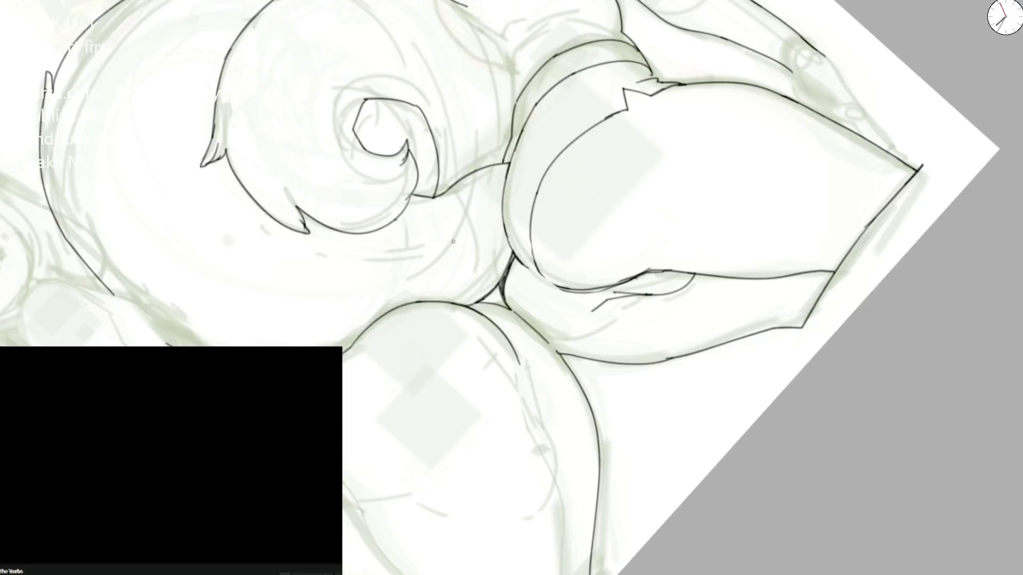
scroll(485, 231, "up", 3)
scroll(484, 231, "up", 3)
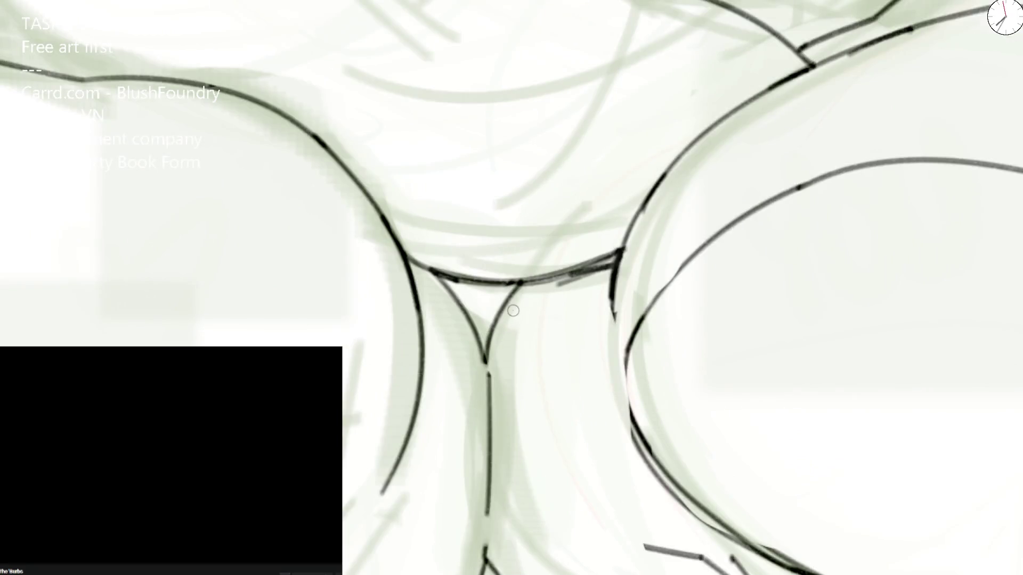
mouse_move(483, 338)
left_mouse_down()
mouse_move(553, 274)
mouse_move(624, 252)
left_mouse_up()
left_click_drag(411, 278, 453, 286)
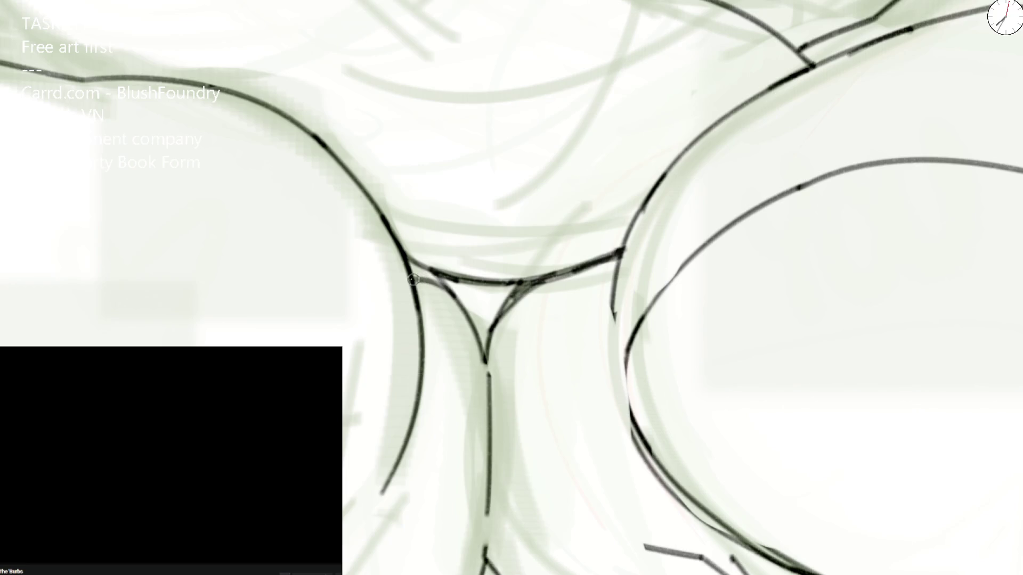
scroll(424, 272, "down", 2)
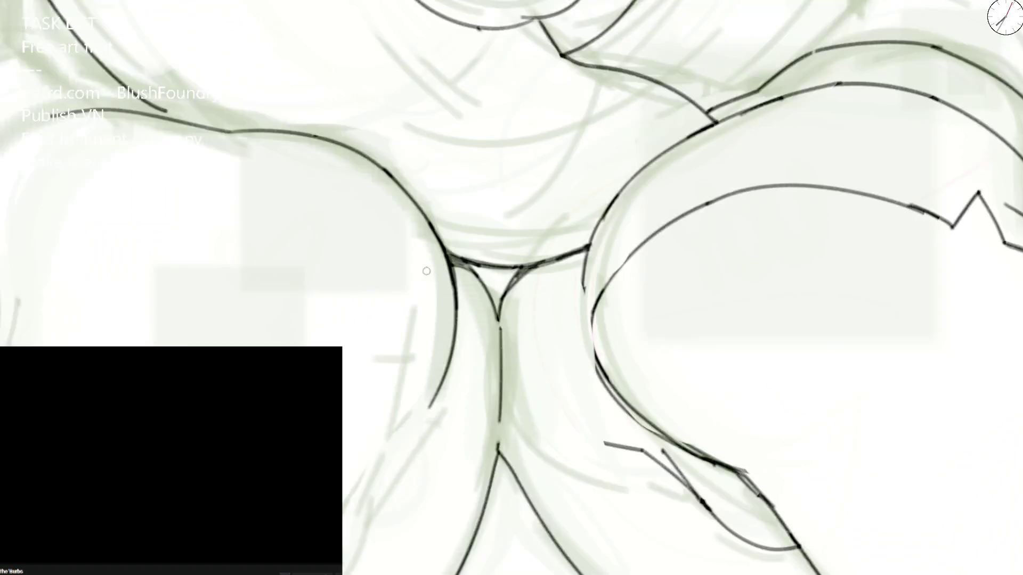
scroll(424, 268, "down", 2)
scroll(419, 224, "down", 2)
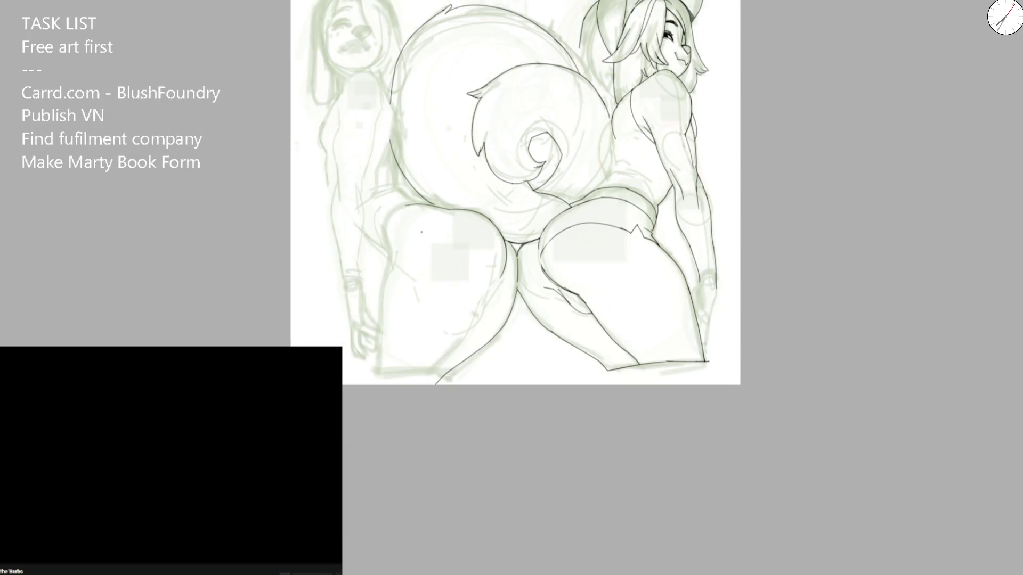
Step: With the canvas mirrored, redraw the Y junction's right branch and retrace it into the hip curve edge
key("m")
scroll(520, 263, "up", 3)
scroll(528, 304, "up", 2)
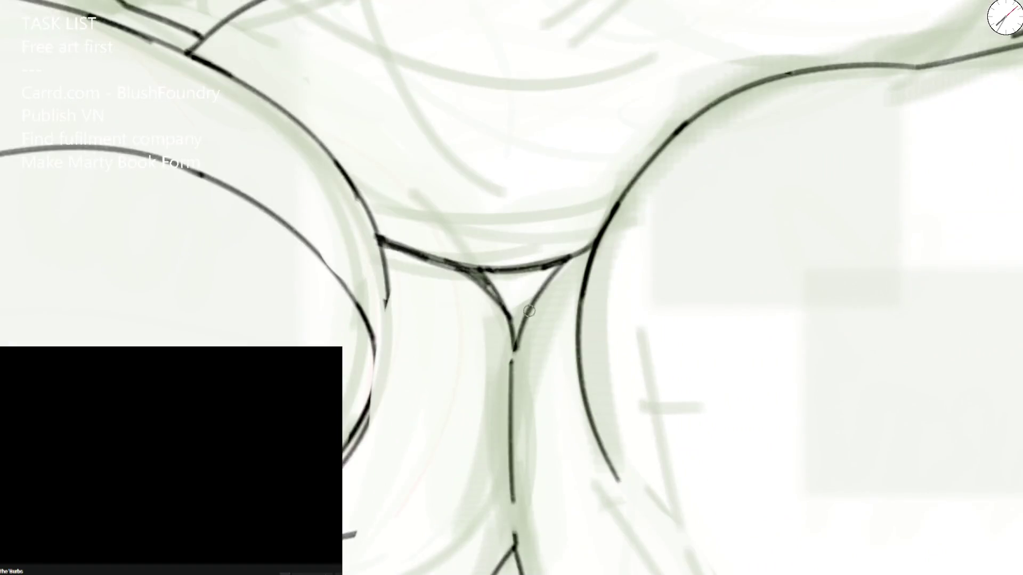
left_click_drag(514, 346, 566, 257)
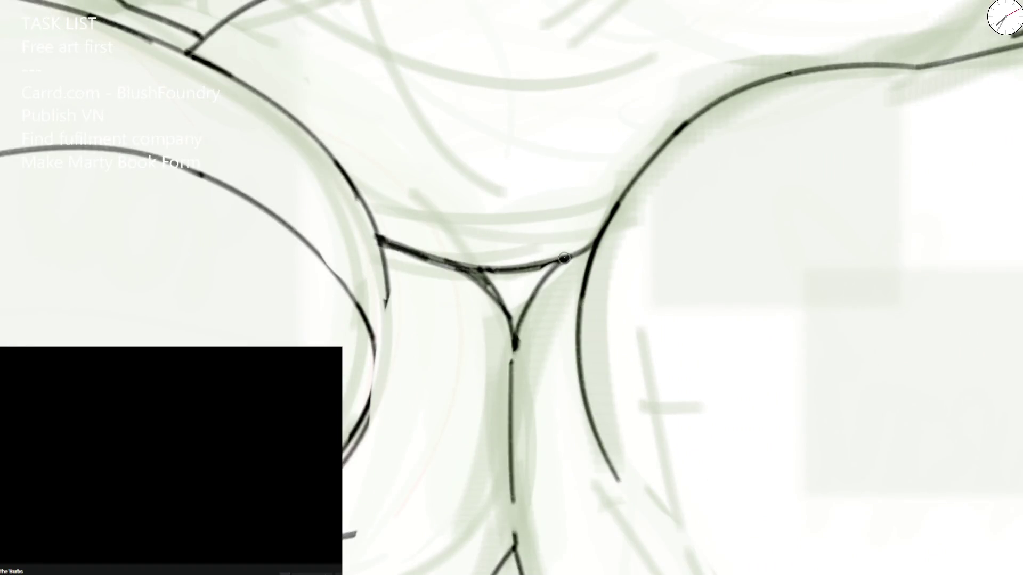
key("ctrl+z")
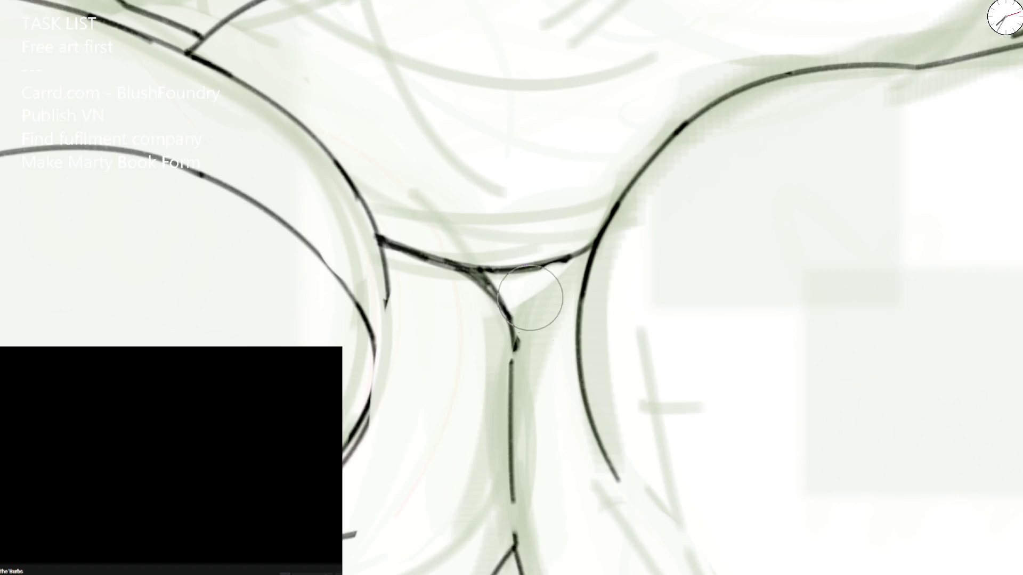
mouse_move(516, 345)
left_mouse_down()
mouse_move(591, 248)
mouse_move(528, 267)
left_mouse_up()
left_click_drag(591, 248, 620, 479)
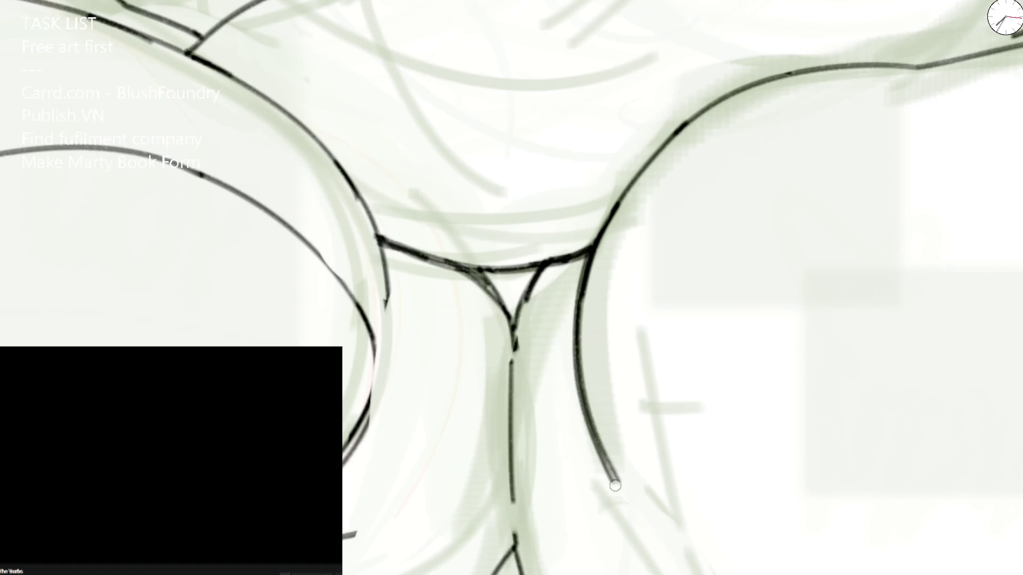
scroll(619, 479, "down", 3)
scroll(550, 259, "down", 5)
scroll(548, 277, "up", 1)
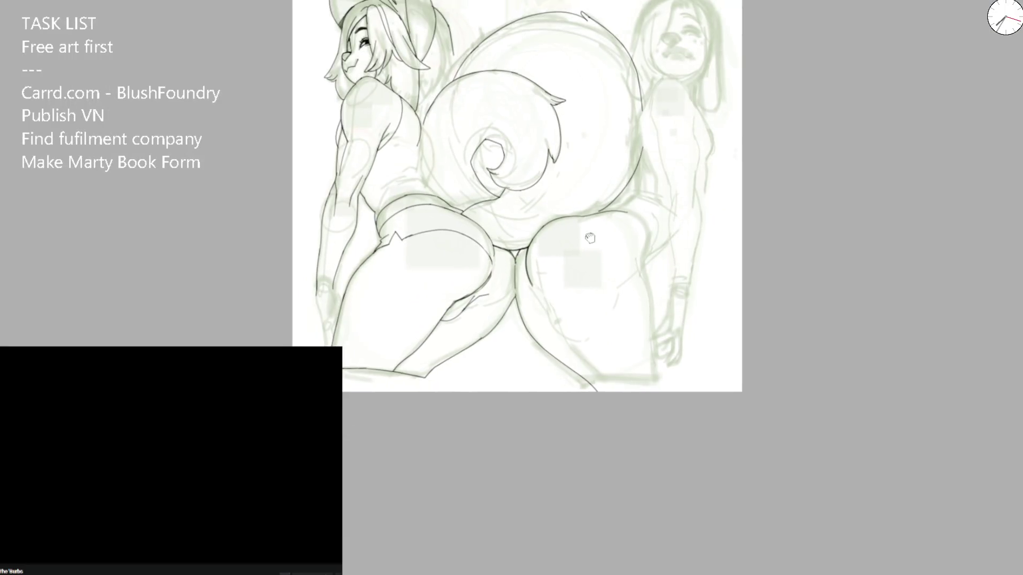
scroll(549, 277, "up", 2)
scroll(549, 277, "up", 1)
scroll(548, 278, "up", 2)
scroll(549, 278, "up", 2)
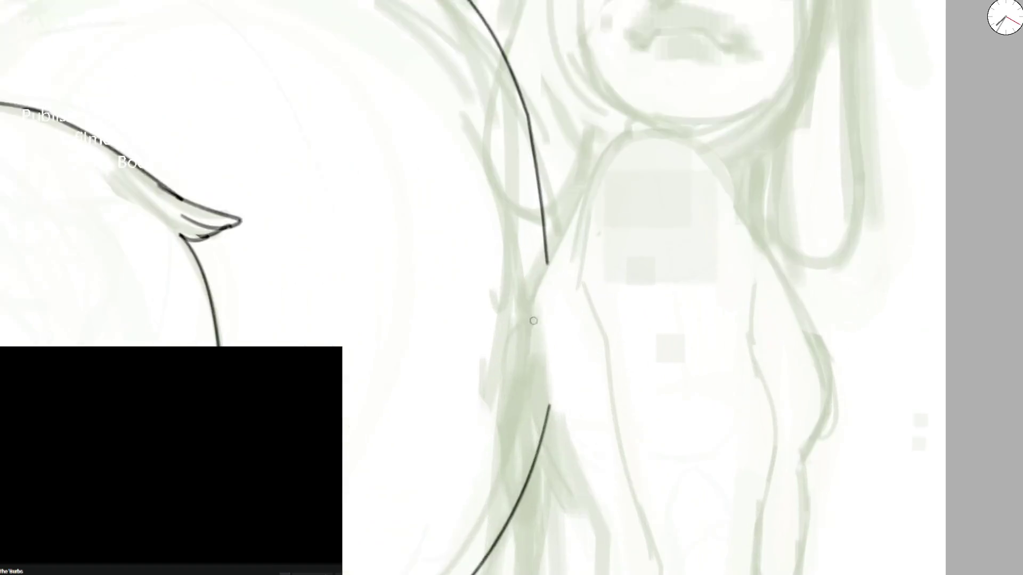
Step: Ink the long-haired girl's shoulder as one long line down her body, discarding trial vertical strokes beside it
left_click_drag(603, 154, 525, 297)
key("ctrl+z")
mouse_move(600, 153)
left_mouse_down()
mouse_move(528, 293)
mouse_move(550, 432)
left_mouse_up()
mouse_move(556, 482)
left_mouse_down()
mouse_move(515, 220)
mouse_move(483, 302)
mouse_move(387, 384)
mouse_move(382, 372)
left_mouse_up()
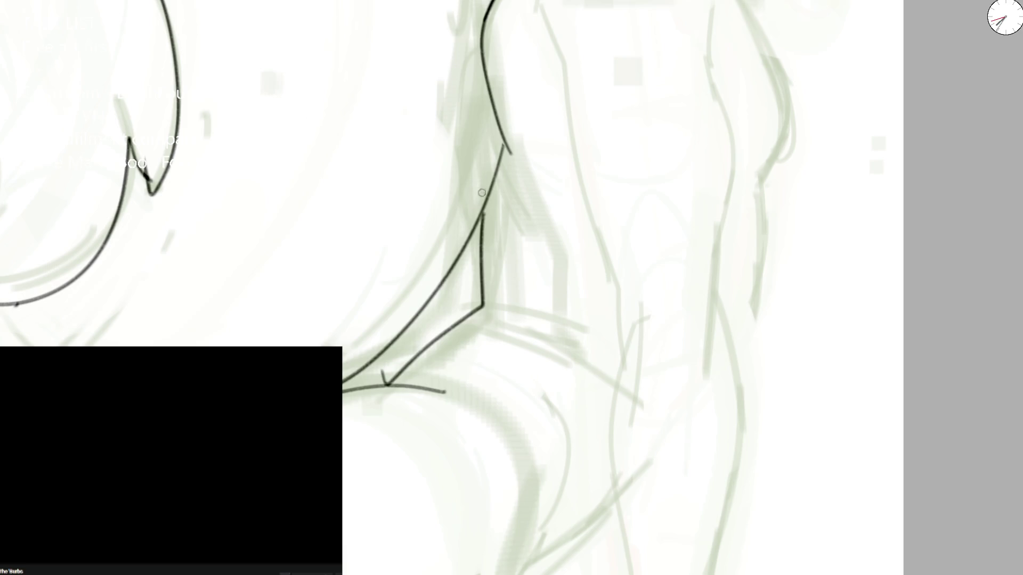
left_click_drag(494, 160, 505, 286)
key("ctrl+z")
left_click_drag(499, 185, 454, 331)
key("ctrl+z")
scroll(456, 331, "down", 3)
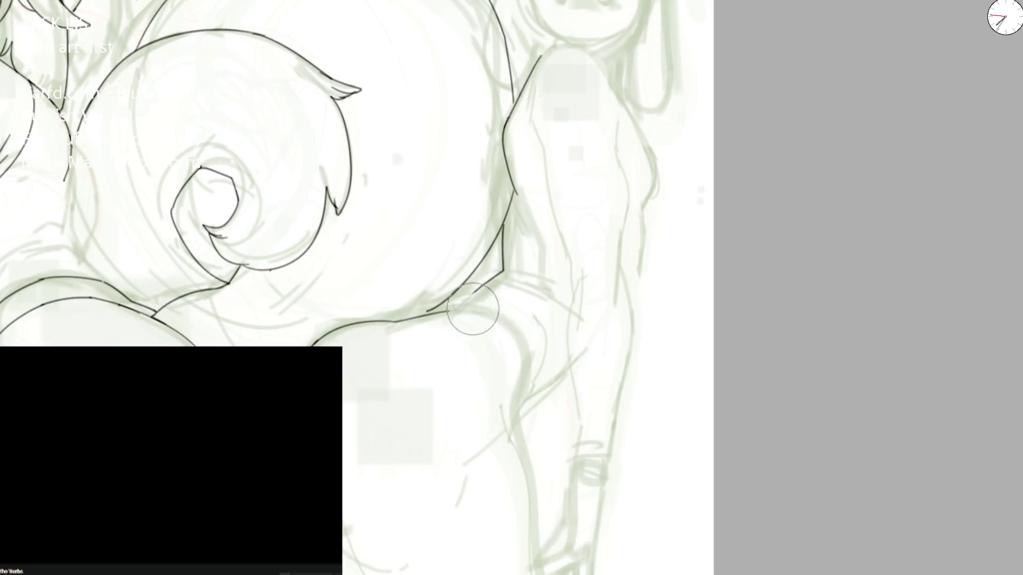
scroll(495, 289, "up", 3)
Step: Undo the outline strokes, redraw the hip line, and ink a long contour down her side with an extension
key("ctrl+z")
key("ctrl+z")
key("ctrl+z")
left_click_drag(346, 389, 467, 370)
key("ctrl+z")
left_click_drag(346, 390, 464, 367)
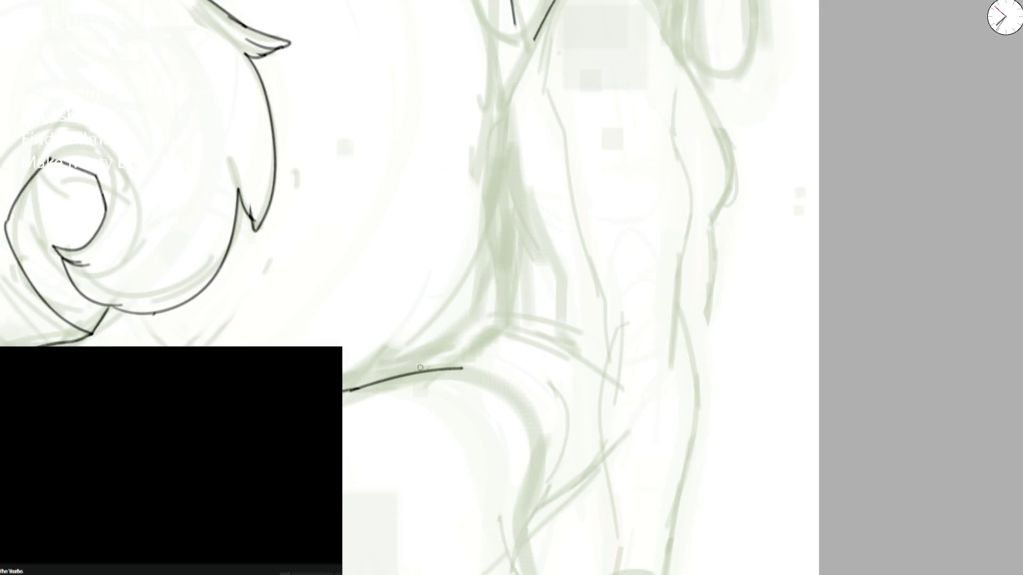
left_click_drag(392, 377, 490, 293)
key("ctrl+z")
left_click_drag(558, 2, 559, 282)
mouse_move(487, 295)
left_mouse_down()
mouse_move(540, 15)
mouse_move(511, 105)
mouse_move(534, 224)
left_mouse_up()
key("ctrl+z")
key("ctrl+z")
key("ctrl+z")
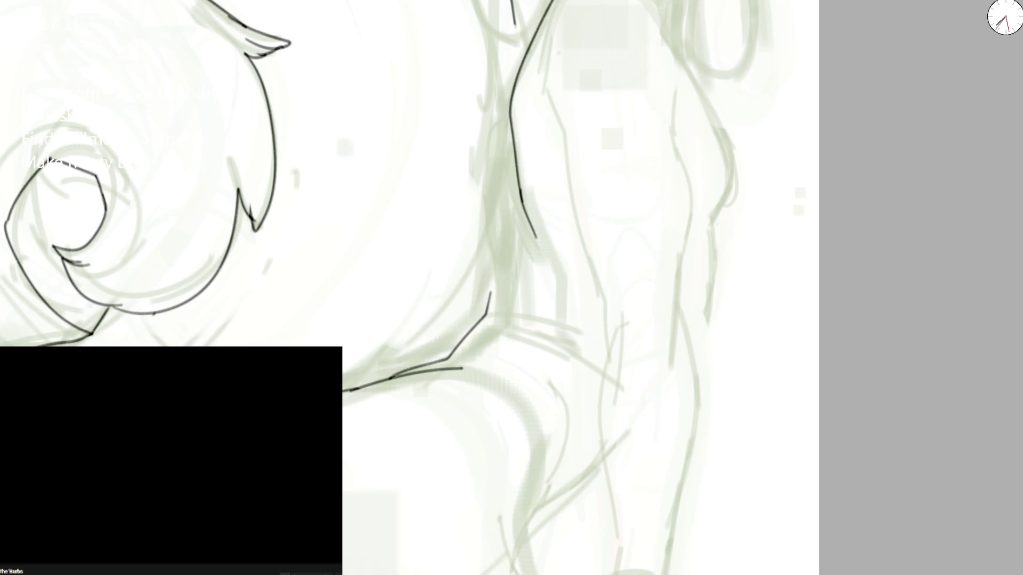
scroll(552, 347, "down", 5)
scroll(457, 152, "down", 1)
scroll(448, 232, "up", 3)
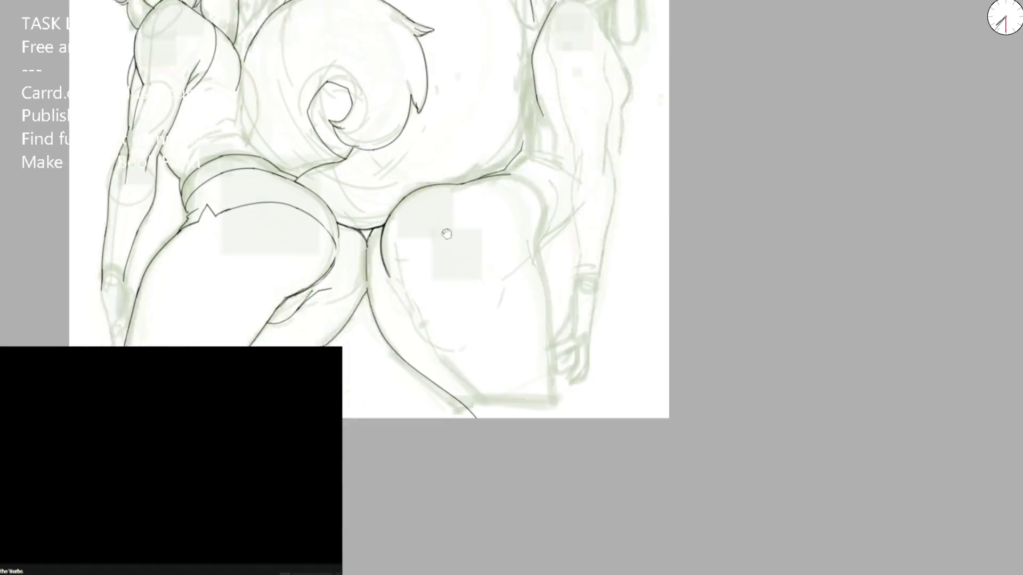
scroll(395, 226, "up", 3)
Step: Ink the long thigh contour and its curved continuation, adding a small curve on the thigh
mouse_move(396, 227)
left_mouse_down()
mouse_move(628, 456)
mouse_move(370, 287)
left_mouse_up()
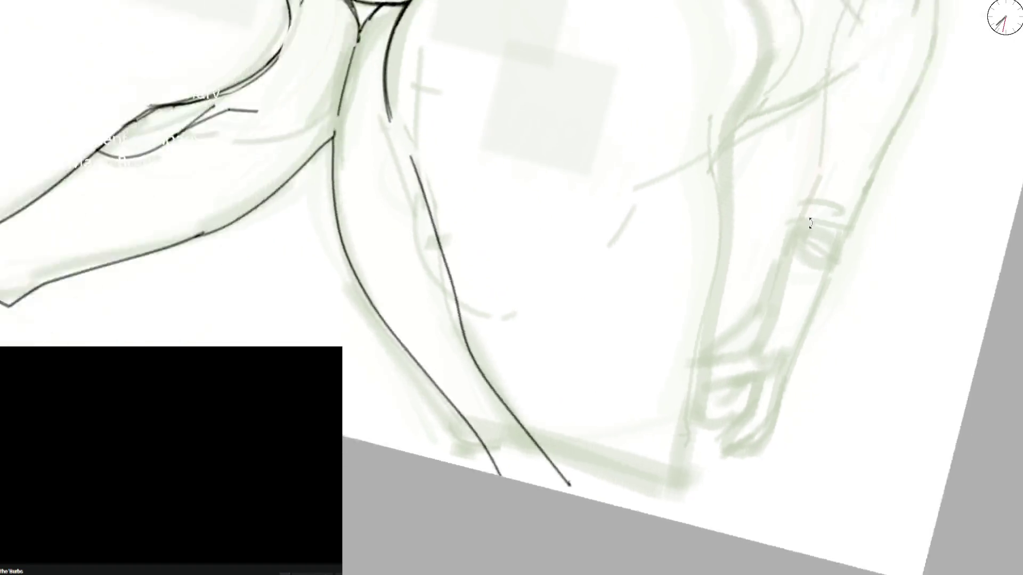
scroll(369, 286, "up", 2)
left_click_drag(320, 345, 378, 263)
mouse_move(339, 318)
left_mouse_down()
mouse_move(478, 150)
mouse_move(588, 51)
left_mouse_up()
key("ctrl+z")
left_click_drag(532, 112, 450, 164)
mouse_move(447, 72)
left_mouse_down()
mouse_move(392, 128)
mouse_move(304, 344)
left_mouse_up()
scroll(375, 425, "down", 2)
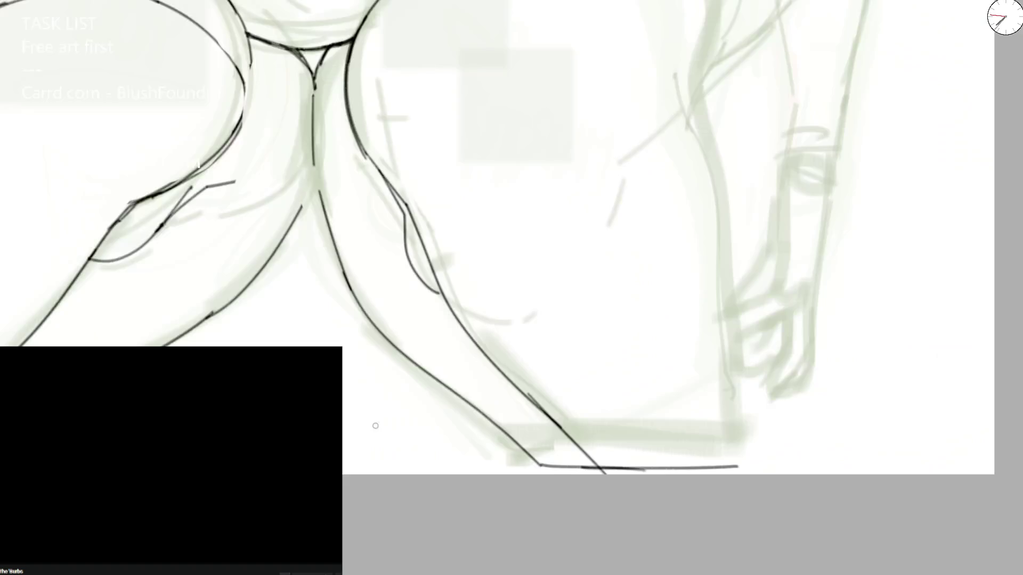
Step: In mirrored view, ink a vertical contour and retry the hip's upper curve several times, undoing each attempt
key("m")
mouse_move(316, 345)
left_mouse_down()
mouse_move(352, 112)
mouse_move(342, 10)
left_mouse_up()
scroll(748, 242, "up", 2)
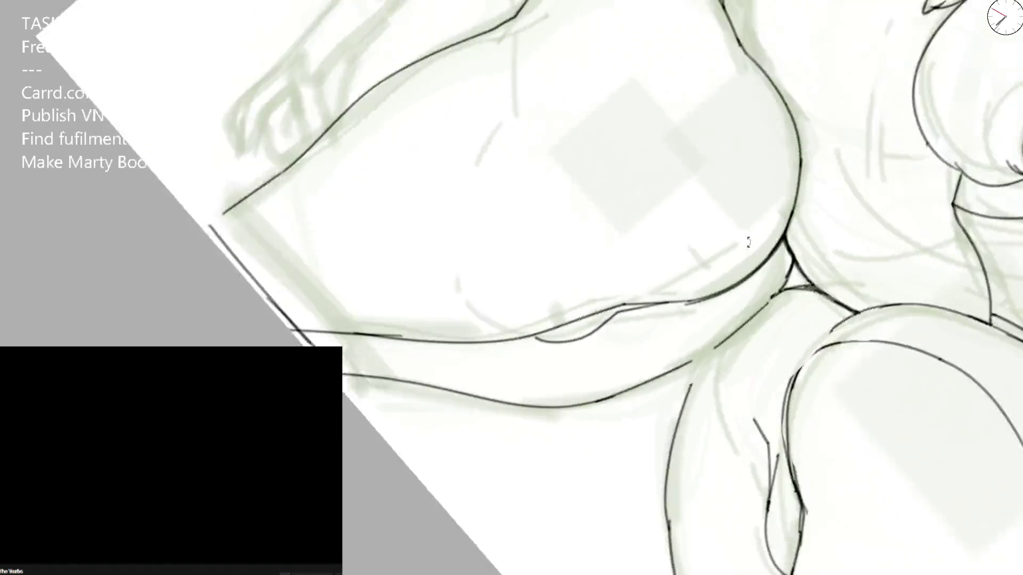
left_click_drag(546, 80, 610, 19)
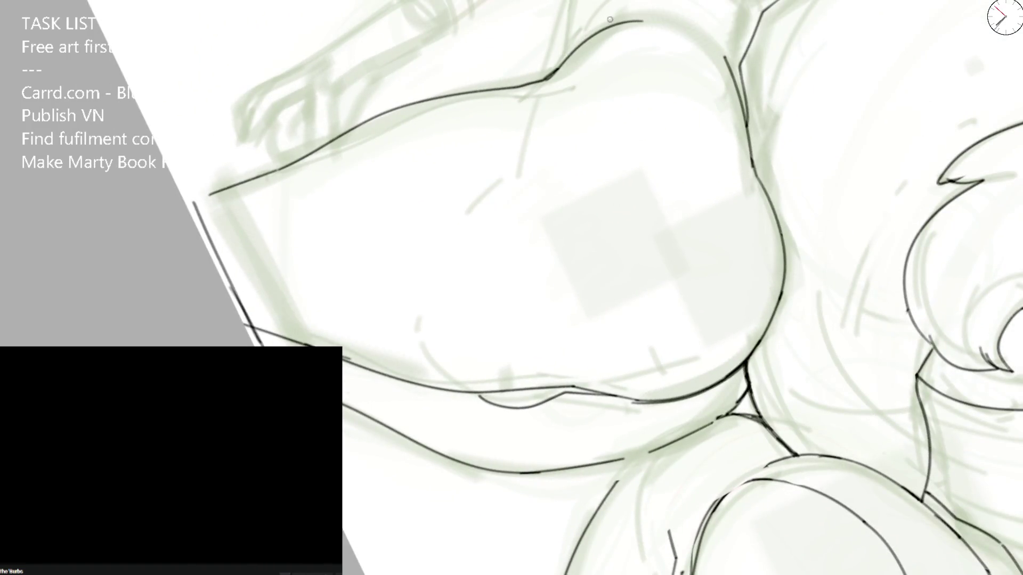
key("ctrl+z")
left_click_drag(513, 83, 605, 23)
key("ctrl+z")
mouse_move(519, 88)
left_mouse_down()
mouse_move(607, 18)
mouse_move(528, 124)
mouse_move(547, 45)
left_mouse_up()
key("ctrl+z")
key("ctrl+z")
mouse_move(489, 160)
left_mouse_down()
mouse_move(532, 79)
mouse_move(611, 46)
left_mouse_up()
key("ctrl+z")
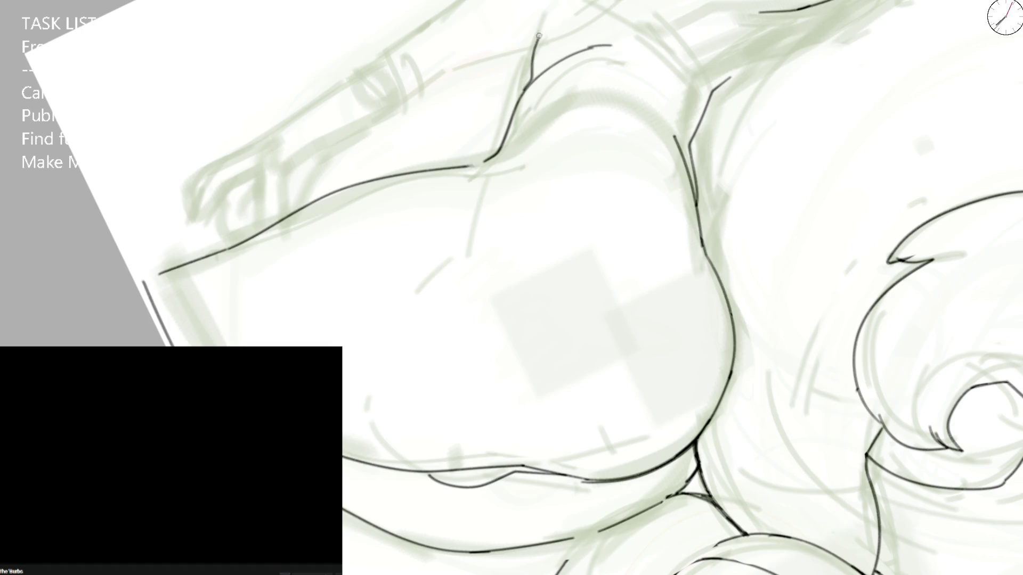
key("ctrl+z")
Step: Discard a trial curve, mirror the canvas and erase the stray tail of an ink line
left_click_drag(423, 294, 512, 179)
key("ctrl+z")
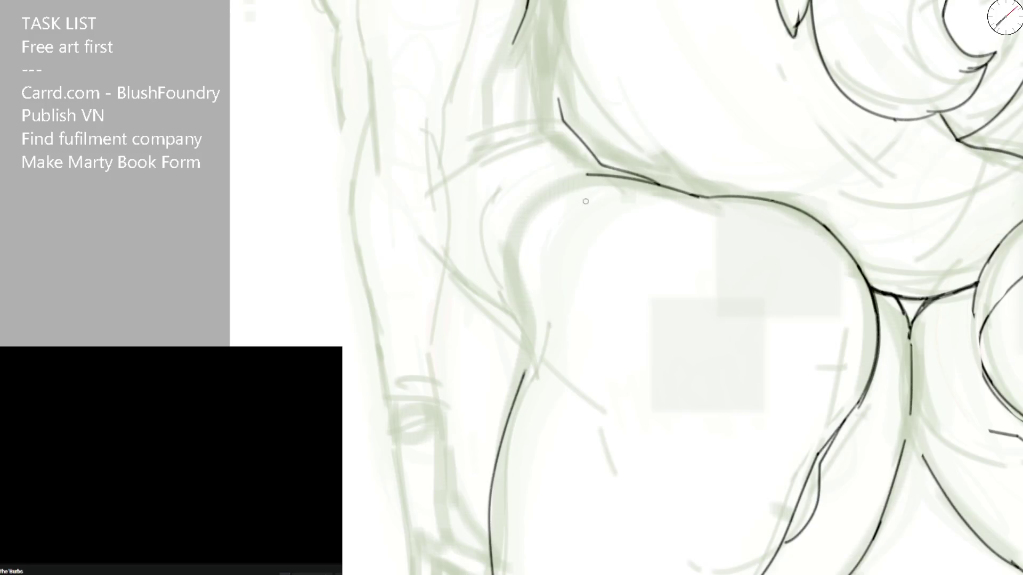
key("m")
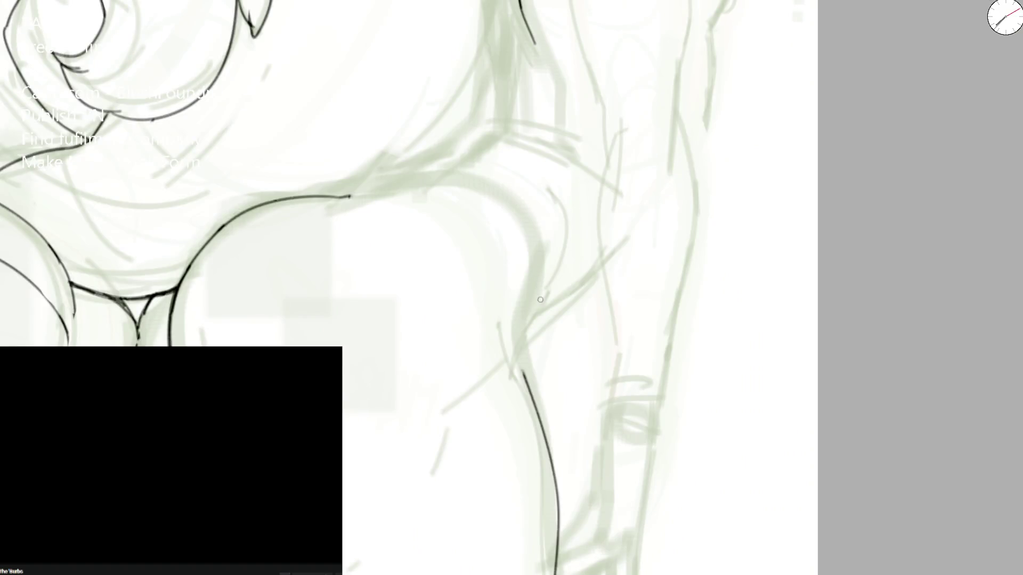
left_click_drag(340, 193, 364, 190)
Step: Ink the figure's side contour below the arm down to the hip, redrawing the long line until it fits
left_click_drag(381, 173, 476, 113)
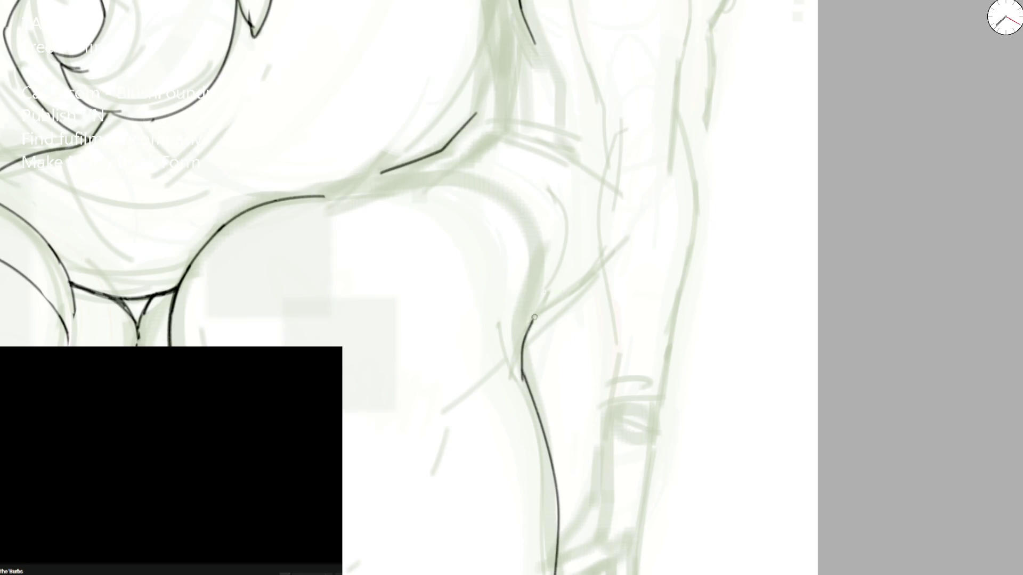
left_click_drag(526, 387, 540, 232)
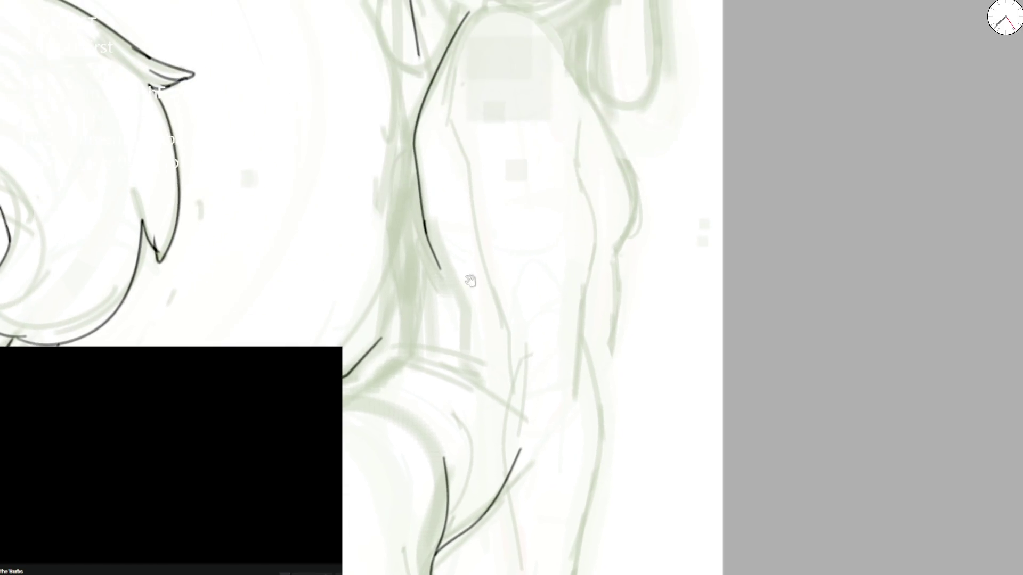
key("ctrl+z")
left_click_drag(455, 15, 356, 370)
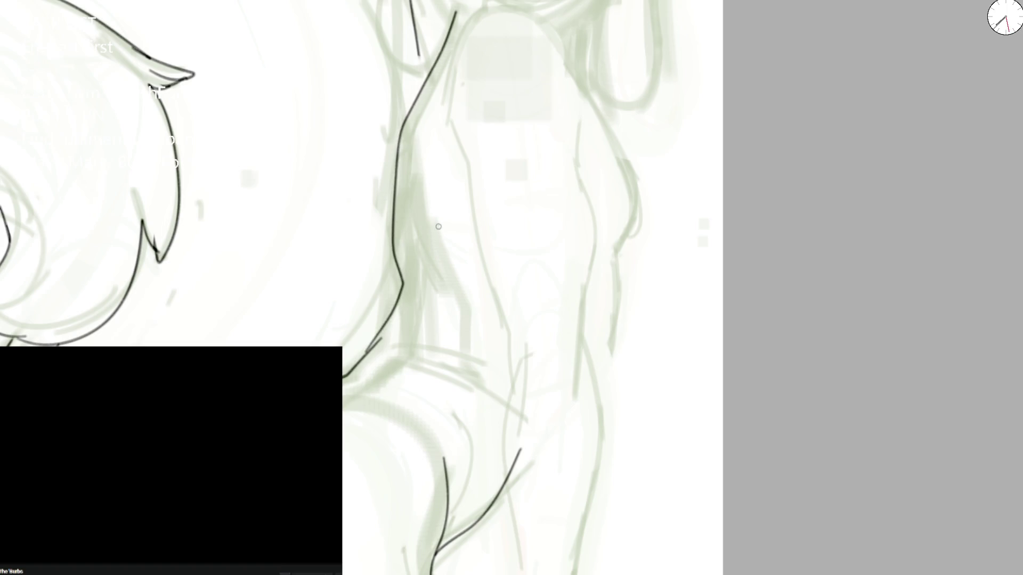
key("ctrl+z")
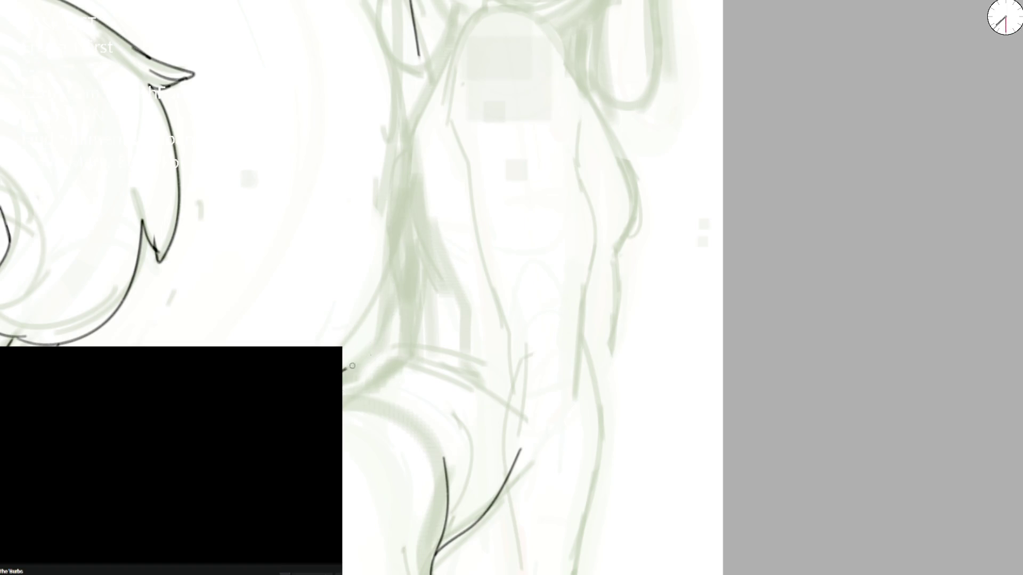
left_click_drag(352, 366, 389, 272)
mouse_move(392, 180)
left_mouse_down()
mouse_move(424, 59)
mouse_move(455, 0)
mouse_move(420, 80)
mouse_move(393, 261)
mouse_move(387, 218)
mouse_move(423, 64)
mouse_move(454, 6)
left_mouse_up()
key("ctrl+z")
key("ctrl+z")
key("ctrl+z")
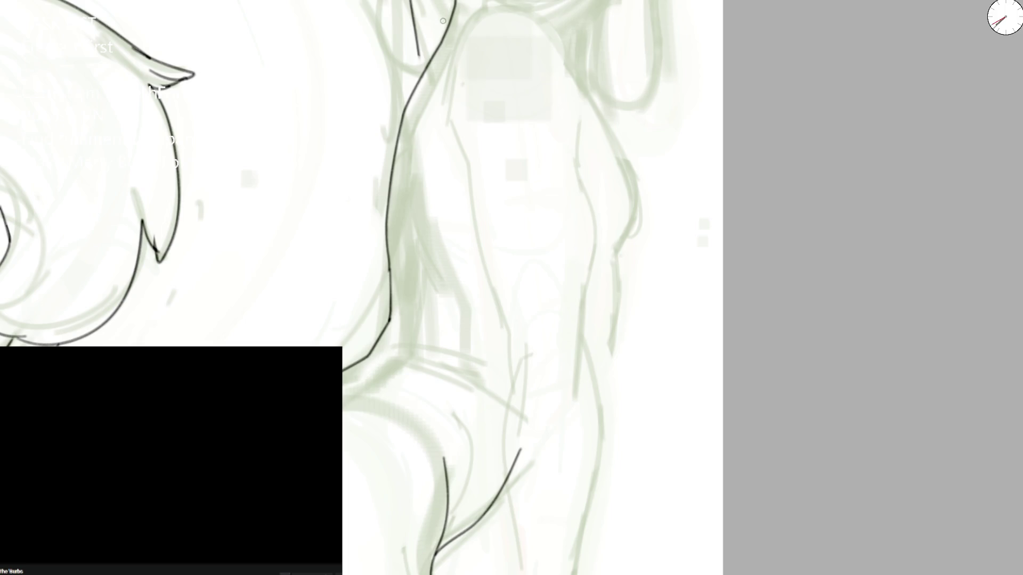
key("m")
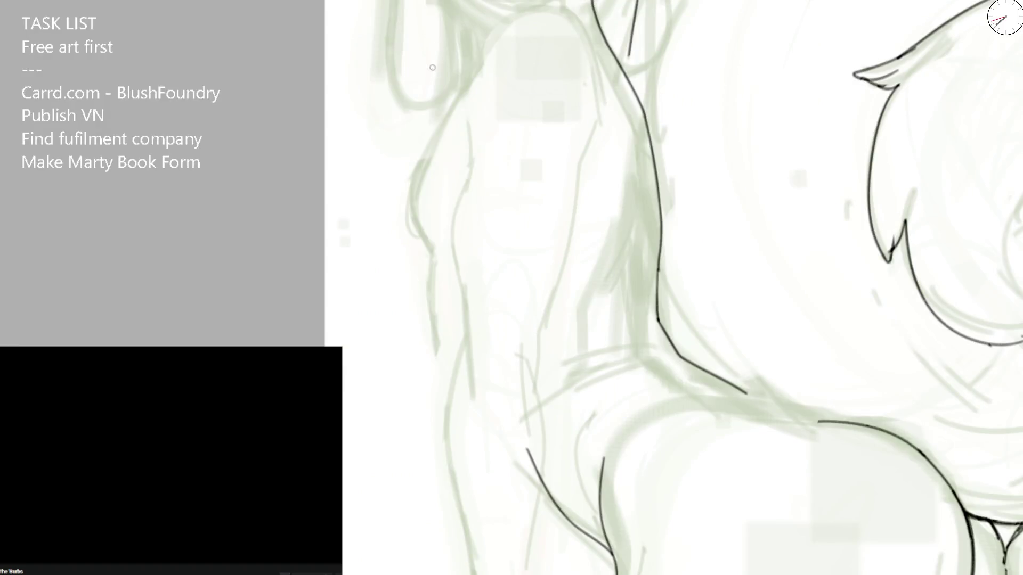
Step: Ink the figure's left side contour upward over the sketch and correct the short stroke near its top
left_click_drag(411, 197, 473, 372)
mouse_move(411, 199)
left_mouse_down()
mouse_move(475, 67)
mouse_move(572, 49)
left_mouse_up()
mouse_move(465, 120)
left_mouse_down()
mouse_move(470, 164)
mouse_move(457, 212)
mouse_move(496, 198)
left_mouse_up()
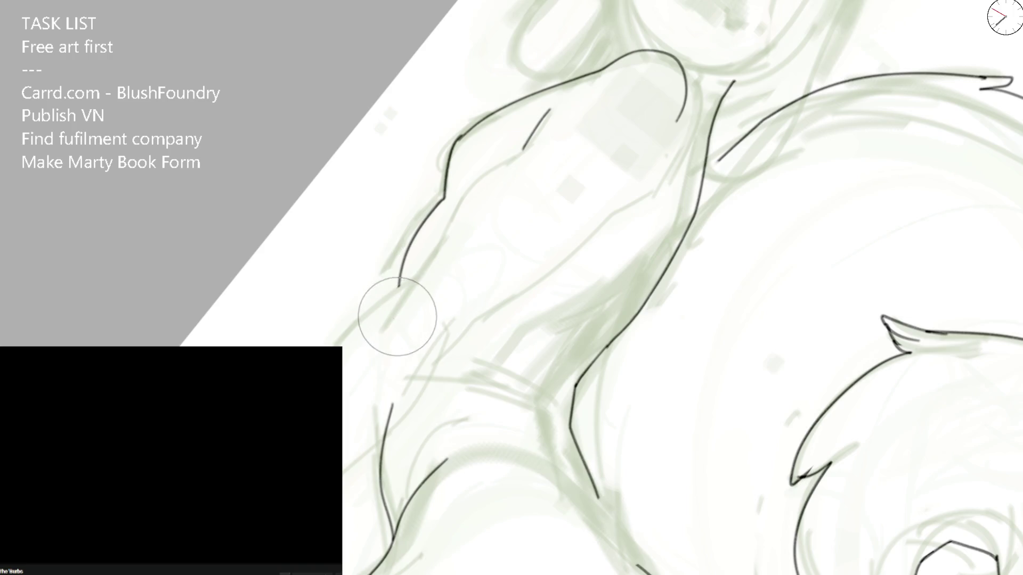
key("ctrl+z")
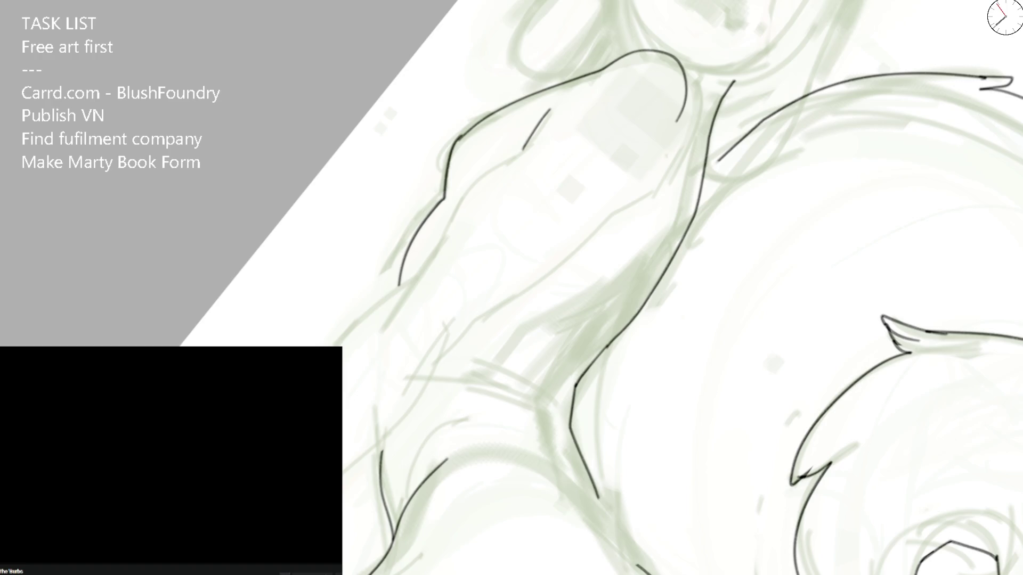
left_click_drag(337, 345, 436, 248)
mouse_move(392, 312)
left_mouse_down()
mouse_move(450, 214)
mouse_move(551, 102)
left_mouse_up()
left_click_drag(529, 139, 549, 103)
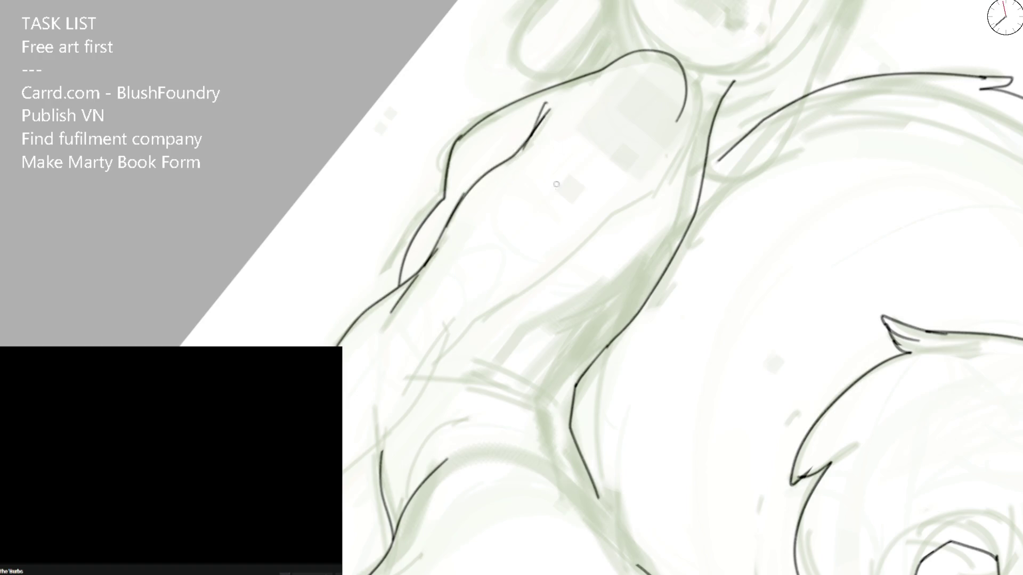
key("ctrl+z")
left_click_drag(531, 136, 546, 109)
Step: Ink the lower arm contour with up-right strokes, retrying trials, and carry a longer stroke toward the shoulder
left_click_drag(344, 479, 401, 434)
key("ctrl+z")
mouse_move(342, 478)
left_mouse_down()
mouse_move(430, 391)
mouse_move(470, 324)
left_mouse_up()
left_click_drag(418, 364, 471, 305)
key("ctrl+z")
key("ctrl+z")
key("ctrl+z")
left_click_drag(411, 415, 460, 339)
left_click_drag(416, 379, 458, 332)
key("ctrl+z")
left_click_drag(423, 361, 511, 297)
key("ctrl+z")
left_click_drag(455, 347, 659, 185)
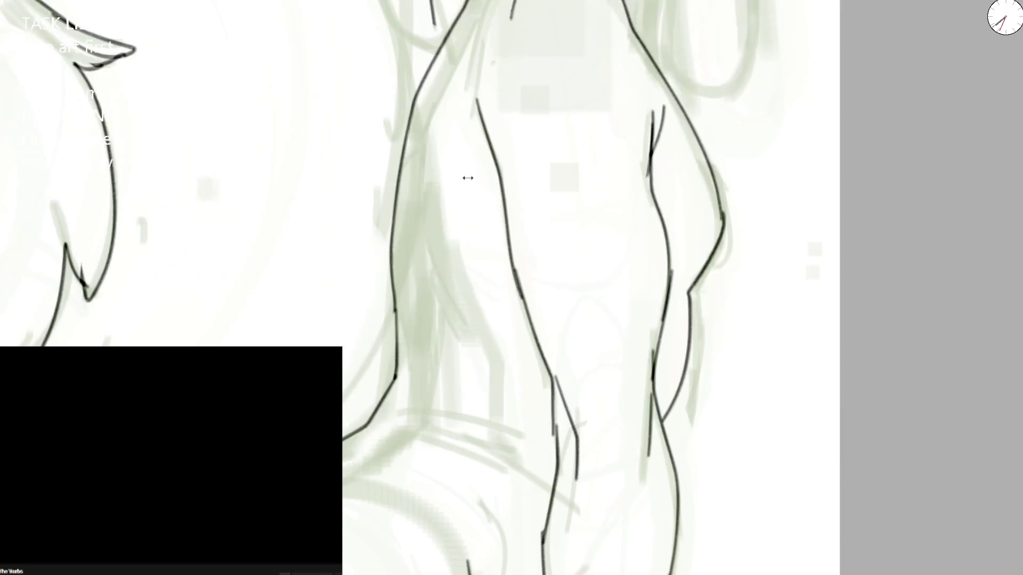
Step: Ink a line down the torso and its left edge lines, discarding one trial stroke
mouse_move(416, 93)
left_mouse_down()
mouse_move(424, 237)
mouse_move(486, 384)
left_mouse_up()
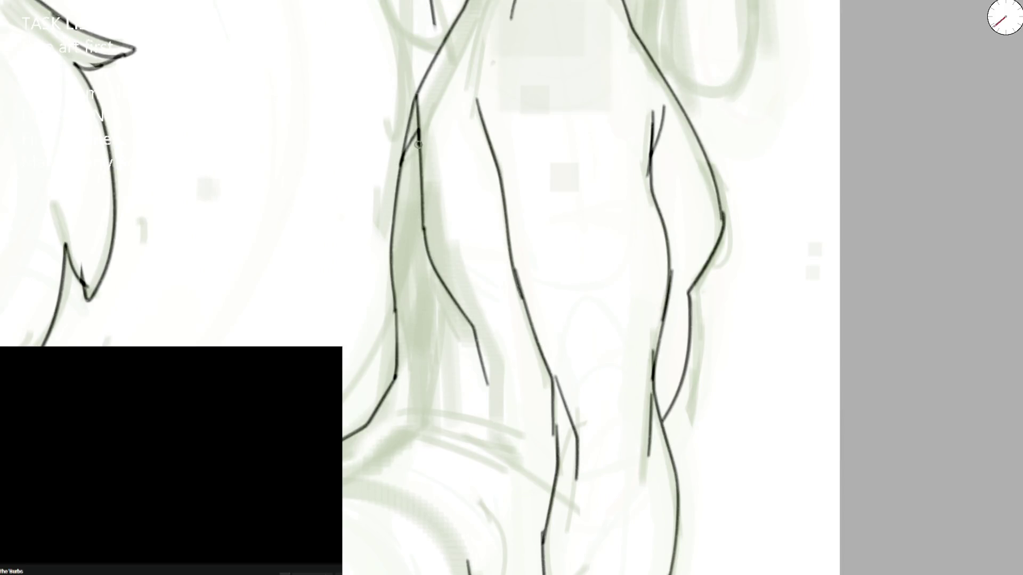
left_click_drag(419, 128, 430, 318)
key("ctrl+z")
mouse_move(403, 154)
left_mouse_down()
mouse_move(419, 129)
mouse_move(438, 350)
left_mouse_up()
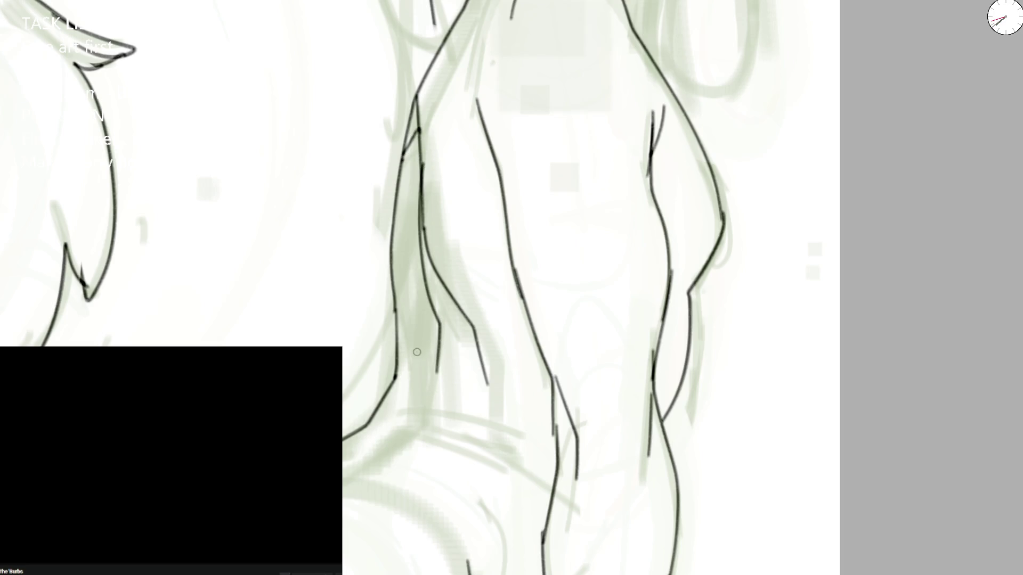
scroll(364, 428, "down", 5)
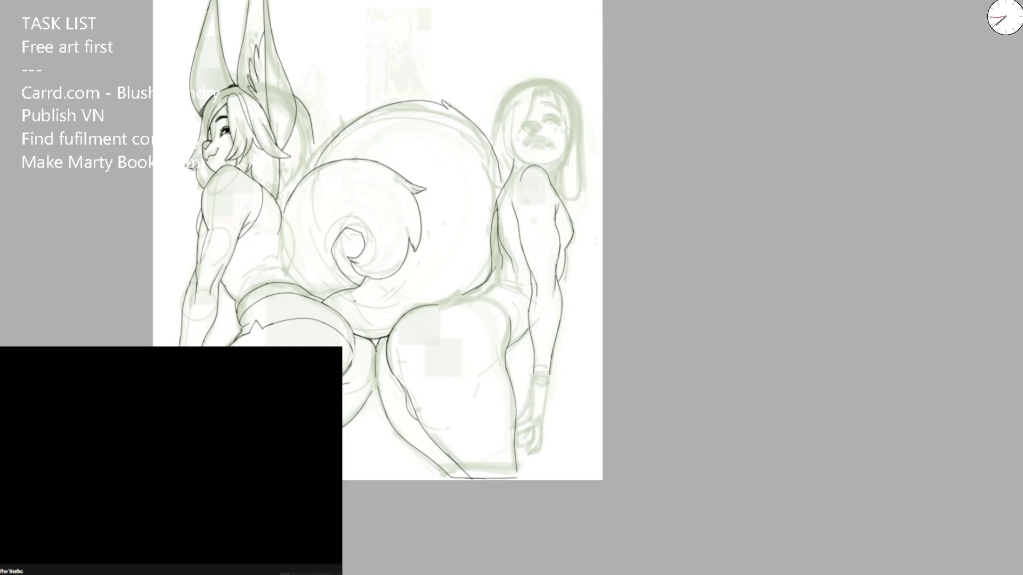
scroll(491, 210, "up", 3)
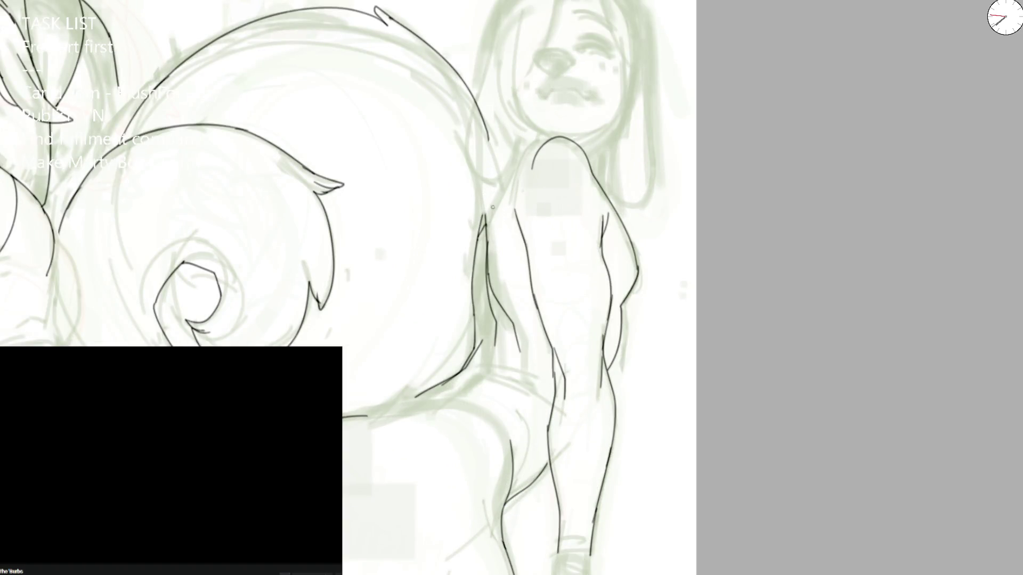
Step: Ink the line down the girl's back after several undone attempts, plus a short neck-shoulder stroke
left_click_drag(485, 235, 521, 131)
key("ctrl+z")
left_click_drag(488, 235, 529, 137)
key("ctrl+z")
left_click_drag(489, 231, 529, 135)
key("ctrl+z")
left_click_drag(489, 243, 529, 120)
key("ctrl+z")
left_click_drag(488, 244, 526, 115)
left_click_drag(598, 132, 591, 167)
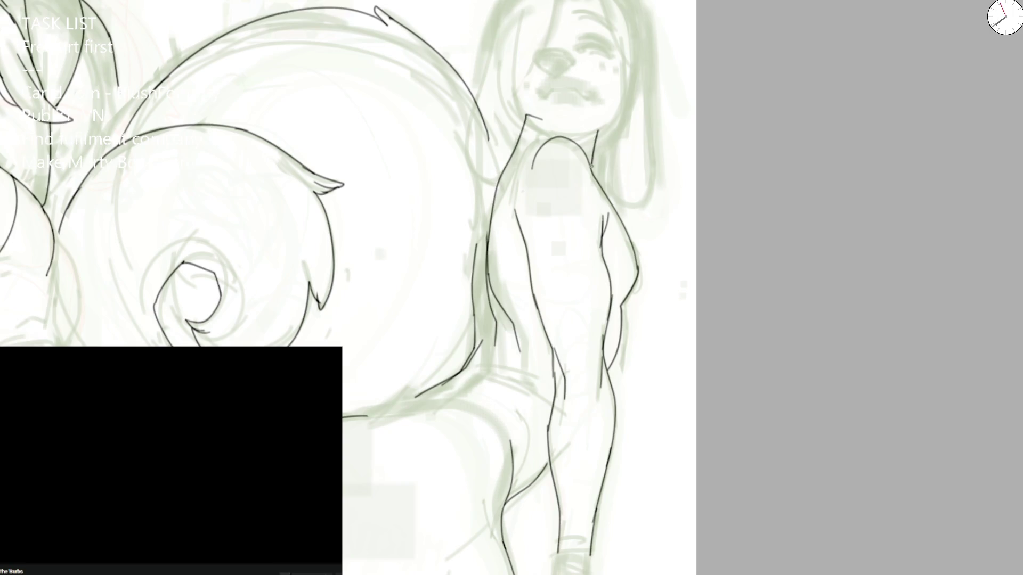
scroll(600, 173, "down", 5)
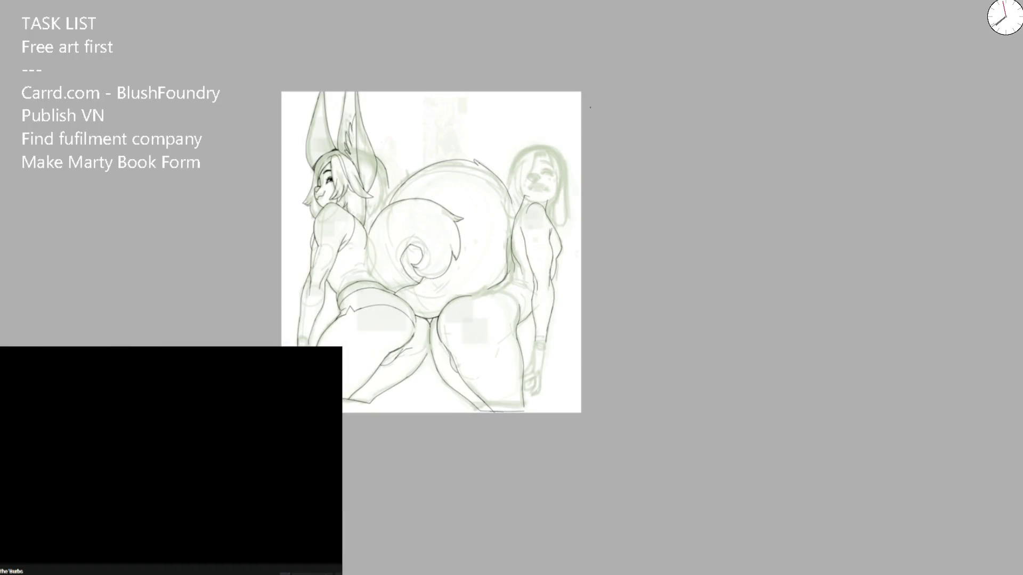
scroll(522, 192, "up", 5)
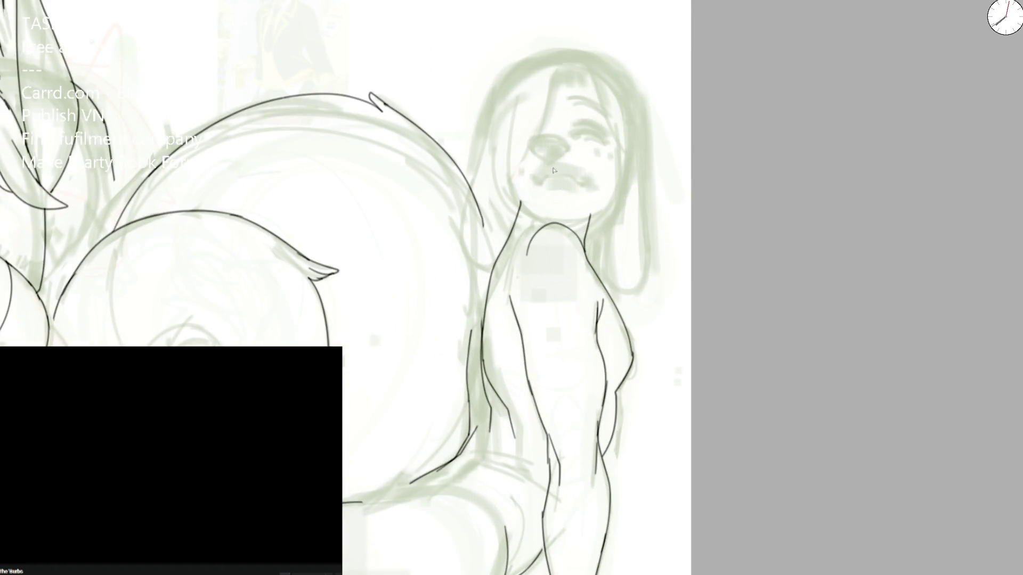
Step: Lasso the long-haired girl's head sketch and free-transform it: tilt clockwise and shift it right
mouse_move(483, 281)
left_mouse_down()
mouse_move(591, 253)
mouse_move(484, 282)
left_mouse_up()
left_click_drag(599, 148, 618, 128)
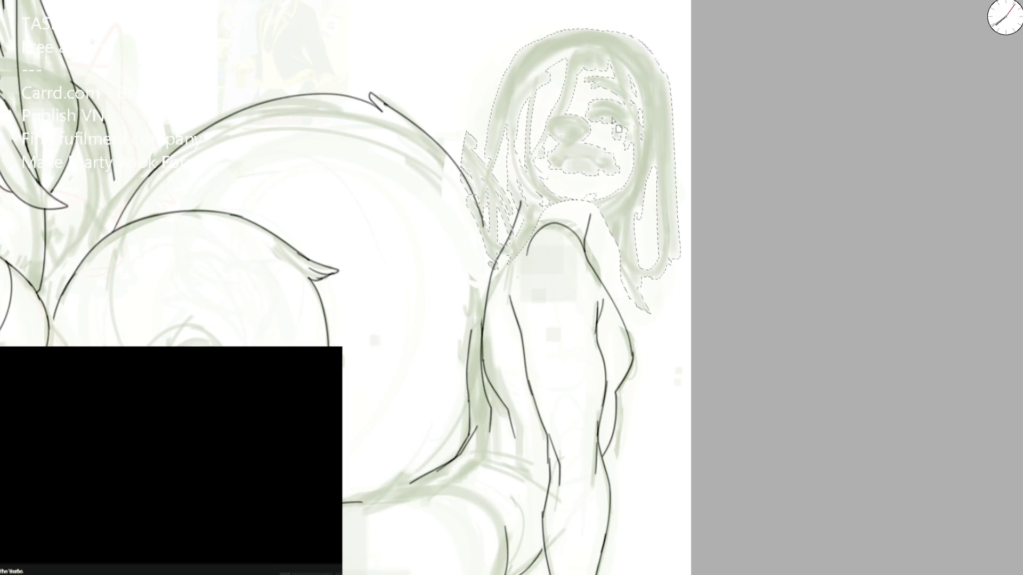
key("ctrl+t")
mouse_move(747, 56)
left_mouse_down()
mouse_move(791, 74)
mouse_move(786, 65)
left_mouse_up()
mouse_move(646, 130)
left_mouse_down()
mouse_move(637, 125)
mouse_move(676, 133)
mouse_move(653, 130)
left_mouse_up()
mouse_move(858, 258)
left_mouse_down()
mouse_move(799, 244)
mouse_move(797, 178)
left_mouse_up()
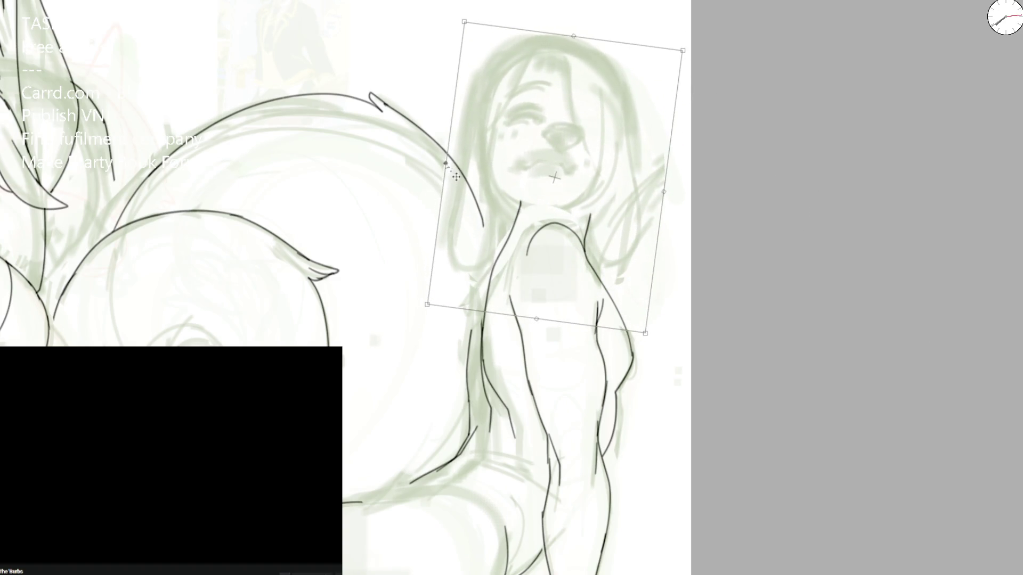
left_click_drag(457, 177, 591, 162)
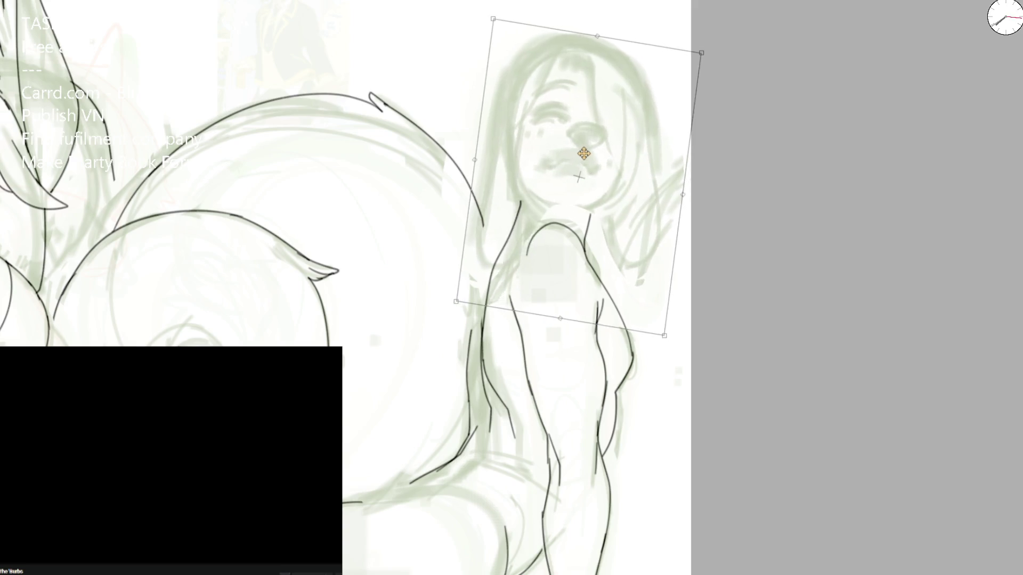
key("ctrl+0")
Step: Reshape the head by pulling its corners outward and commit the transformation
mouse_move(609, 142)
left_mouse_down()
mouse_move(622, 135)
mouse_move(616, 130)
left_mouse_up()
left_click_drag(490, 270, 497, 274)
left_click_drag(507, 128, 493, 130)
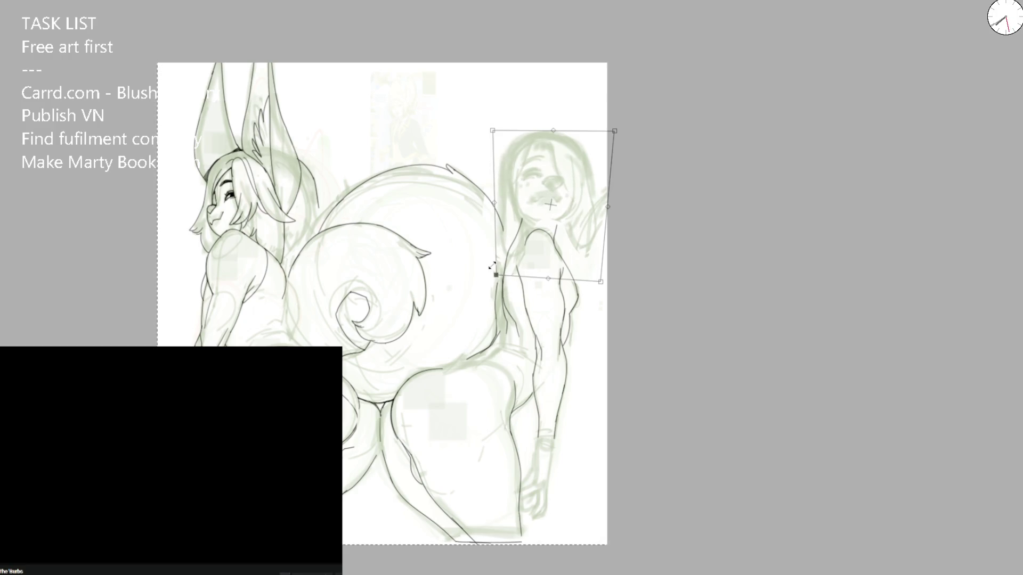
left_click_drag(611, 128, 618, 130)
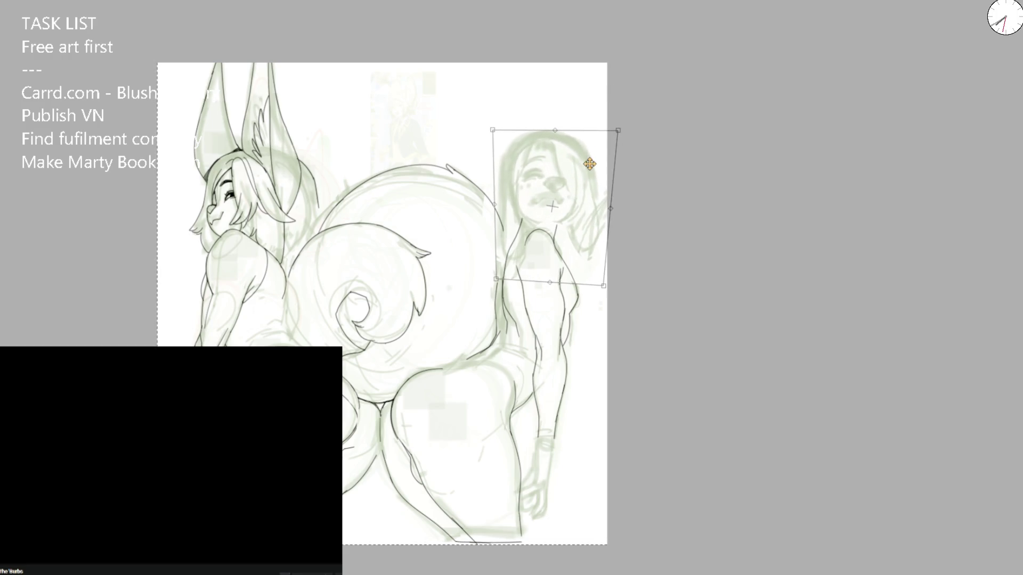
key("Return")
scroll(548, 192, "up", 5)
Step: Lasso the girl's face, skew its right side slightly, commit, and reselect the face
left_click_drag(499, 262, 611, 236)
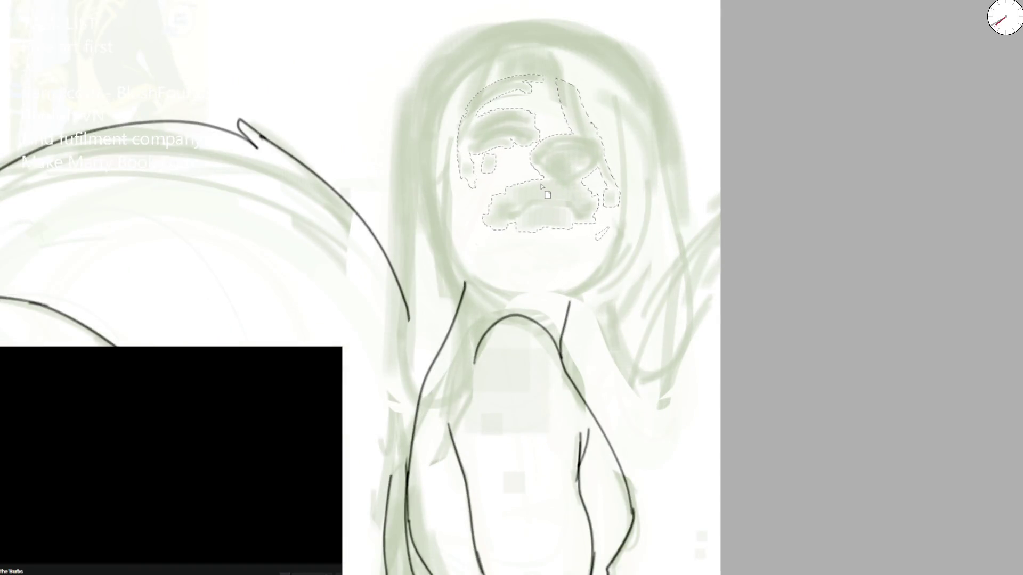
key("ctrl+t")
left_click_drag(601, 156, 603, 159)
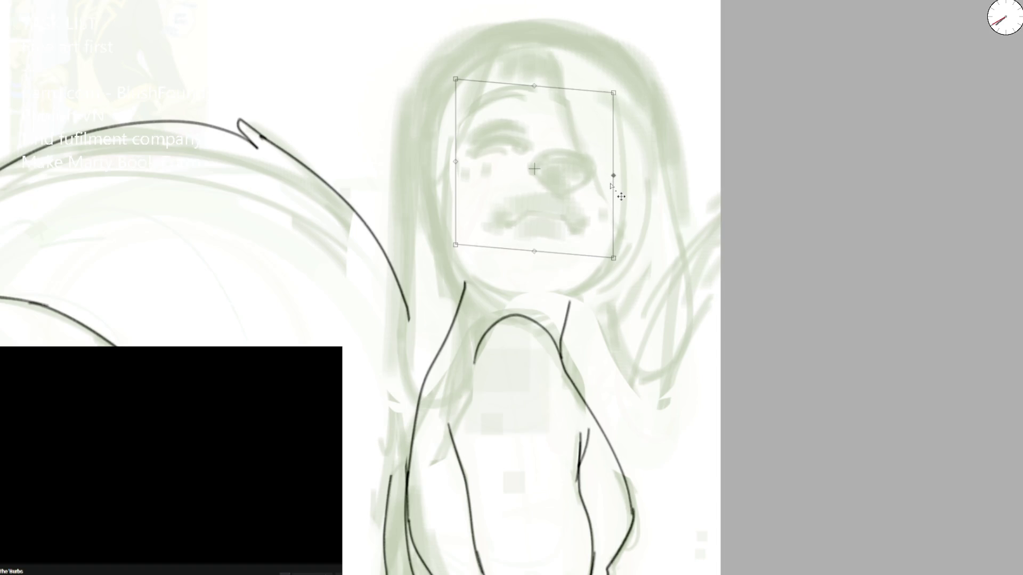
key("Return")
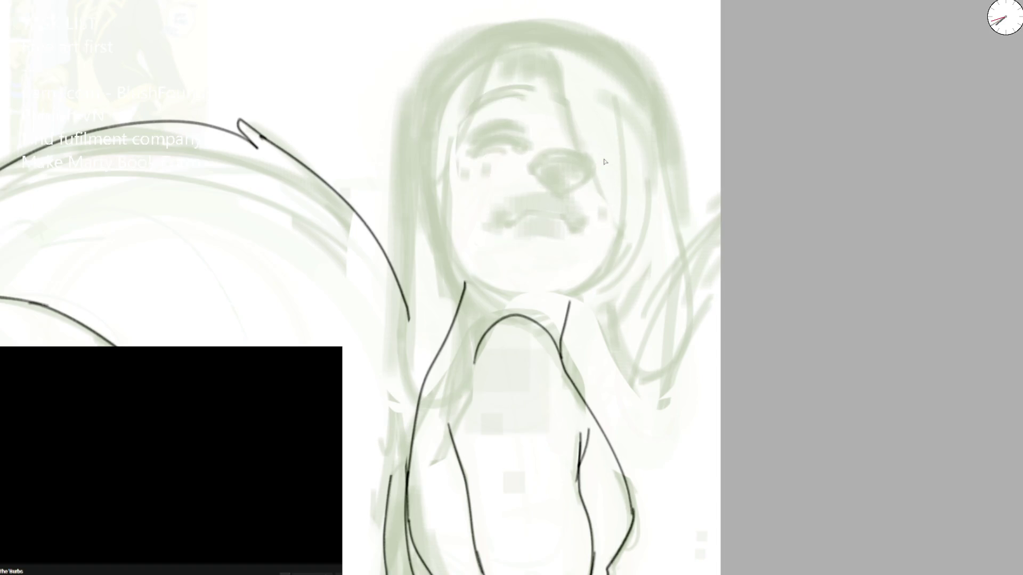
scroll(604, 159, "down", 3)
scroll(603, 158, "up", 3)
mouse_move(504, 294)
left_mouse_down()
mouse_move(628, 154)
mouse_move(538, 215)
left_mouse_up()
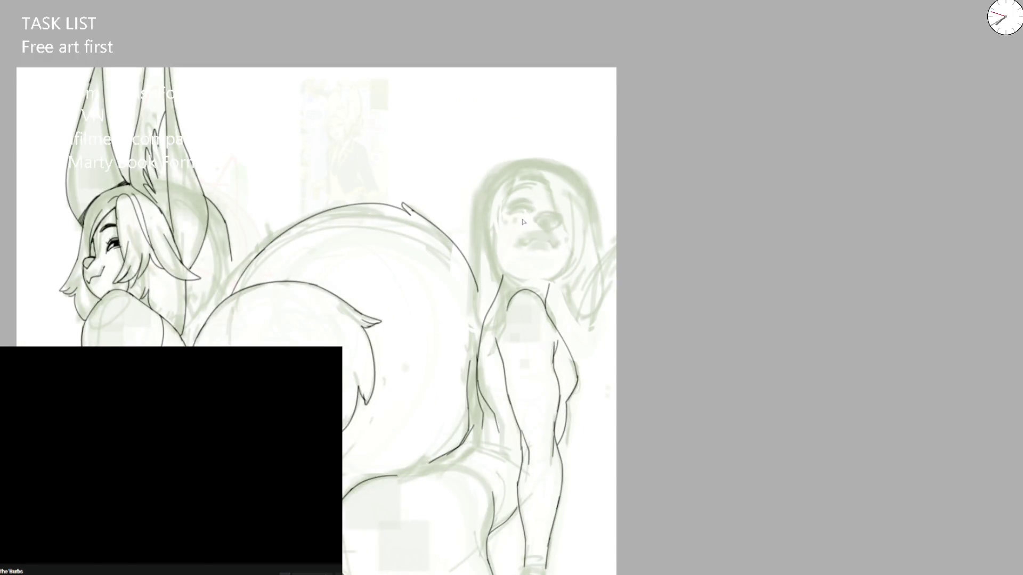
scroll(524, 222, "down", 3)
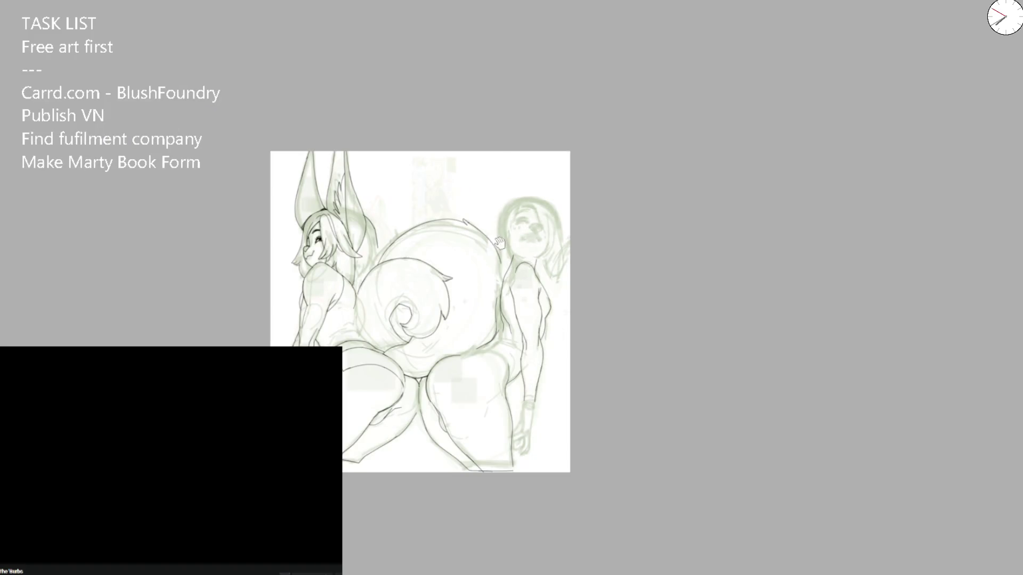
scroll(501, 244, "up", 3)
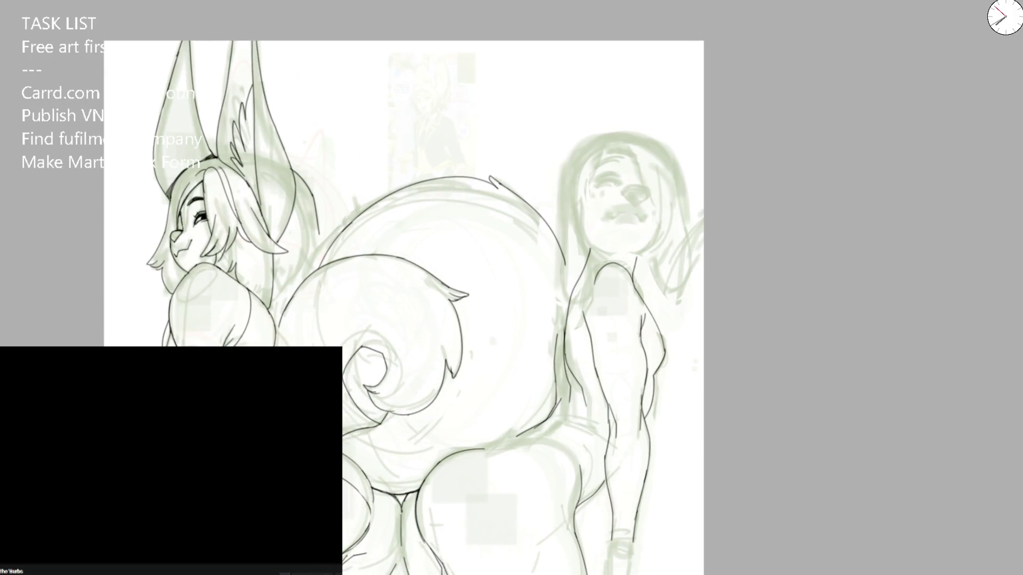
scroll(283, 196, "up", 2)
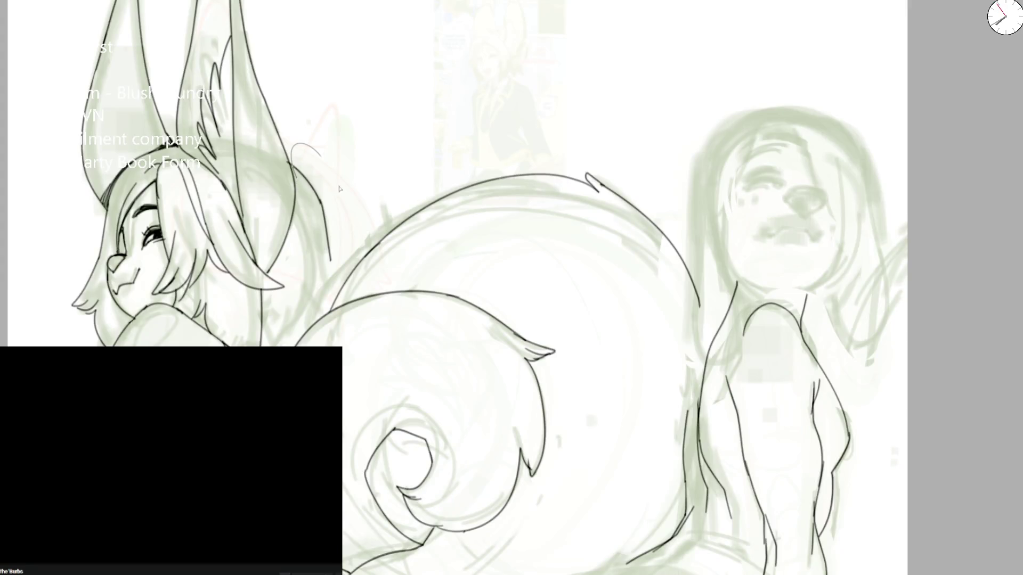
scroll(687, 196, "right", 3)
scroll(687, 196, "right", 1)
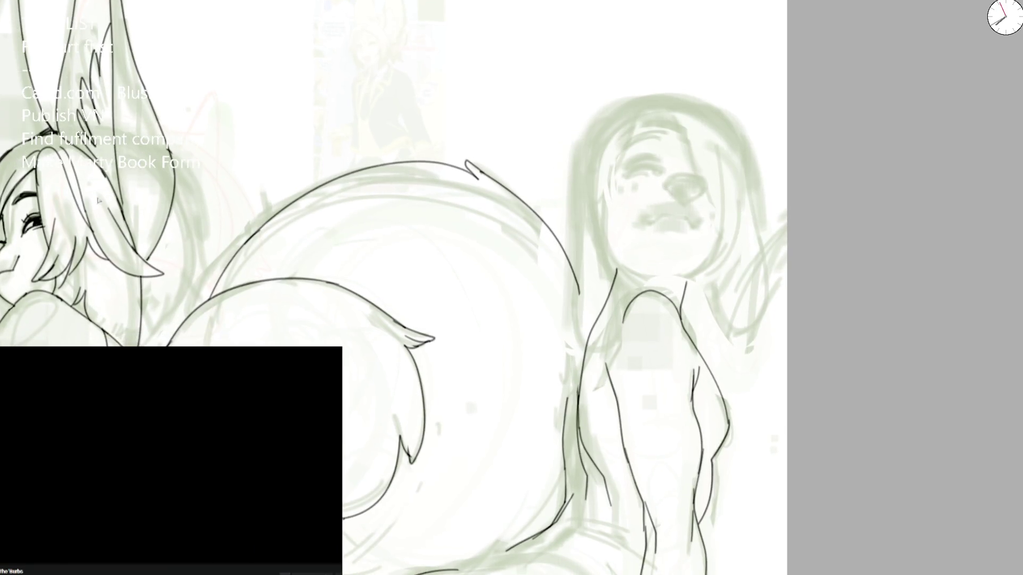
Step: Lasso the sketched head and nudge it slightly down-right over her inked shoulders
mouse_move(582, 342)
left_mouse_down()
mouse_move(636, 276)
mouse_move(590, 316)
left_mouse_up()
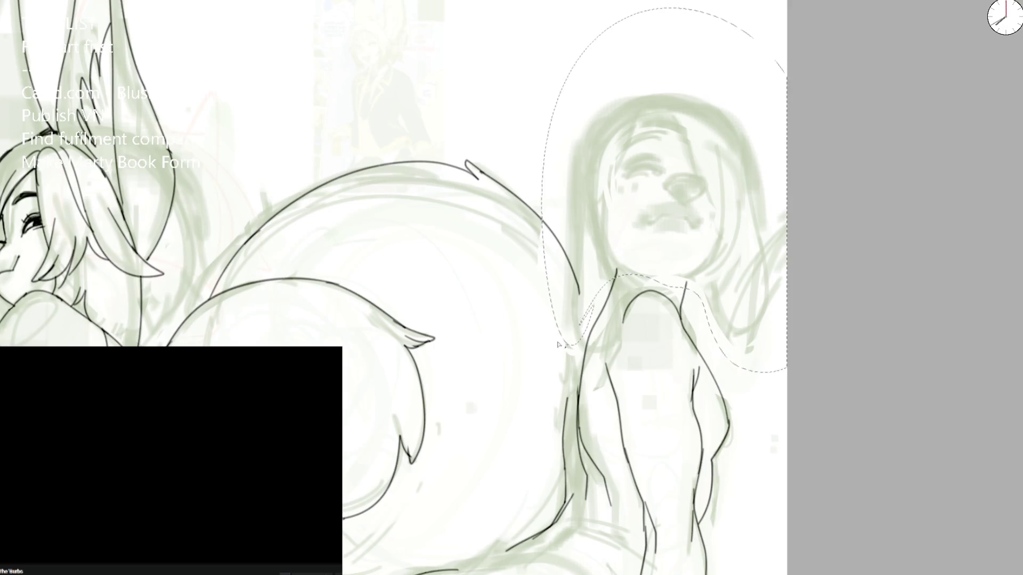
key("ctrl+t")
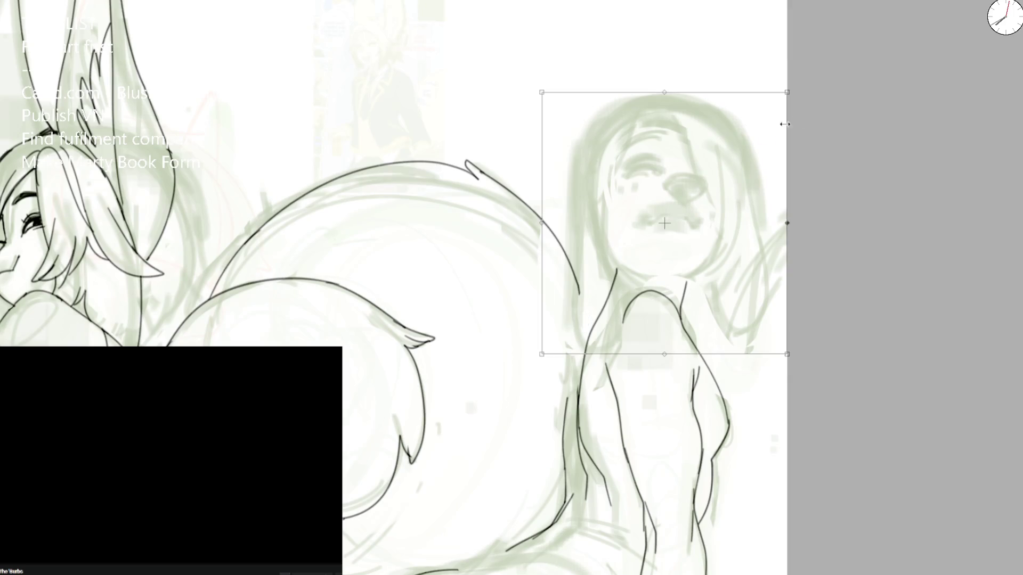
left_click_drag(747, 182, 749, 190)
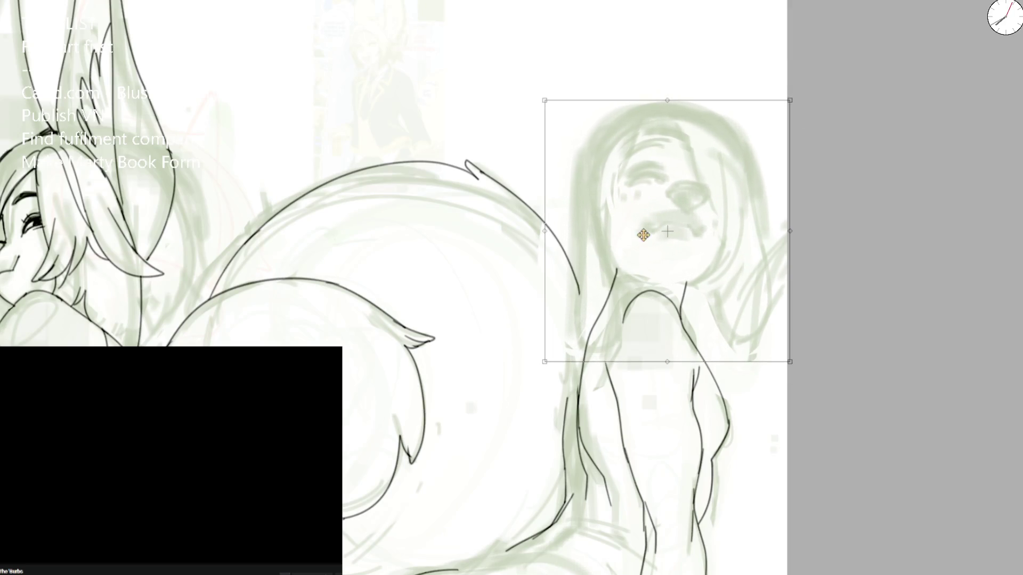
key("Return")
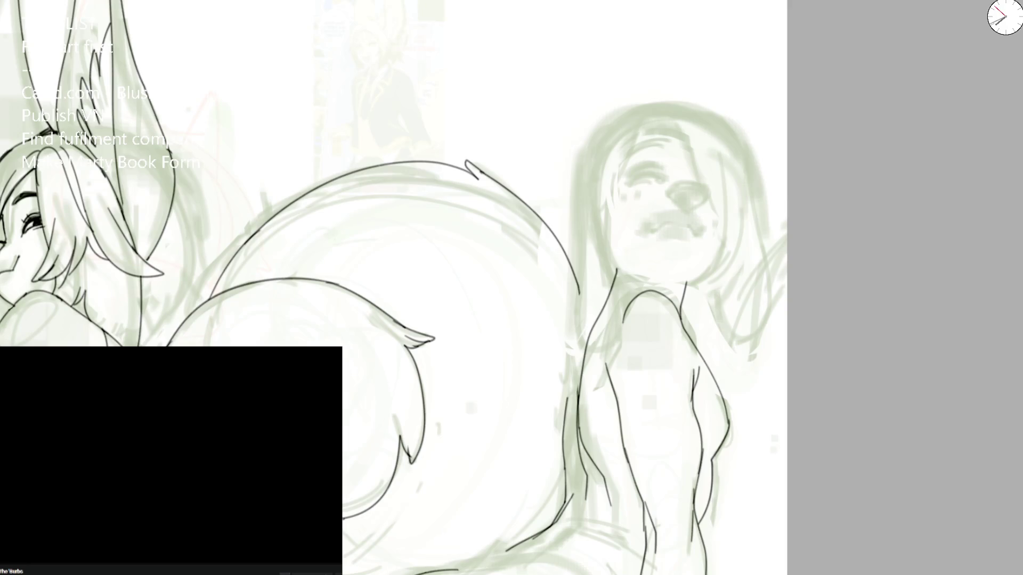
Step: Redraw the top of the left torso line cleanly in black, discarding a stray hair stroke
key("ctrl+plus")
key("ctrl+plus")
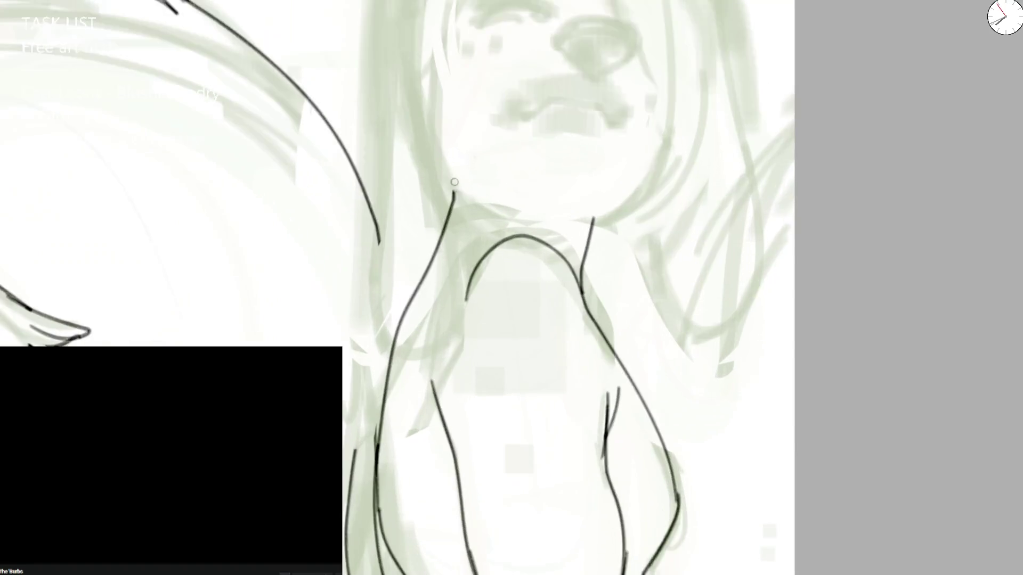
key("ctrl+z")
left_click_drag(376, 0, 424, 347)
key("ctrl+z")
key("ctrl+z")
left_click_drag(441, 240, 451, 185)
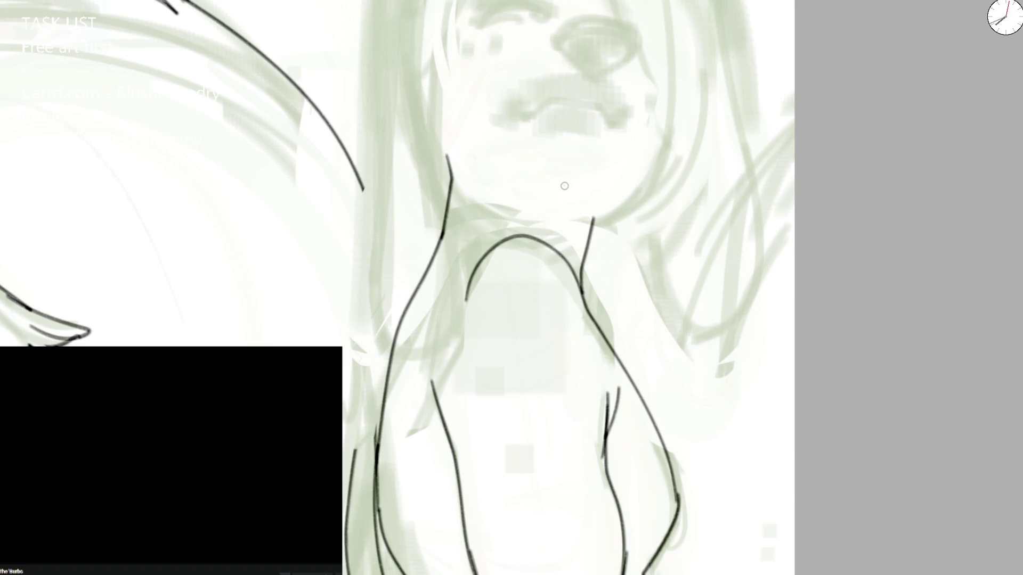
Step: Ink the face edge and the shoulder line across the torso on the flipped, rotated view, then restore it
key("m")
left_click_drag(629, 99, 482, 175)
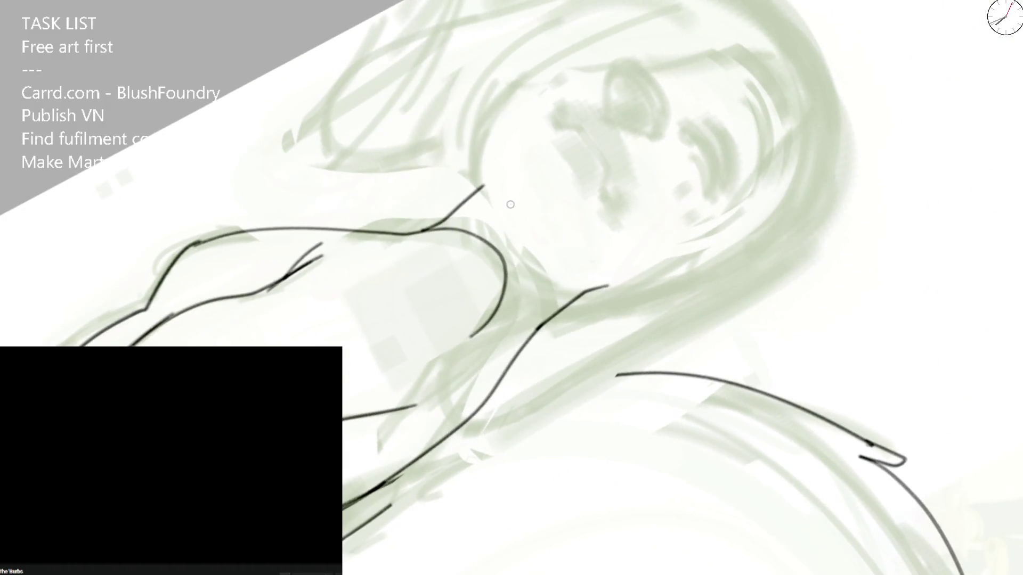
key("ctrl+z")
left_click_drag(470, 190, 552, 28)
key("ctrl+z")
mouse_move(533, 335)
left_mouse_down()
mouse_move(585, 279)
mouse_move(667, 266)
left_mouse_up()
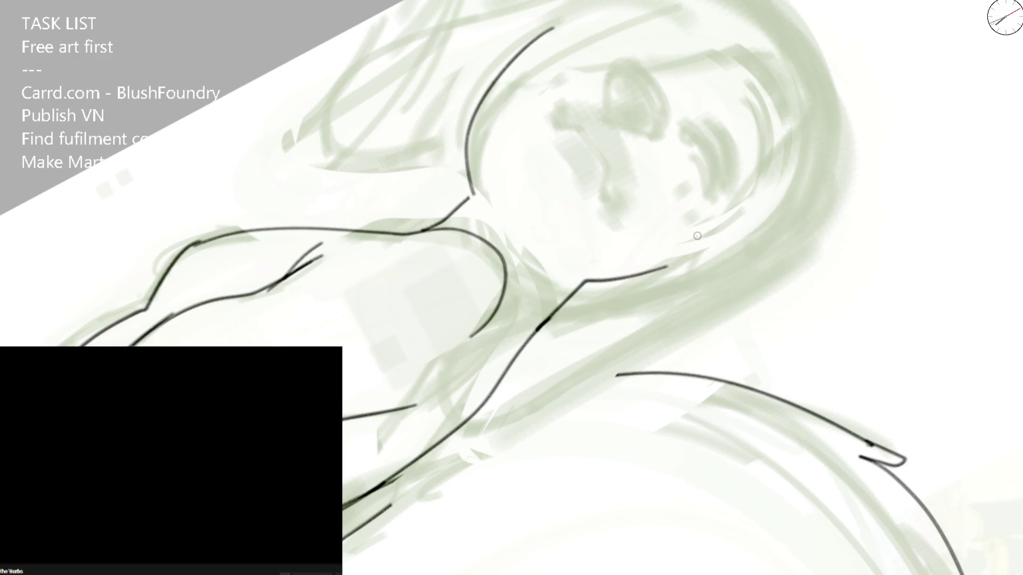
key("5")
key("m")
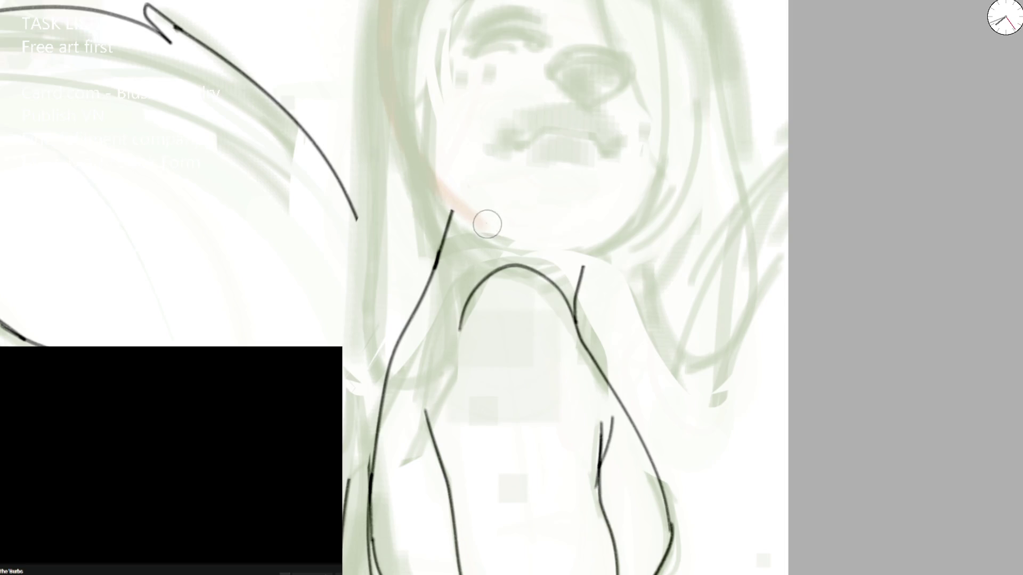
Step: Try red strokes for the face V, left face edge and eyebrow, undoing each attempt
left_click_drag(429, 23, 598, 25)
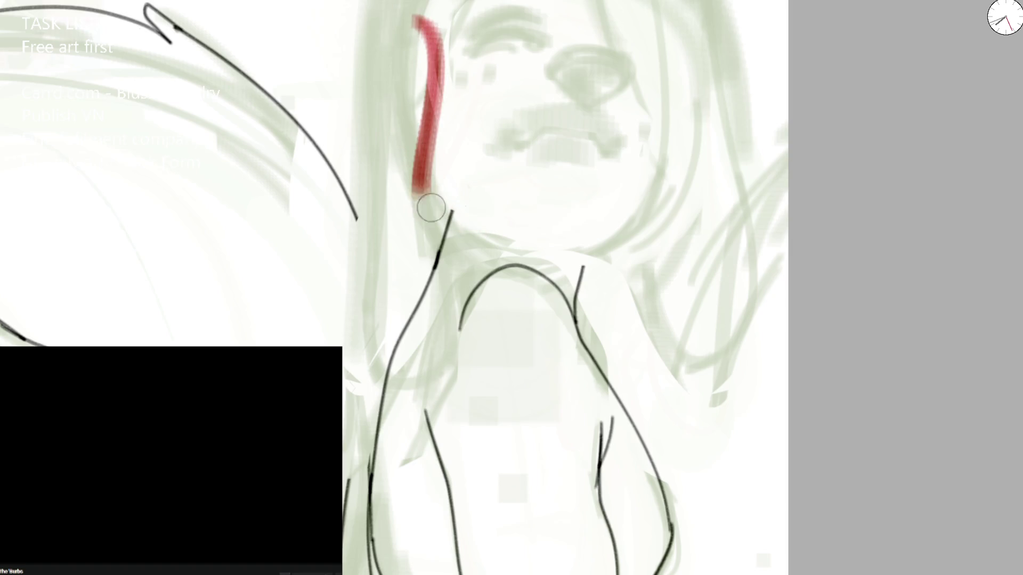
key("ctrl+z")
mouse_move(404, 4)
left_mouse_down()
mouse_move(406, 120)
mouse_move(503, 239)
mouse_move(424, 176)
mouse_move(403, 2)
left_mouse_up()
key("ctrl+z")
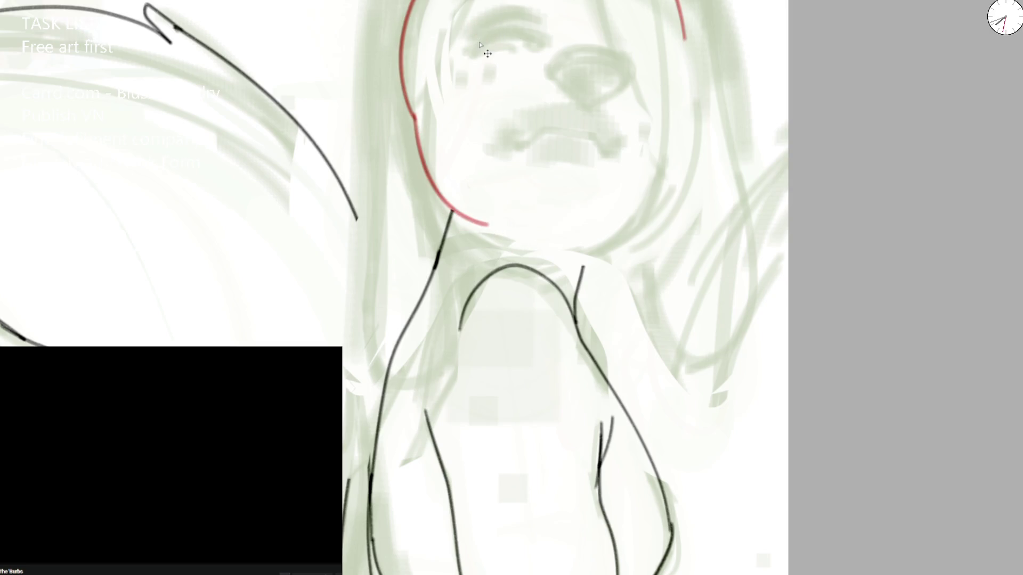
mouse_move(465, 40)
left_mouse_down()
mouse_move(544, 39)
mouse_move(452, 47)
mouse_move(540, 25)
left_mouse_up()
key("ctrl+z")
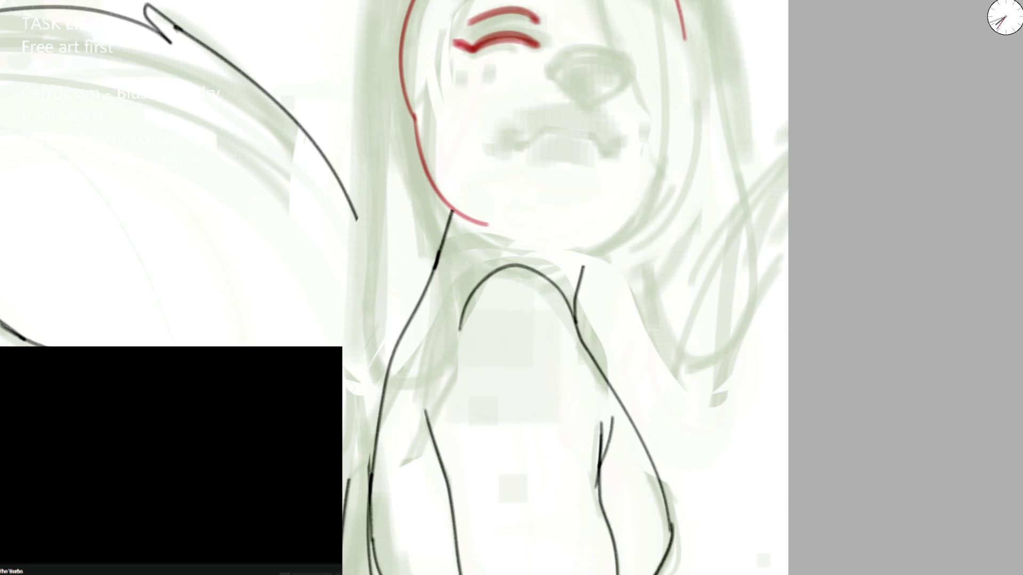
left_click_drag(590, 2, 595, 71)
key("ctrl+z")
Step: Sketch a red centre line, eye stroke and nose outline, reworking the nose and under-eye marks
key("m")
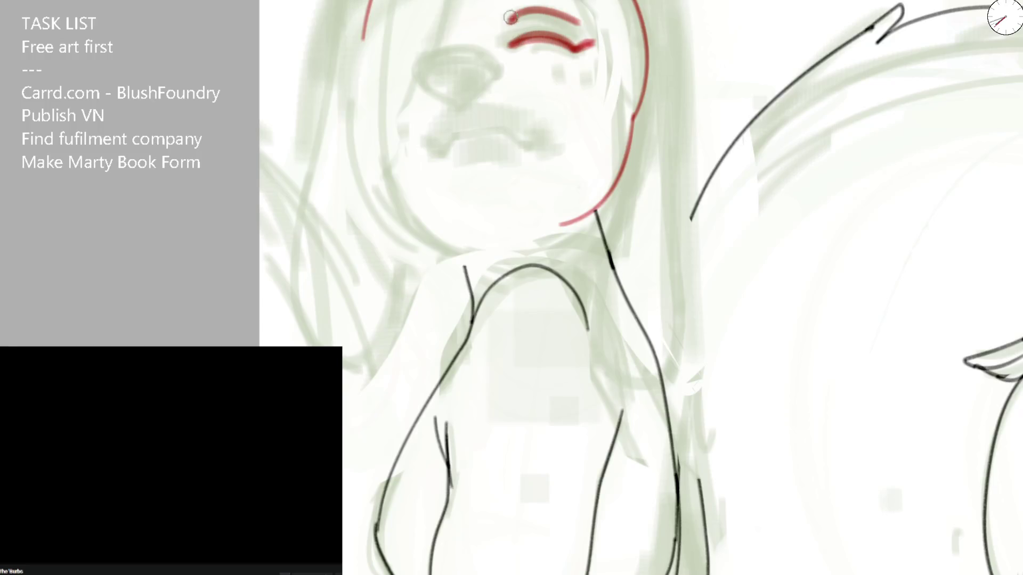
mouse_move(451, 0)
left_mouse_down()
mouse_move(453, 56)
mouse_move(414, 66)
left_mouse_up()
mouse_move(476, 58)
left_mouse_down()
mouse_move(431, 61)
mouse_move(480, 65)
mouse_move(452, 98)
left_mouse_up()
mouse_move(416, 59)
left_mouse_down()
mouse_move(452, 100)
mouse_move(469, 53)
left_mouse_up()
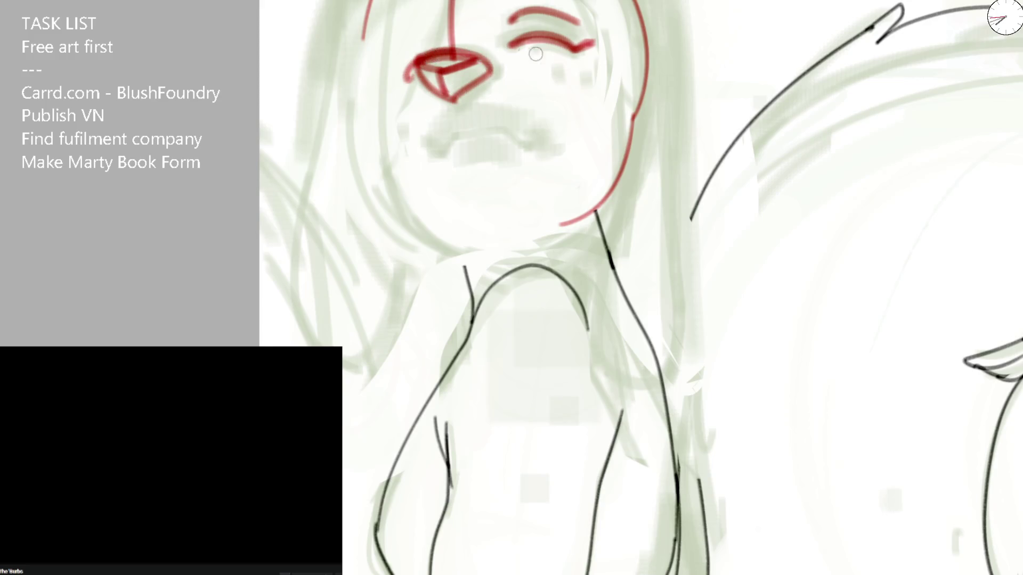
key("m")
key("ctrl+z")
key("ctrl+z")
key("ctrl+z")
mouse_move(592, 48)
left_mouse_down()
mouse_move(627, 63)
mouse_move(551, 68)
mouse_move(588, 106)
mouse_move(625, 75)
mouse_move(625, 59)
left_mouse_up()
left_click_drag(486, 48, 523, 36)
key("ctrl+z")
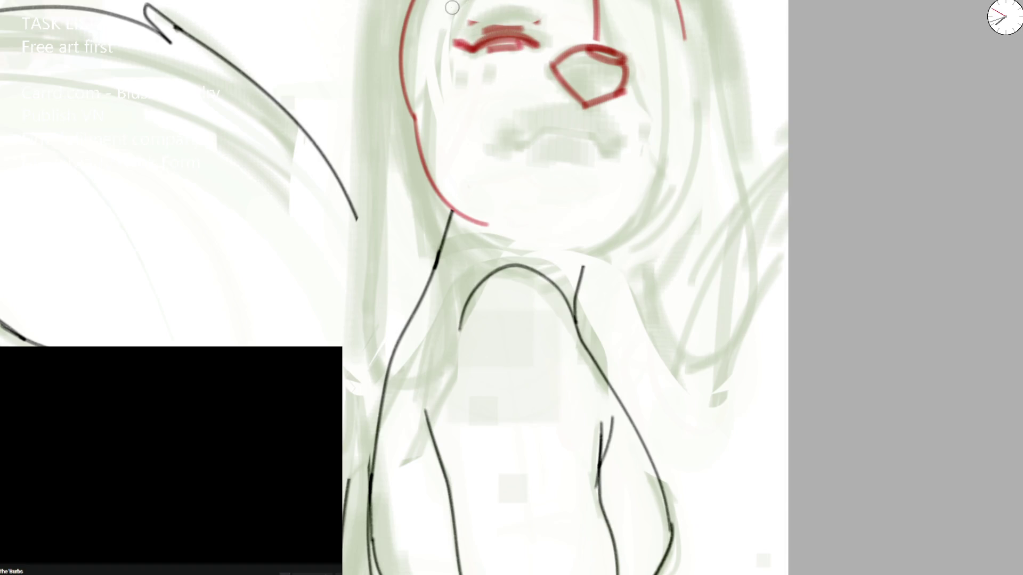
key("ctrl+z")
key("ctrl+z")
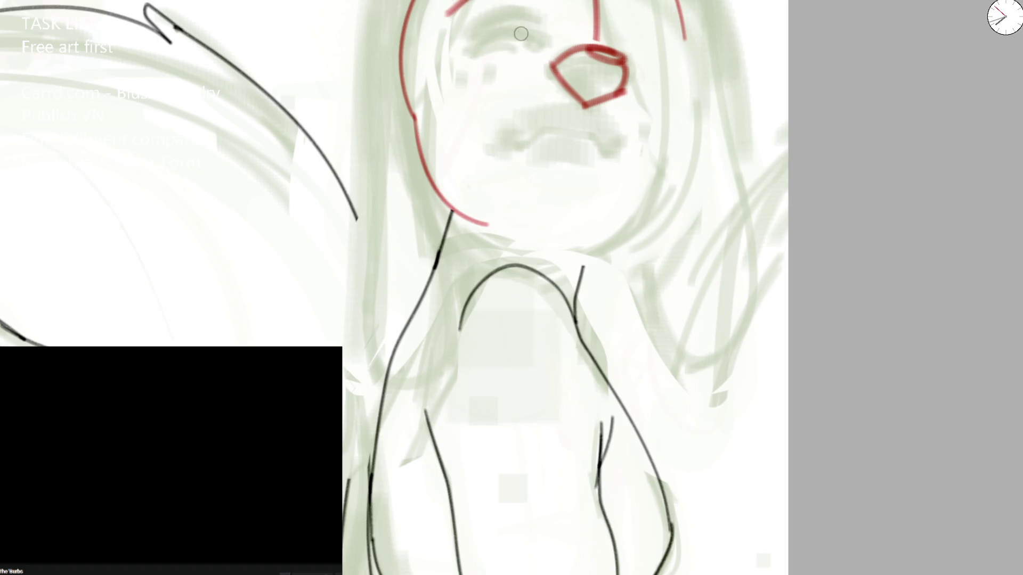
Step: Settle the red eye line as shorter, thicker strokes after several redraws on a rotated view
left_click_drag(476, 34, 664, 76)
key("4")
key("4")
left_click_drag(370, 27, 443, 0)
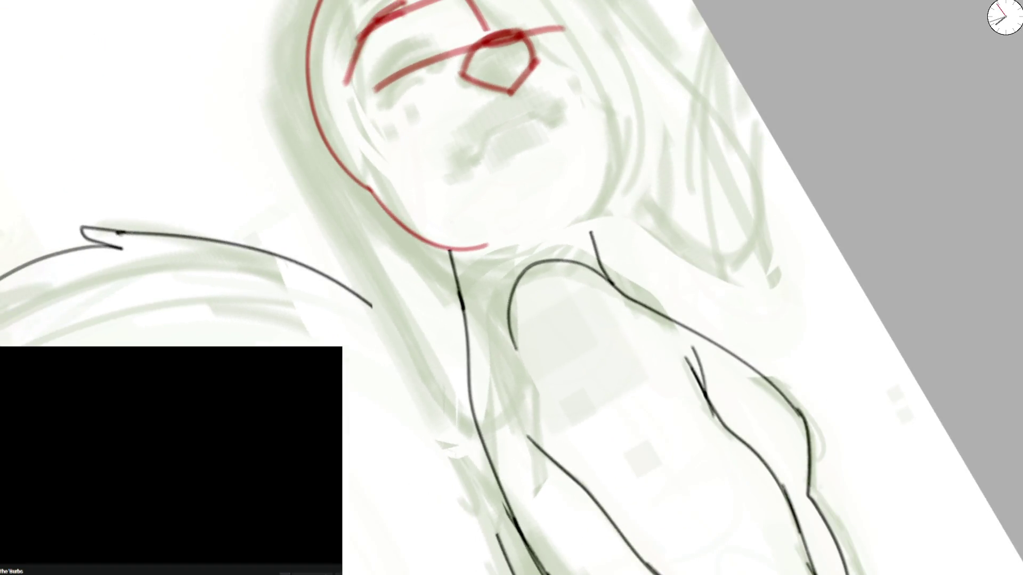
key("ctrl+z")
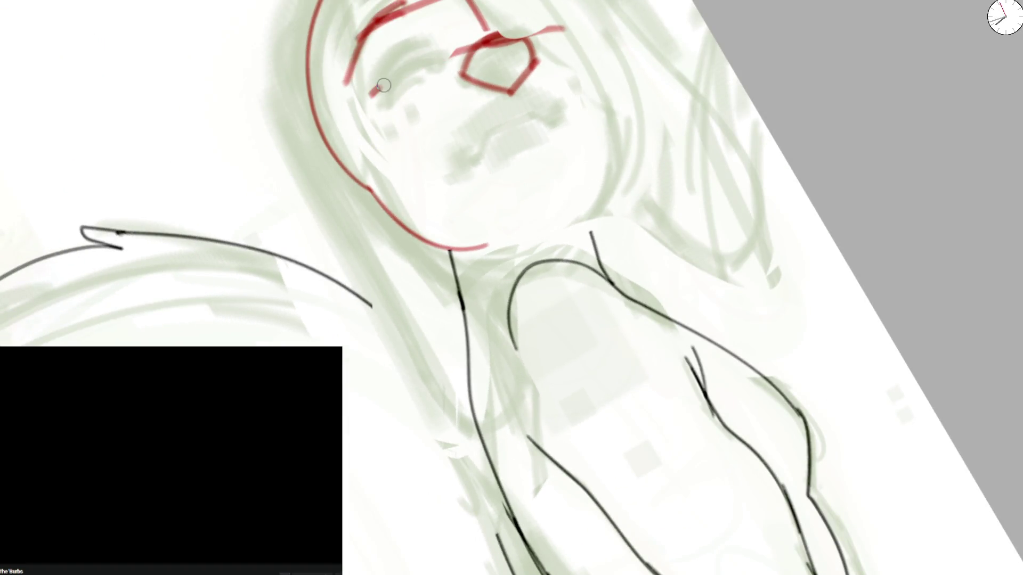
left_click_drag(372, 94, 517, 22)
key("ctrl+z")
left_click_drag(384, 90, 453, 52)
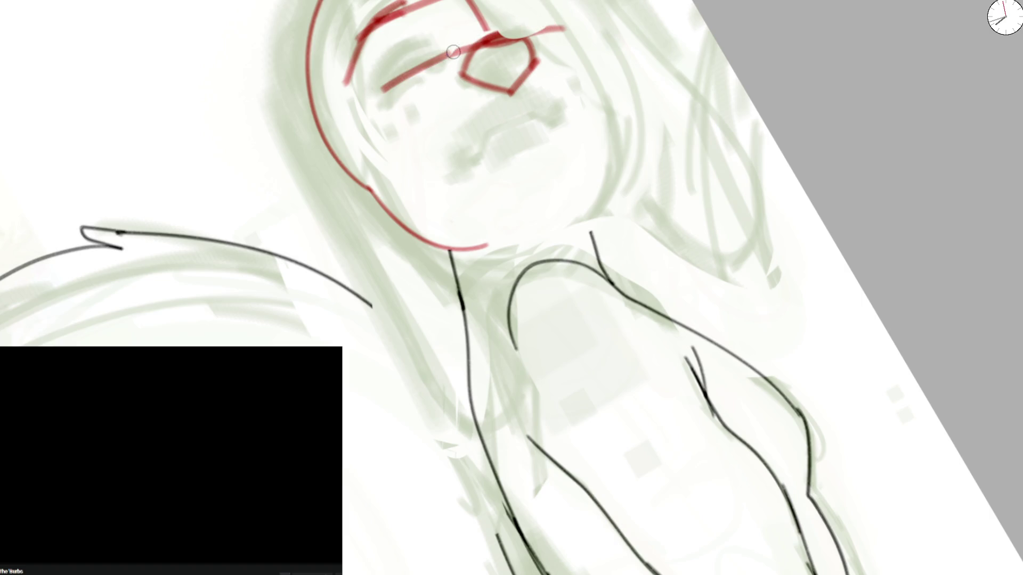
left_click_drag(508, 33, 565, 29)
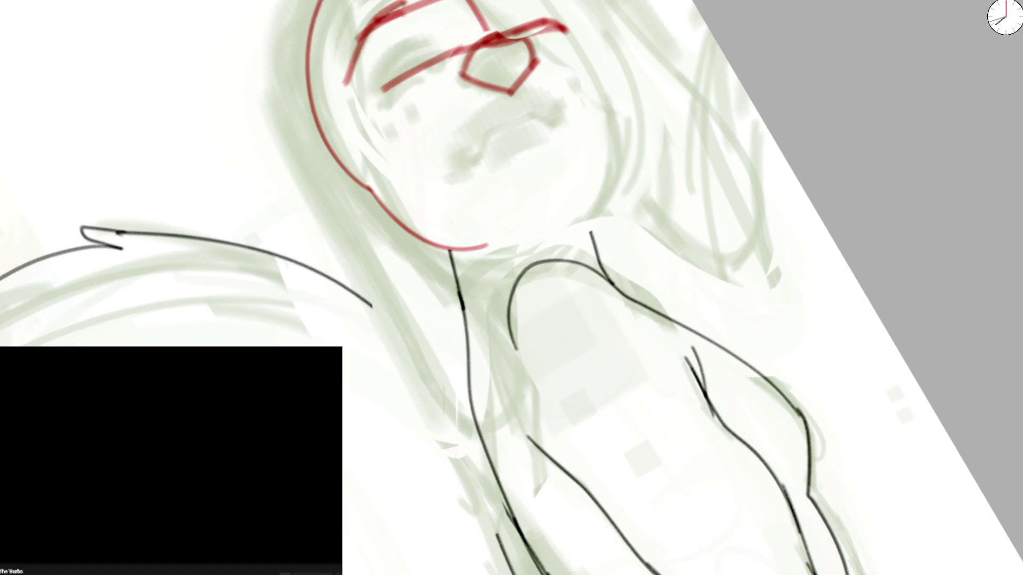
Step: Add red cheek and upper guide lines, replace the nose curve with a straighter stroke below the eyes
left_click_drag(379, 89, 448, 152)
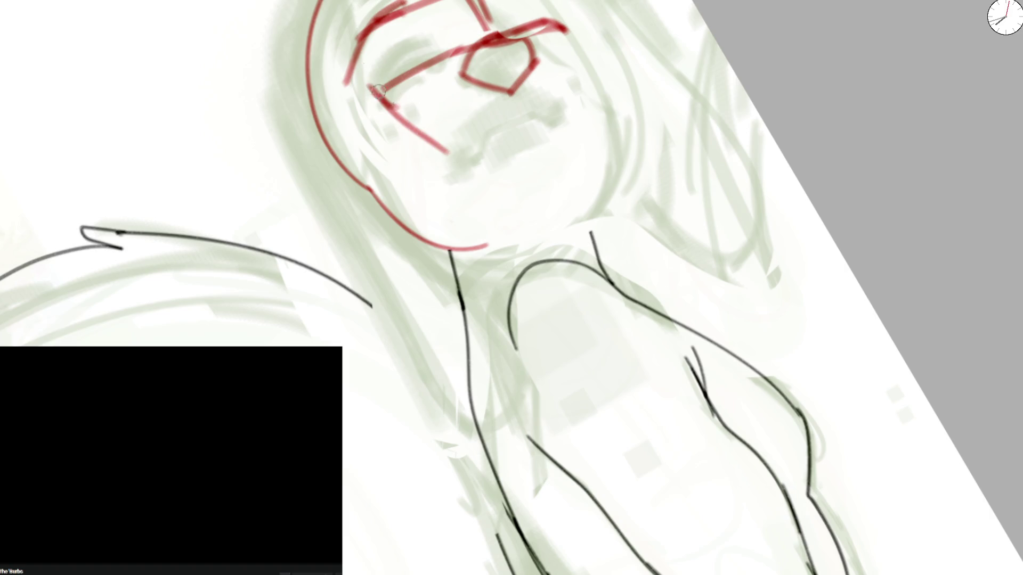
left_click_drag(374, 100, 363, 2)
left_click_drag(562, 3, 578, 66)
left_click_drag(515, 38, 448, 59)
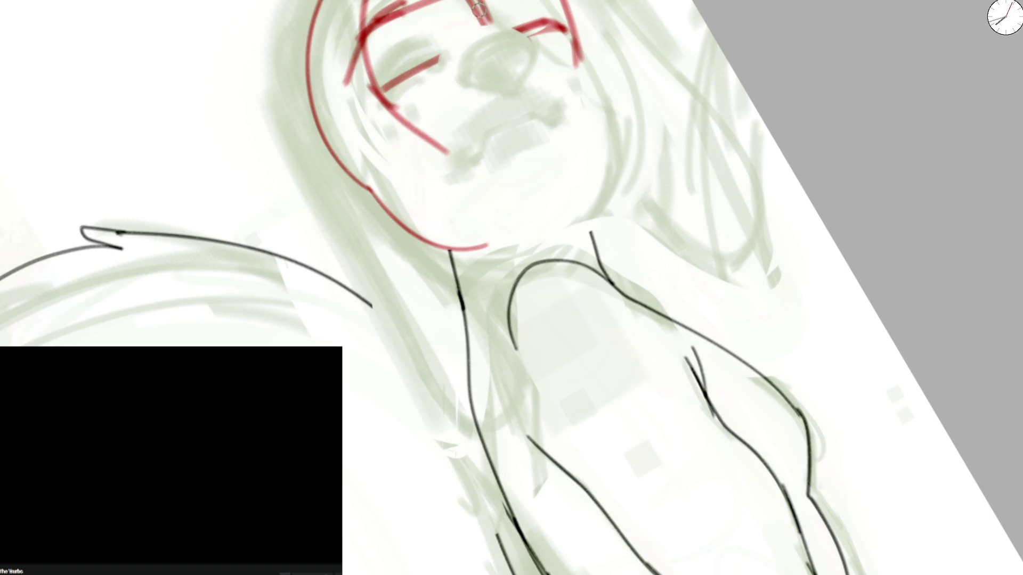
mouse_move(523, 28)
left_mouse_down()
mouse_move(467, 32)
mouse_move(536, 32)
left_mouse_up()
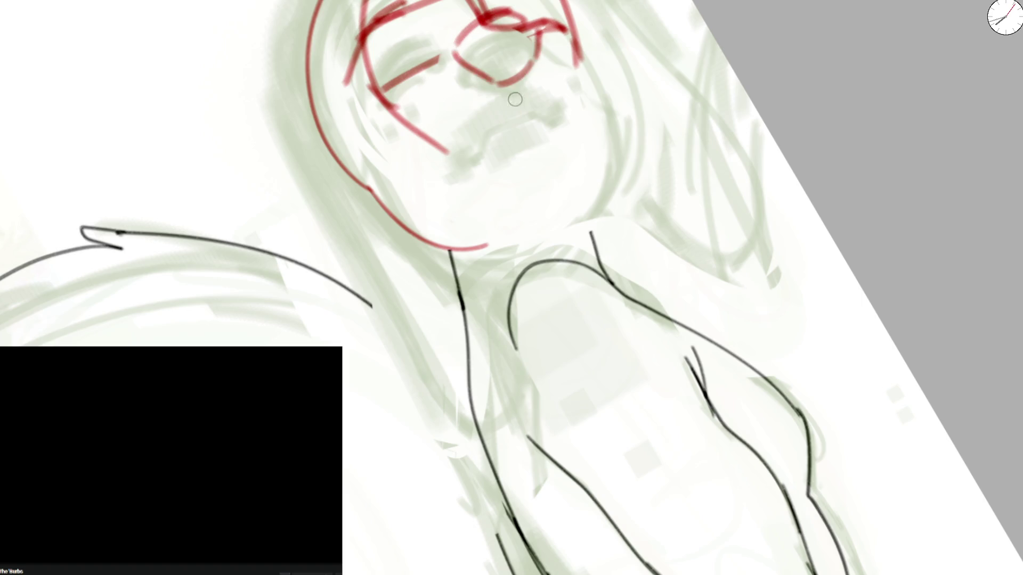
key("ctrl+z")
left_click_drag(454, 55, 521, 72)
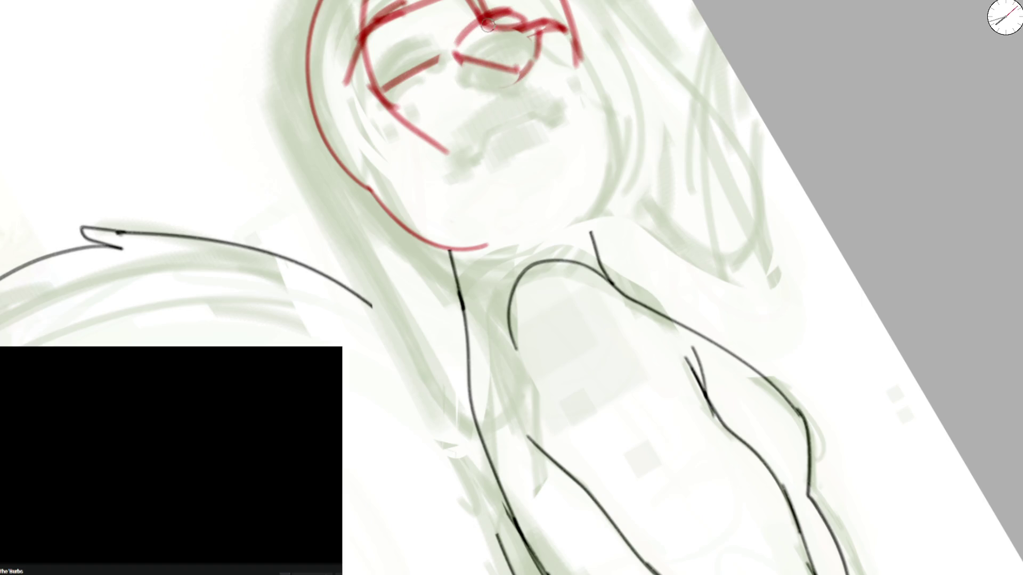
key("m")
key("5")
left_click_drag(425, 62, 456, 104)
key("ctrl+z")
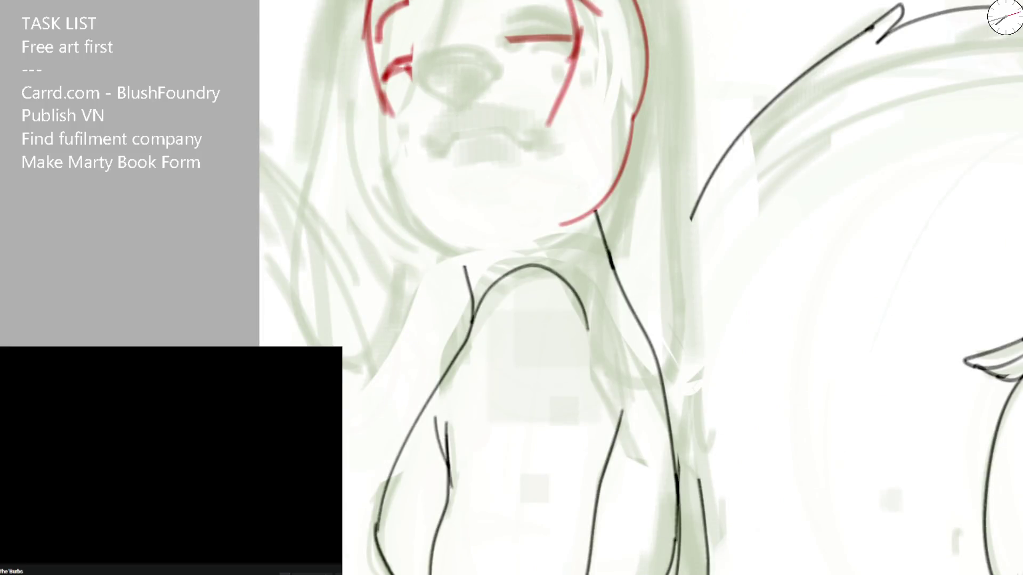
Step: Redo the red face sketch with a filled teardrop nose, thick mouth and thickened eyebrow
key("ctrl+z")
key("ctrl+z")
key("ctrl+z")
key("ctrl+z")
key("ctrl+z")
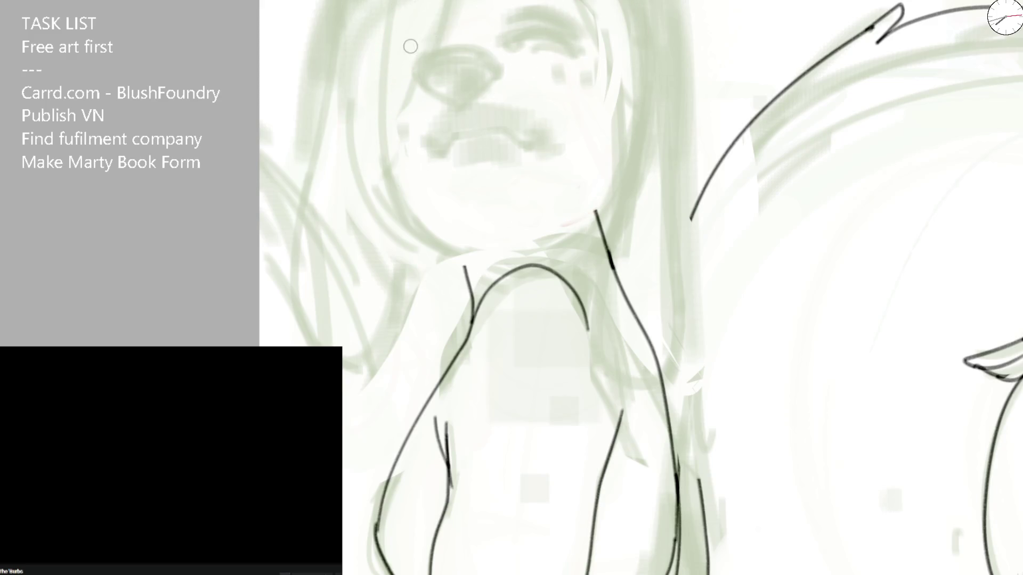
mouse_move(413, 61)
left_mouse_down()
mouse_move(453, 80)
mouse_move(408, 70)
mouse_move(447, 109)
mouse_move(438, 64)
left_mouse_up()
mouse_move(512, 42)
left_mouse_down()
mouse_move(498, 44)
mouse_move(573, 37)
left_mouse_up()
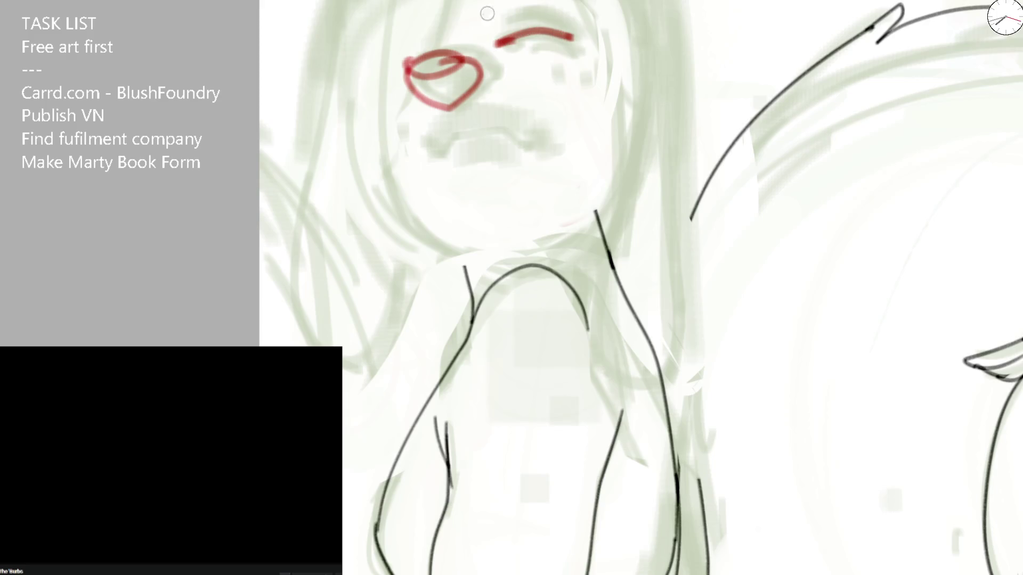
mouse_move(448, 104)
left_mouse_down()
mouse_move(456, 134)
mouse_move(544, 159)
left_mouse_up()
mouse_move(425, 153)
left_mouse_down()
mouse_move(480, 138)
mouse_move(563, 160)
left_mouse_up()
left_click_drag(462, 164, 524, 164)
mouse_move(445, 91)
left_mouse_down()
mouse_move(436, 68)
mouse_move(472, 76)
left_mouse_up()
mouse_move(499, 36)
left_mouse_down()
mouse_move(571, 33)
mouse_move(587, 42)
left_mouse_up()
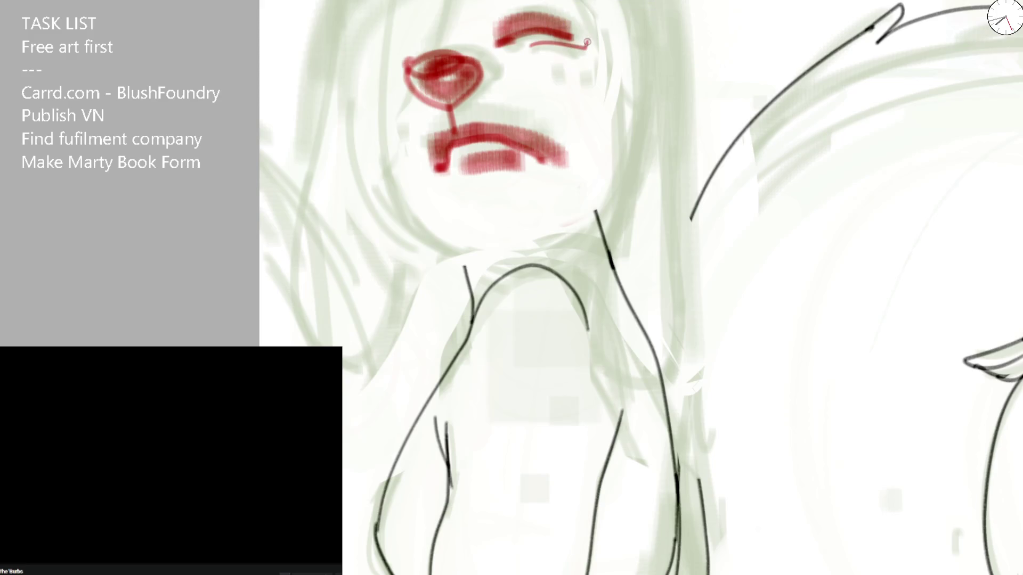
Step: Add thin red guide lines down the face's right side, dropping an extra guide across the nose
mouse_move(444, 2)
left_mouse_down()
mouse_move(381, 154)
mouse_move(427, 73)
left_mouse_up()
key("ctrl+z")
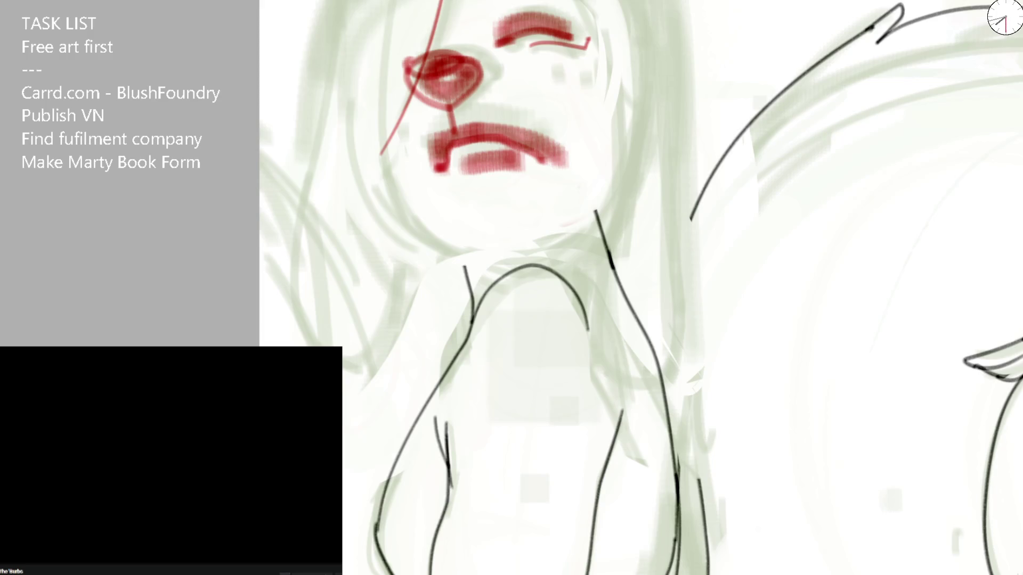
left_click_drag(570, 1, 631, 217)
left_click_drag(568, 121, 534, 162)
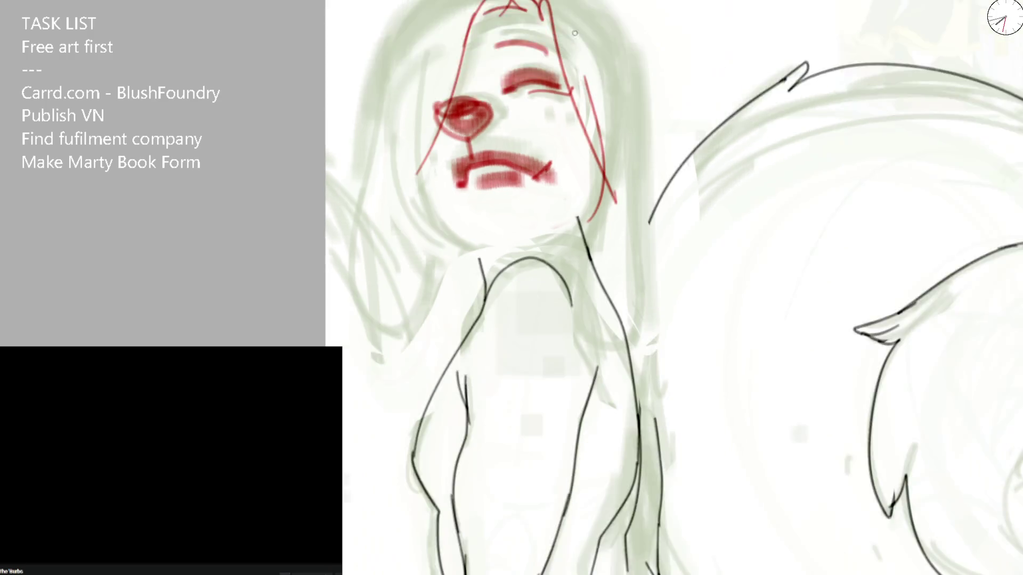
scroll(574, 33, "down", 2)
left_click_drag(515, 213, 409, 207)
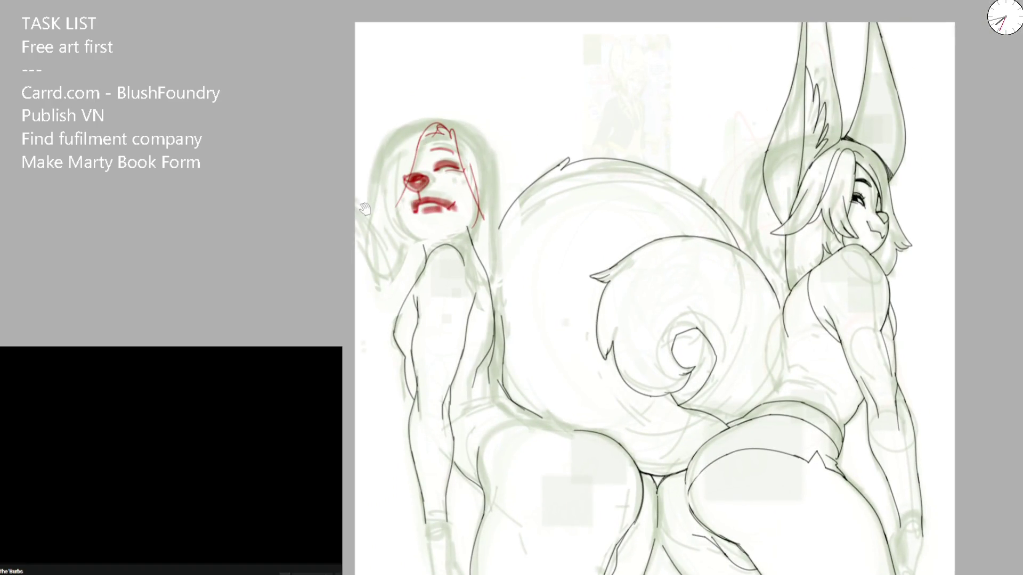
scroll(399, 196, "up", 2)
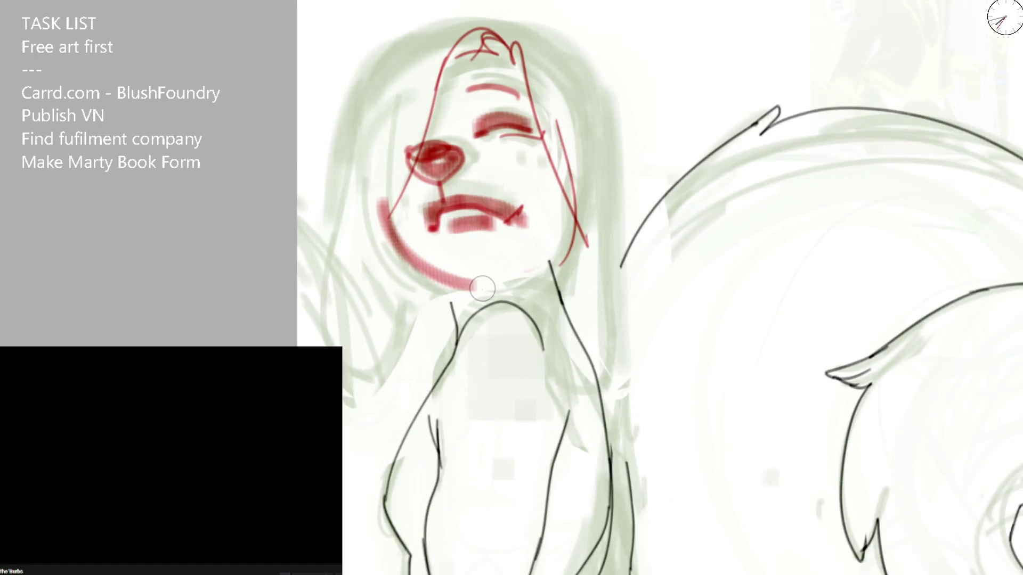
Step: Sketch red cheek and jaw lines plus lines across the eyes and head top
left_click_drag(373, 47, 382, 208)
key("ctrl+z")
mouse_move(370, 166)
left_mouse_down()
mouse_move(399, 266)
mouse_move(537, 288)
mouse_move(569, 128)
left_mouse_up()
key("ctrl+z")
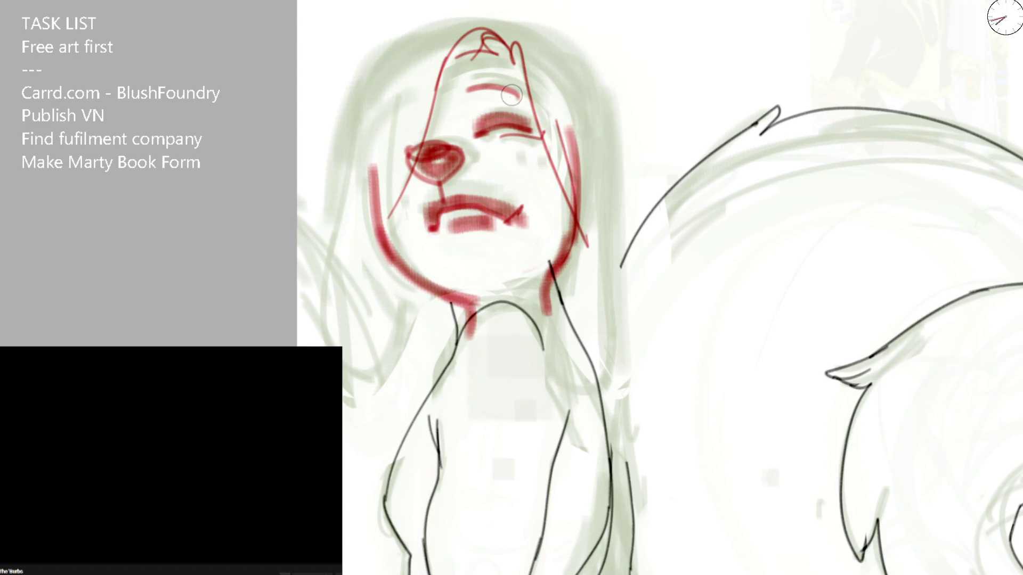
left_click_drag(406, 142, 532, 127)
mouse_move(391, 54)
left_mouse_down()
mouse_move(464, 25)
mouse_move(612, 169)
left_mouse_up()
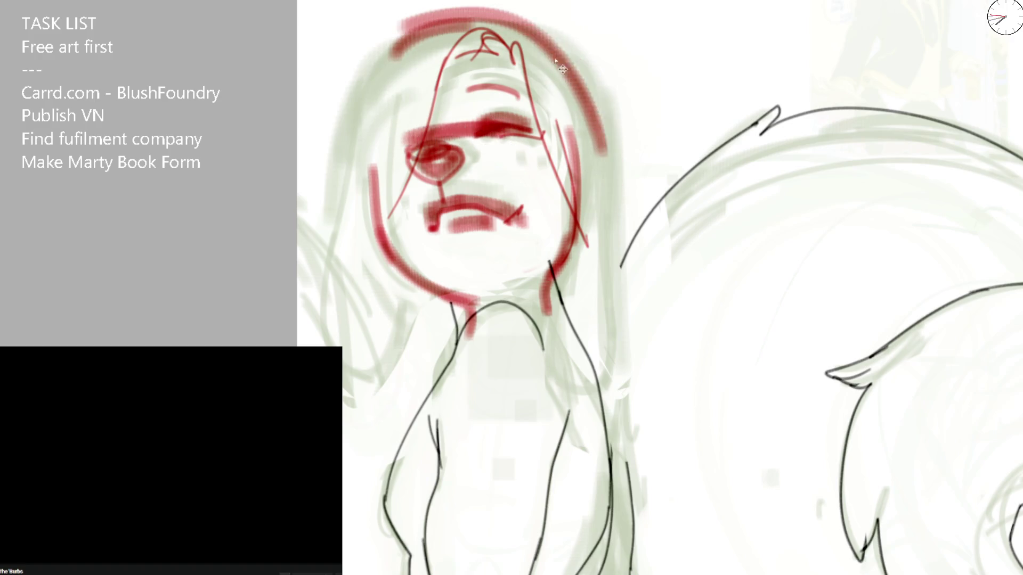
Step: On the mirrored view, trace the hair edge down to the neck and over the head top and right side
key("m")
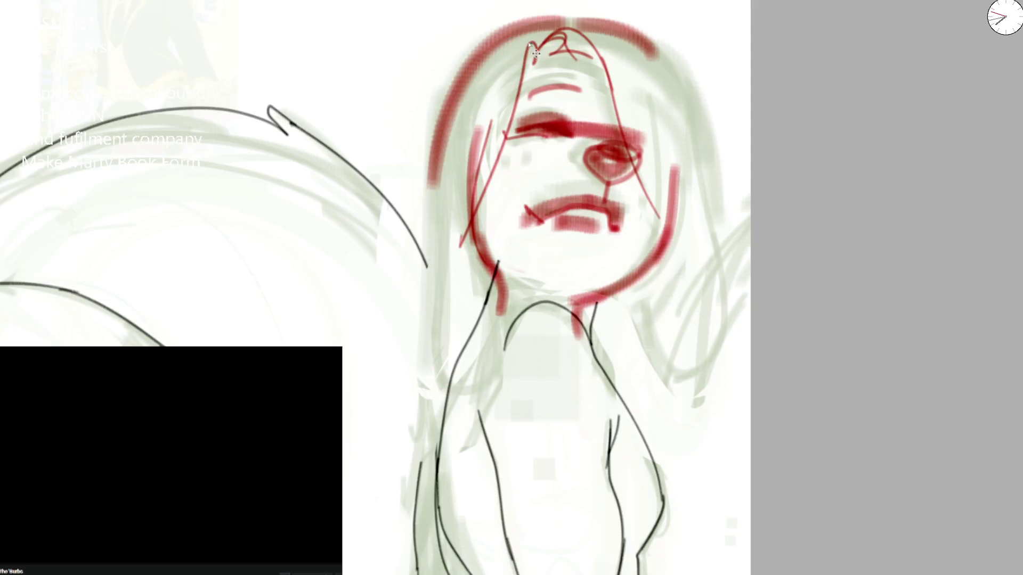
left_click_drag(464, 74, 488, 416)
left_click_drag(498, 264, 503, 407)
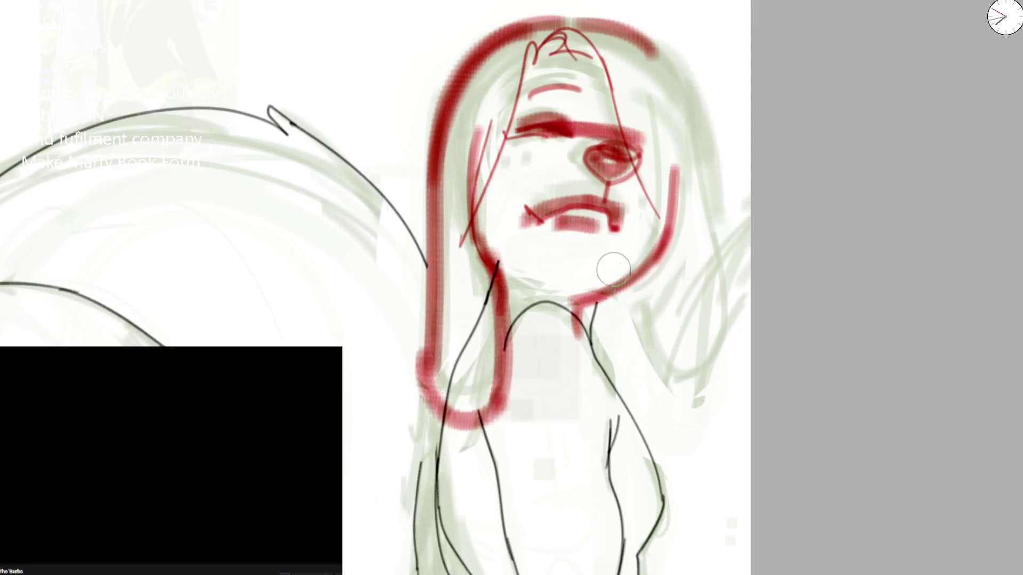
left_click_drag(559, 32, 592, 59)
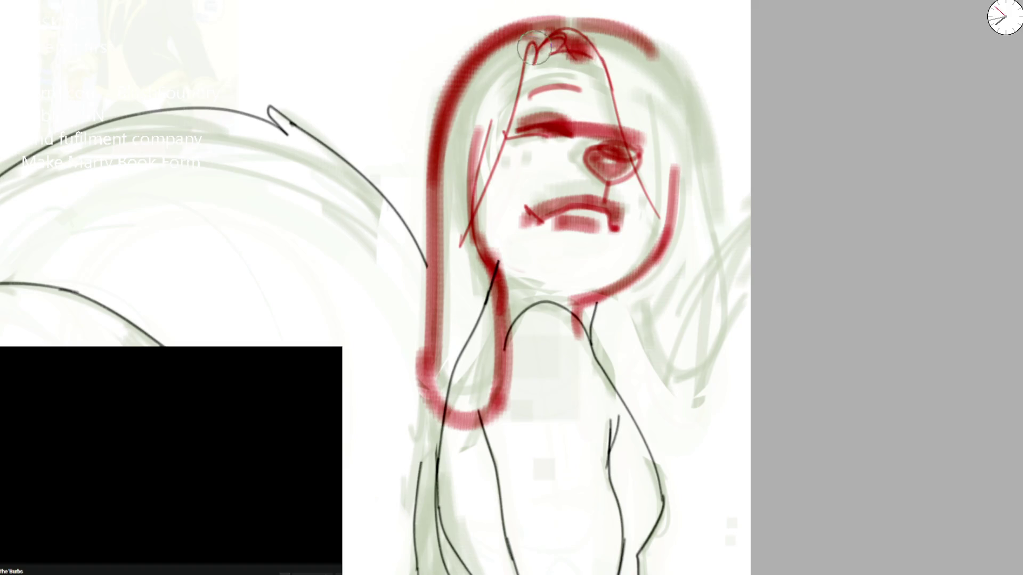
left_click_drag(531, 41, 470, 226)
left_click_drag(470, 102, 467, 248)
mouse_move(608, 34)
left_mouse_down()
mouse_move(675, 399)
mouse_move(640, 409)
left_mouse_up()
Step: Build up the right face and lower hair in red and redraw the left hair edge
mouse_move(612, 324)
left_mouse_down()
mouse_move(647, 286)
mouse_move(605, 327)
left_mouse_up()
left_click_drag(639, 80, 632, 260)
left_click_drag(640, 60, 643, 259)
left_click_drag(679, 96, 631, 299)
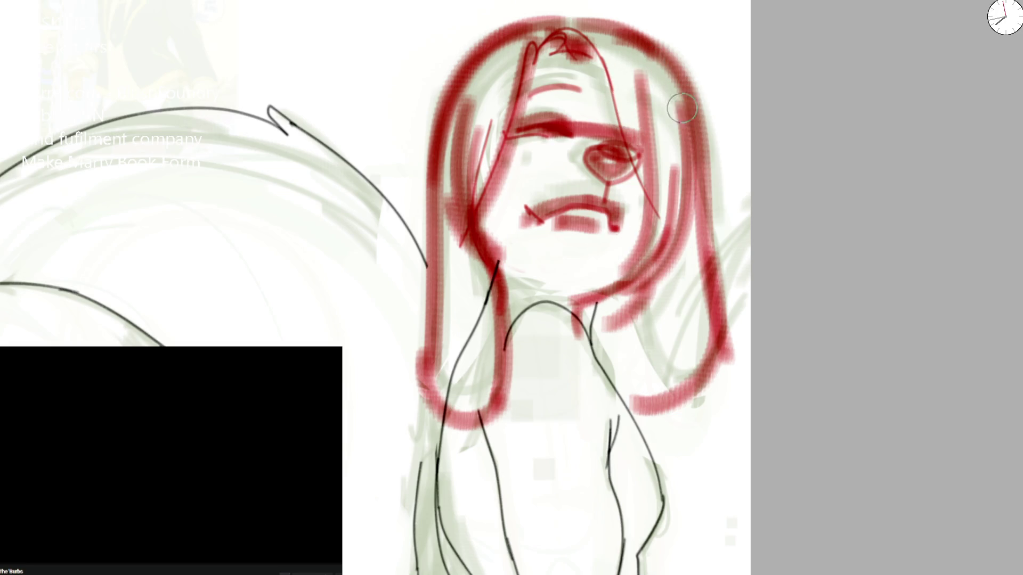
left_click_drag(624, 32, 689, 245)
left_click_drag(445, 62, 432, 216)
mouse_move(479, 48)
left_mouse_down()
mouse_move(425, 140)
mouse_move(512, 12)
mouse_move(688, 272)
left_mouse_up()
Step: Remove a stray hair stroke and a dark dab, replacing the heavy mouth with a thinner line
key("ctrl+z")
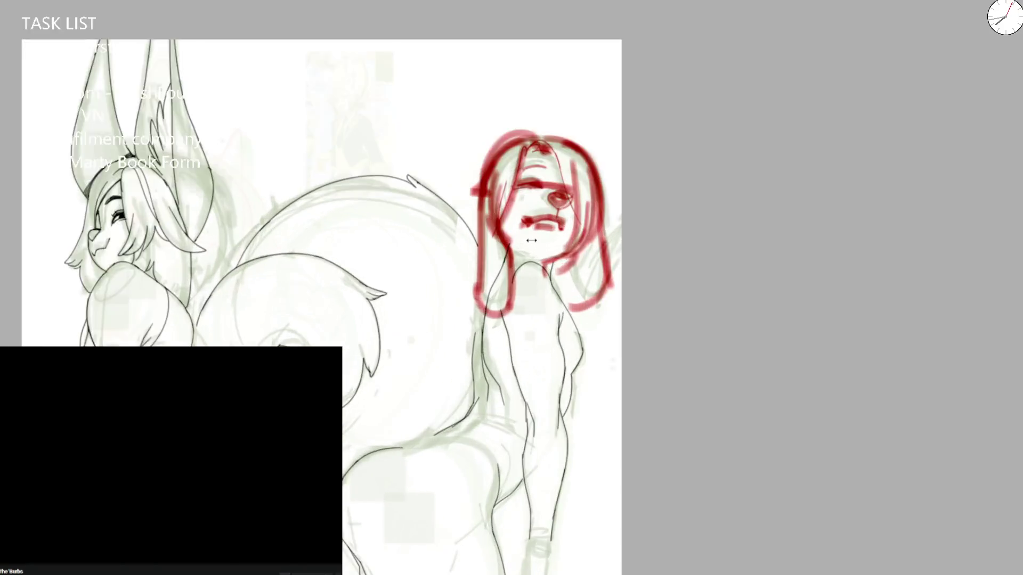
key("ctrl+z")
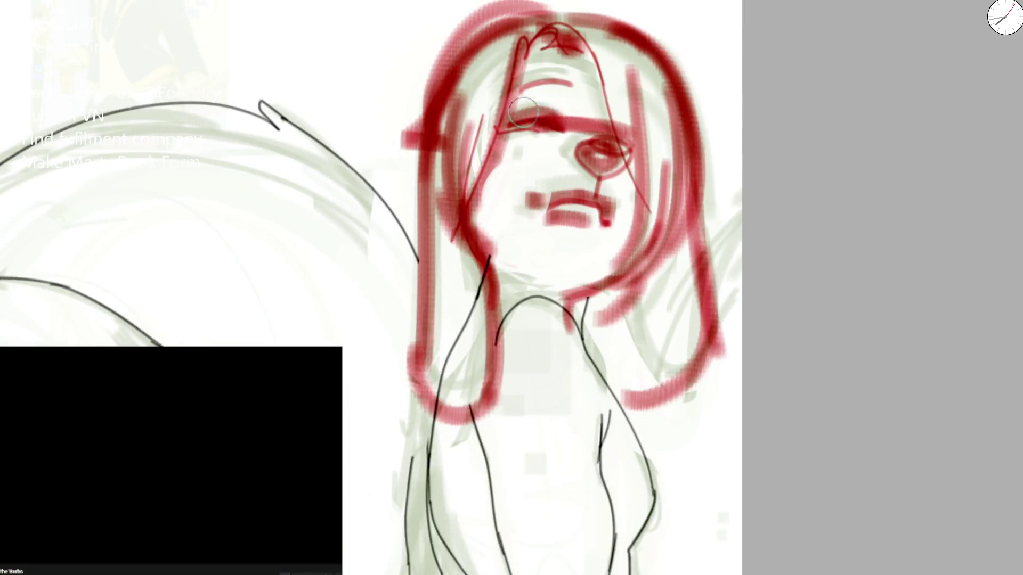
scroll(669, 240, "down", 2)
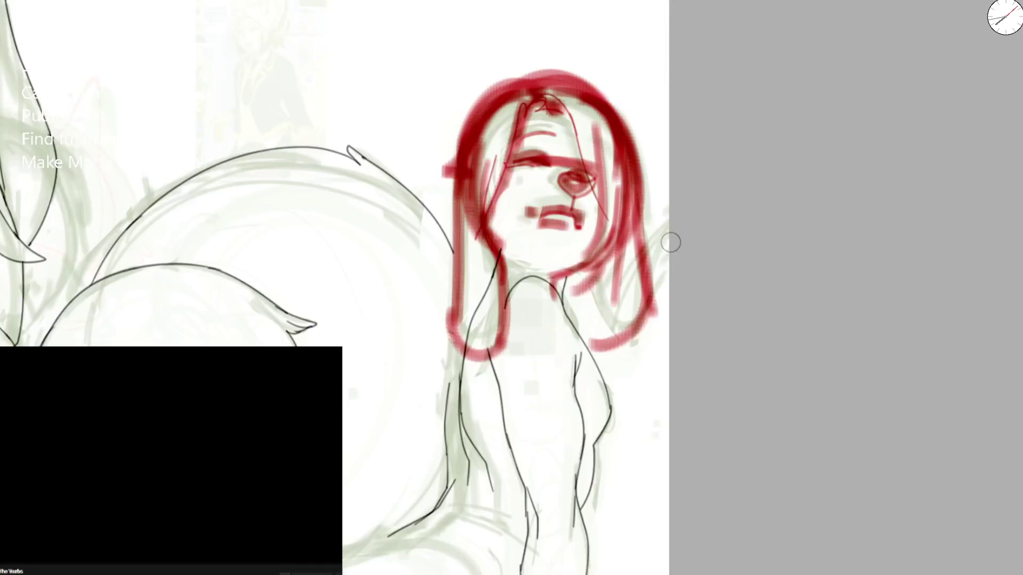
scroll(631, 227, "down", 3)
scroll(543, 170, "up", 2)
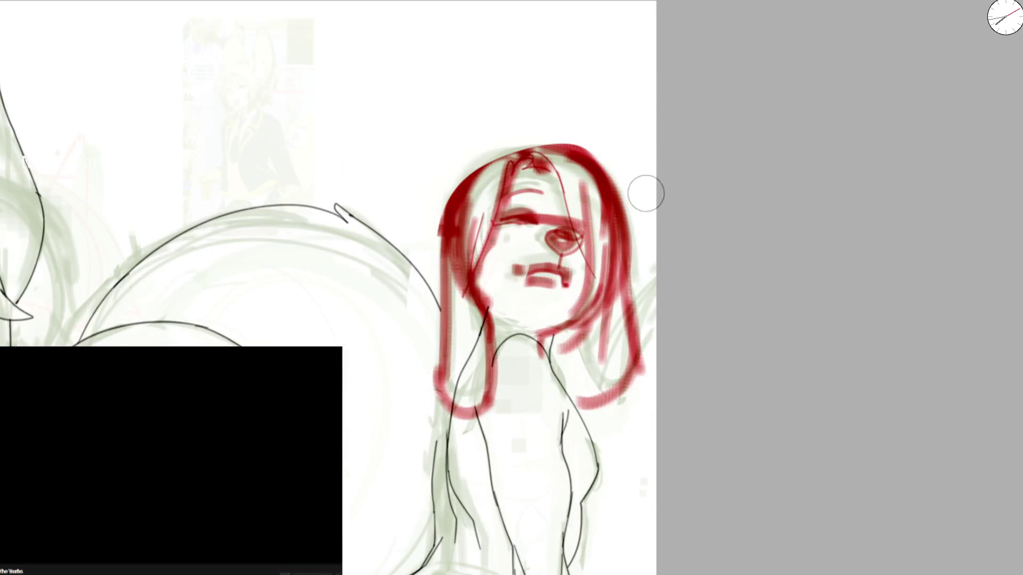
mouse_move(521, 260)
left_mouse_down()
mouse_move(559, 280)
mouse_move(567, 274)
mouse_move(529, 285)
mouse_move(565, 284)
left_mouse_up()
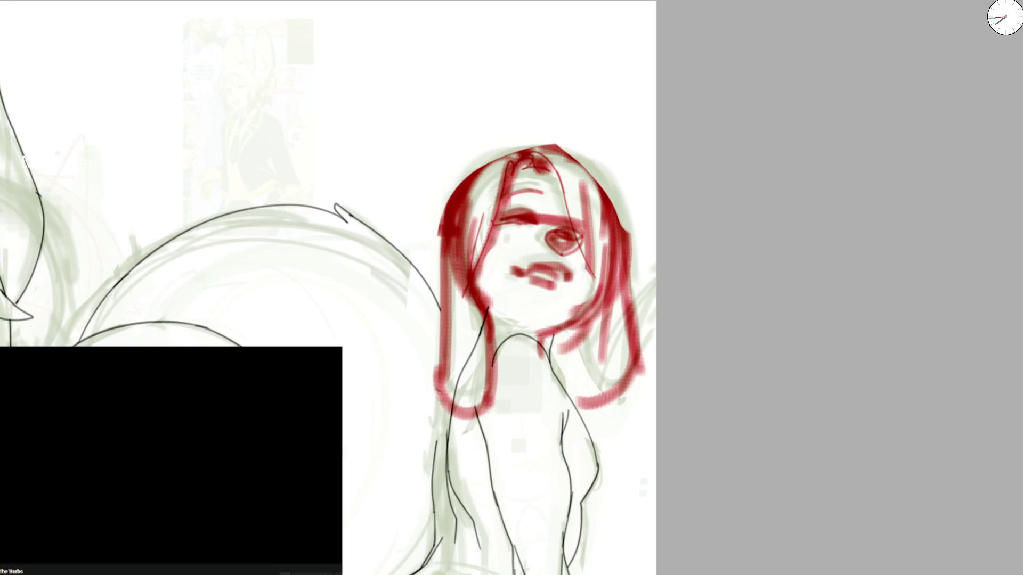
scroll(506, 172, "down", 2)
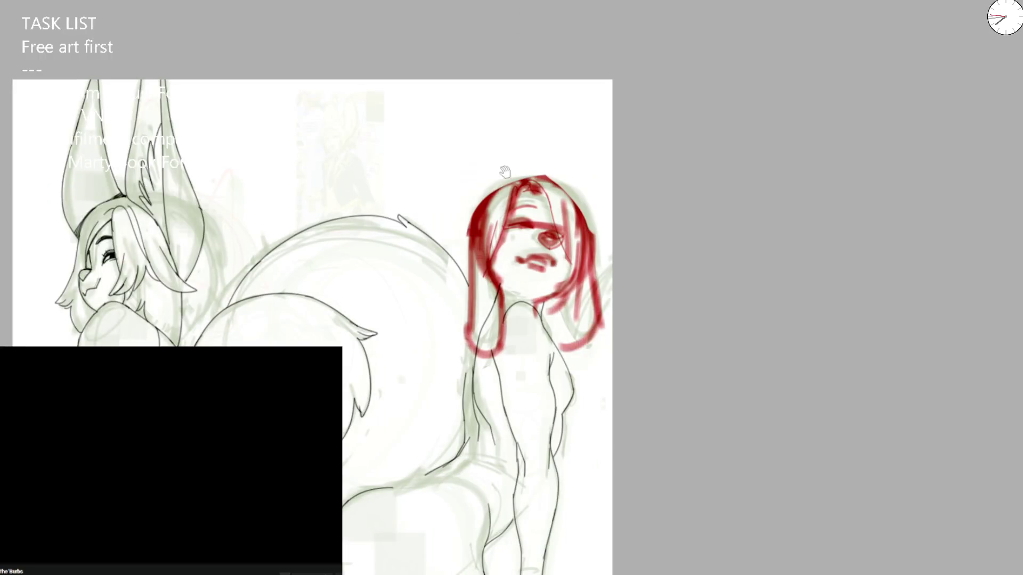
scroll(546, 214, "up", 2)
Step: Reinforce the red hair outline across the head and down both sides past the shoulders
mouse_move(428, 180)
left_mouse_down()
mouse_move(384, 451)
mouse_move(566, 119)
mouse_move(647, 172)
left_mouse_up()
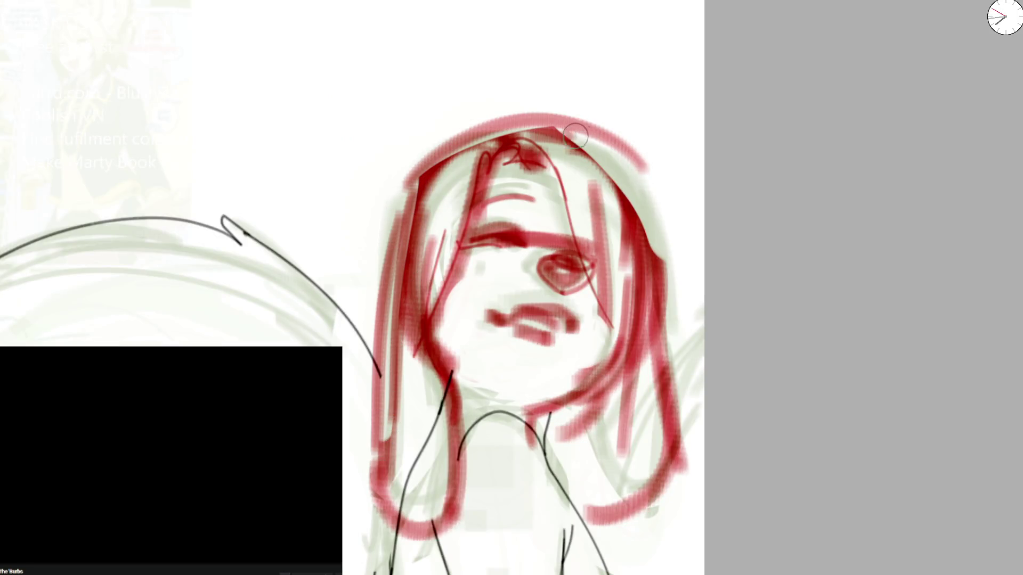
left_click_drag(563, 124, 663, 319)
left_click_drag(639, 204, 664, 511)
left_click_drag(671, 416, 575, 520)
left_click_drag(592, 375, 584, 520)
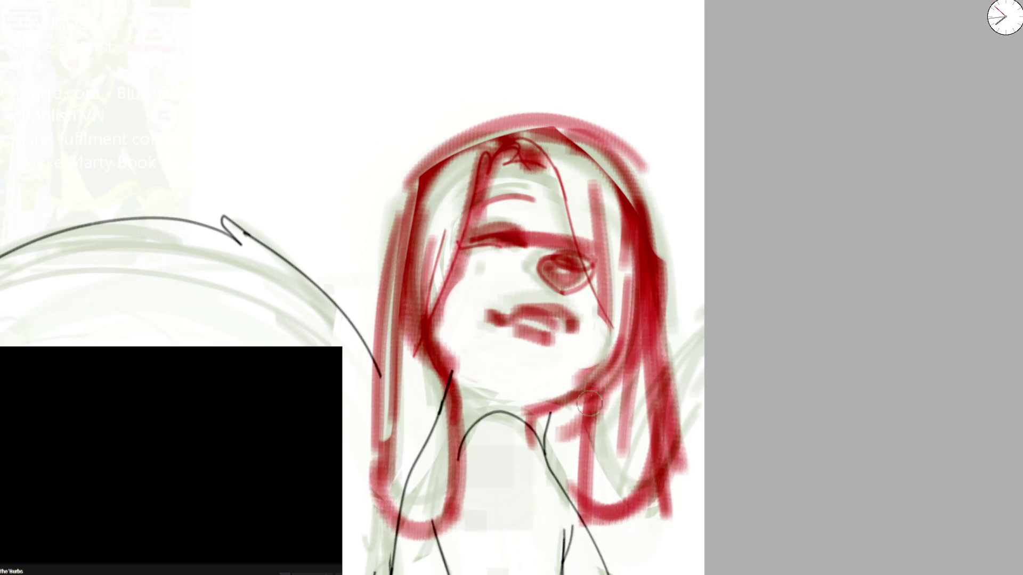
left_click_drag(623, 384, 630, 443)
left_click_drag(447, 368, 400, 511)
scroll(645, 85, "down", 2)
scroll(607, 147, "down", 1)
scroll(518, 261, "up", 1)
scroll(518, 261, "up", 2)
Step: Outline the face thinly, mark the neck circle and shoulder, and sketch torso and chest lines
mouse_move(508, 320)
left_mouse_down()
mouse_move(484, 308)
mouse_move(507, 160)
mouse_move(559, 328)
mouse_move(599, 240)
mouse_move(483, 196)
mouse_move(544, 161)
mouse_move(560, 328)
left_mouse_up()
mouse_move(487, 324)
left_mouse_down()
mouse_move(544, 344)
mouse_move(523, 396)
mouse_move(489, 335)
left_mouse_up()
left_click_drag(447, 403, 491, 489)
left_click_drag(491, 347, 464, 487)
left_click_drag(551, 344, 559, 456)
left_click_drag(480, 391, 511, 445)
mouse_move(516, 452)
left_mouse_down()
mouse_move(547, 432)
mouse_move(512, 342)
left_mouse_up()
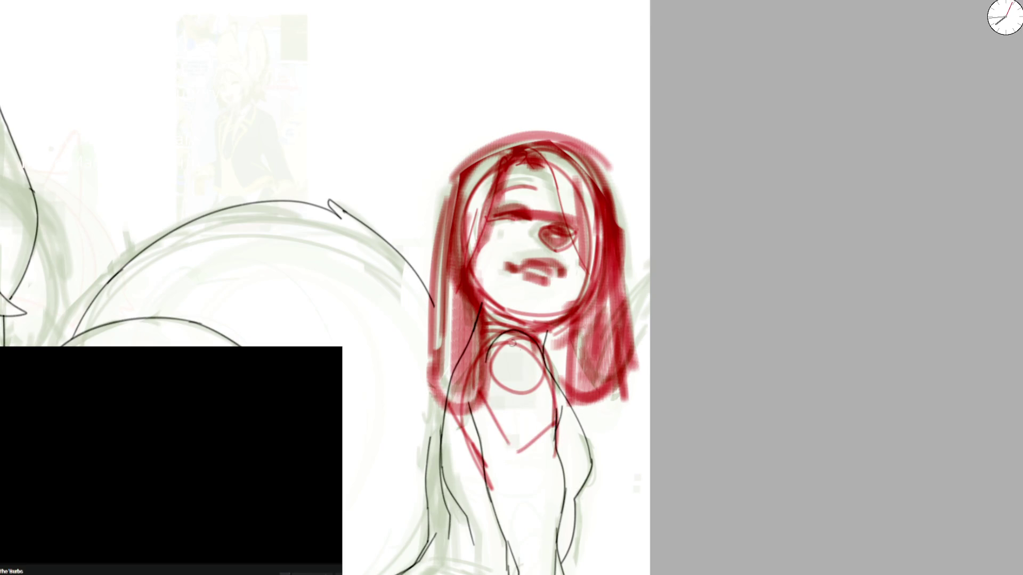
scroll(503, 290, "down", 4)
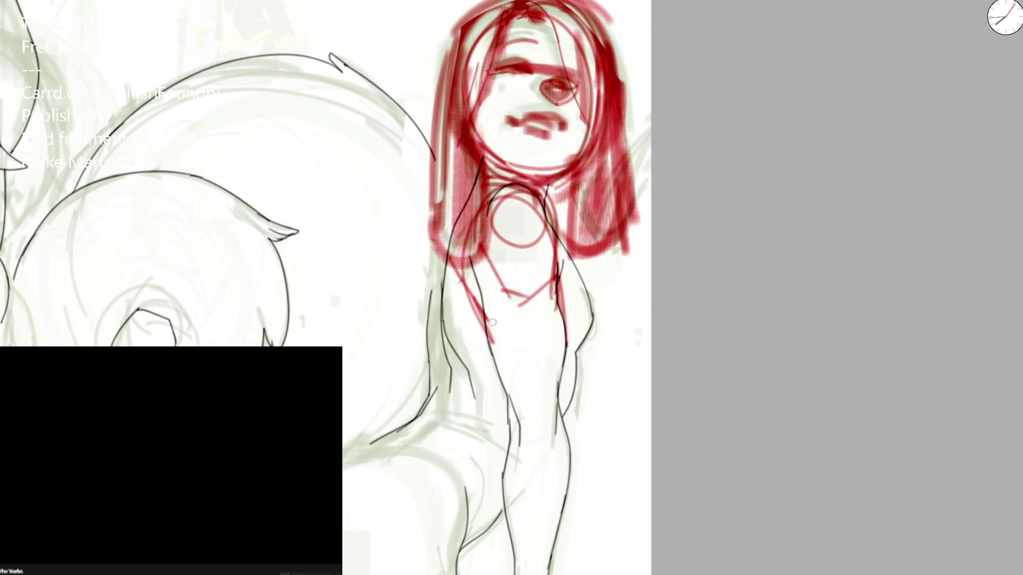
Step: Sketch a red line along the arm and a stroke down the forearm
mouse_move(479, 307)
left_mouse_down()
mouse_move(516, 412)
mouse_move(554, 457)
left_mouse_up()
left_click_drag(492, 215, 520, 427)
scroll(520, 428, "down", 3)
key("m")
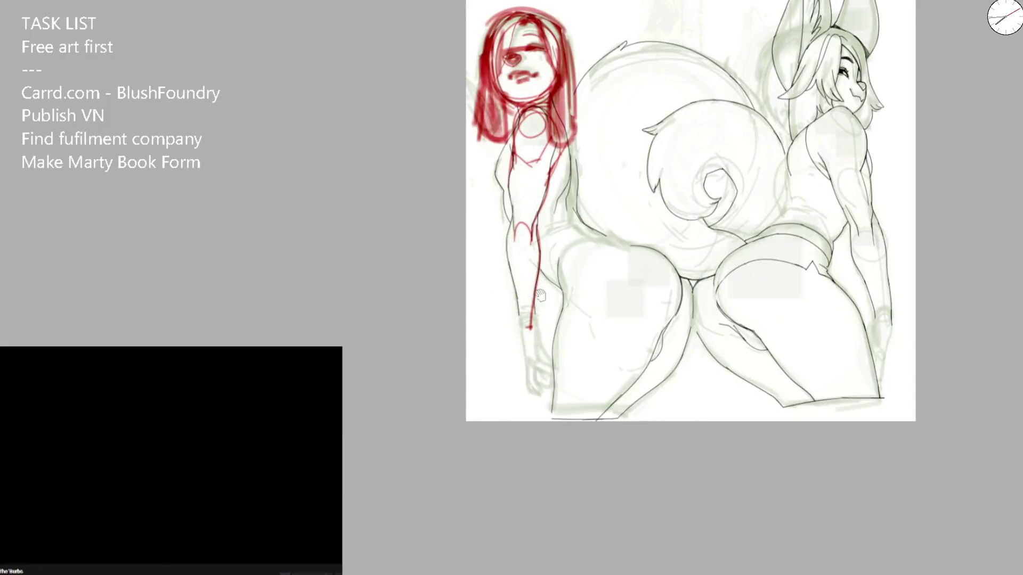
Step: Sketch red lines at the wrist, a wrist loop and the fingers below the hand
key("m")
scroll(505, 289, "up", 3)
mouse_move(508, 342)
left_mouse_down()
mouse_move(540, 342)
mouse_move(521, 405)
mouse_move(543, 395)
left_mouse_up()
mouse_move(539, 347)
left_mouse_down()
mouse_move(551, 437)
mouse_move(577, 447)
left_mouse_up()
mouse_move(522, 429)
left_mouse_down()
mouse_move(540, 479)
mouse_move(557, 485)
mouse_move(537, 445)
left_mouse_up()
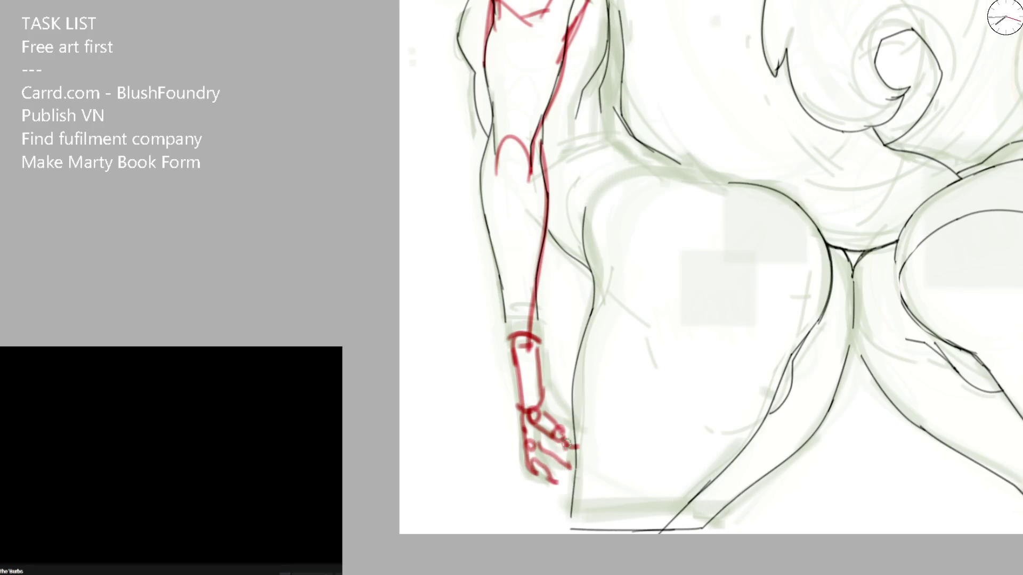
scroll(527, 320, "down", 3)
scroll(519, 240, "up", 2)
Step: Trace the forearm contour down to the wrist and outline the wristband with a smaller brush
left_click_drag(506, 164, 508, 251)
key("ctrl+z")
left_click_drag(505, 170, 502, 256)
left_click_drag(502, 210, 540, 407)
key("b")
mouse_move(517, 315)
left_mouse_down()
mouse_move(542, 312)
mouse_move(527, 363)
mouse_move(543, 360)
left_mouse_up()
mouse_move(539, 316)
left_mouse_down()
mouse_move(545, 378)
mouse_move(560, 382)
mouse_move(543, 408)
left_mouse_up()
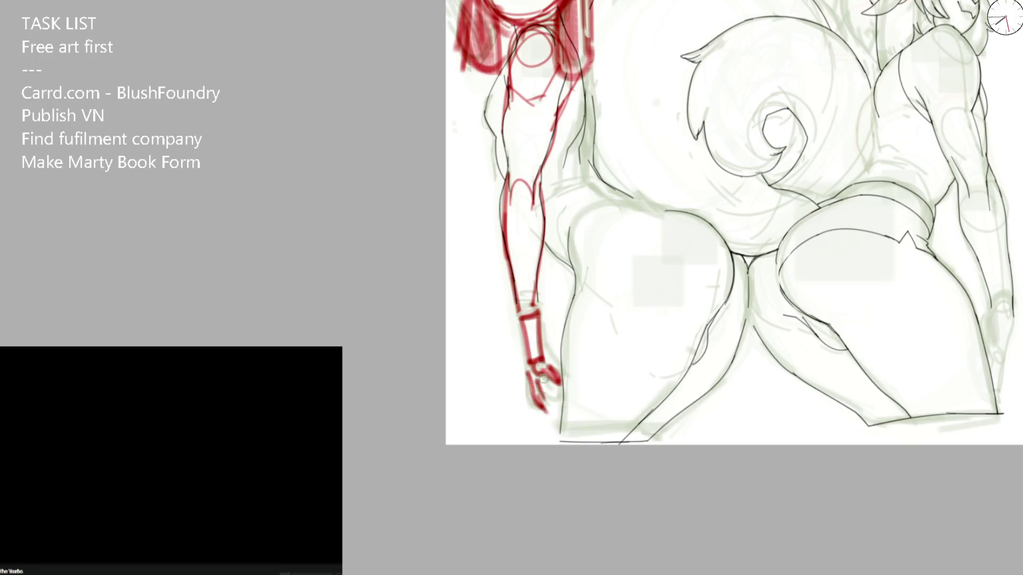
scroll(541, 405, "down", 2)
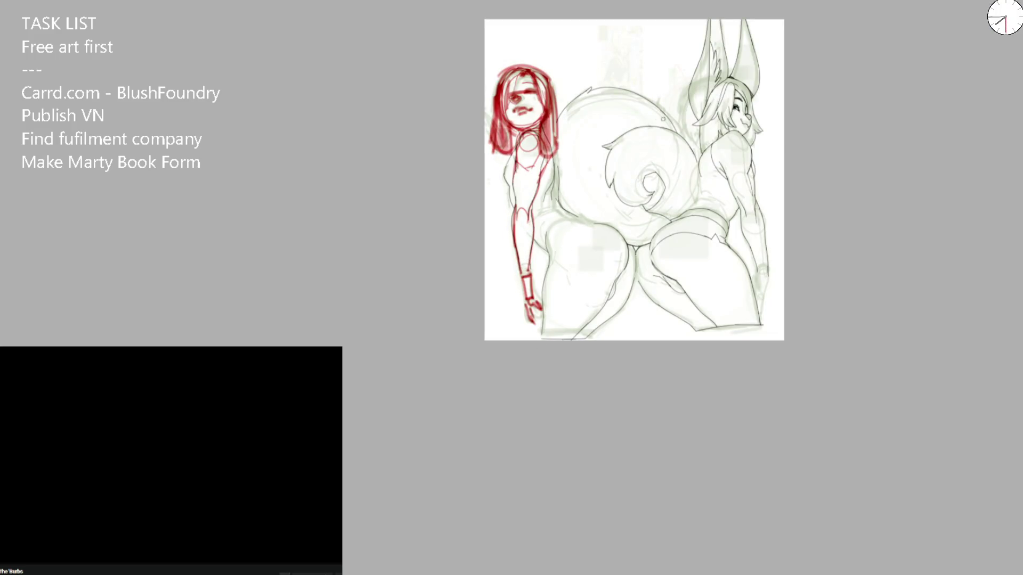
key("m")
scroll(451, 112, "up", 1)
scroll(452, 80, "up", 1)
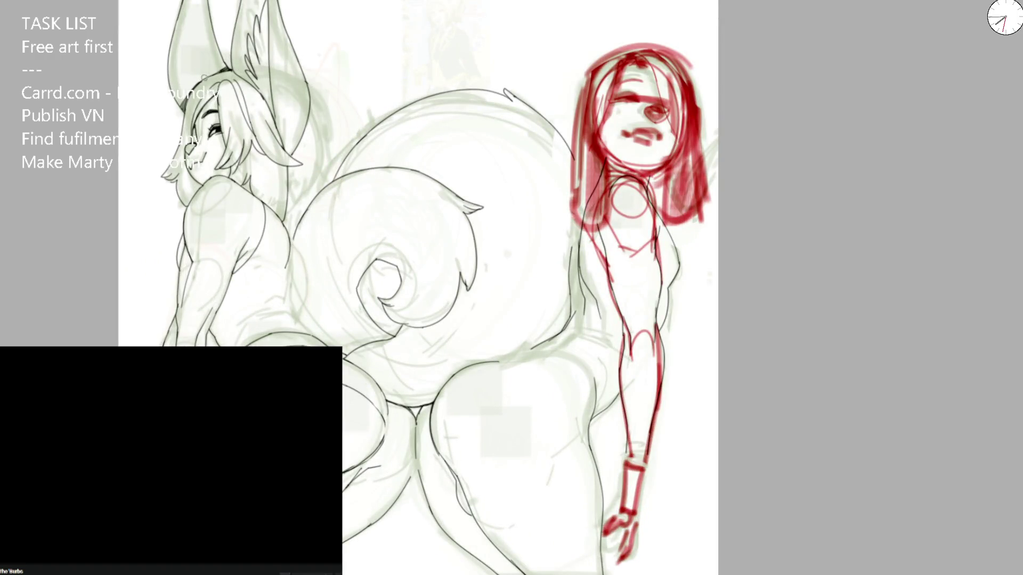
Step: Sketch red hair arcs over the bunny girl's head curving down past her shoulder, undoing misplaced tries
left_click_drag(192, 89, 299, 99)
key("ctrl+z")
mouse_move(248, 68)
left_mouse_down()
mouse_move(304, 94)
mouse_move(320, 173)
left_mouse_up()
key("ctrl+z")
mouse_move(320, 129)
left_mouse_down()
mouse_move(304, 200)
mouse_move(278, 217)
left_mouse_up()
left_click_drag(271, 122, 278, 217)
key("ctrl+z")
mouse_move(244, 138)
left_mouse_down()
mouse_move(272, 204)
mouse_move(276, 186)
left_mouse_up()
Step: Arc red construction over the head and sketch its right side and left cheek
left_click_drag(273, 112, 284, 165)
left_click_drag(267, 79, 315, 110)
key("ctrl+z")
mouse_move(232, 66)
left_mouse_down()
mouse_move(322, 110)
mouse_move(327, 190)
left_mouse_up()
mouse_move(326, 120)
left_mouse_down()
mouse_move(319, 200)
mouse_move(276, 209)
left_mouse_up()
mouse_move(176, 142)
left_mouse_down()
mouse_move(205, 202)
mouse_move(179, 112)
mouse_move(251, 64)
mouse_move(320, 164)
left_mouse_up()
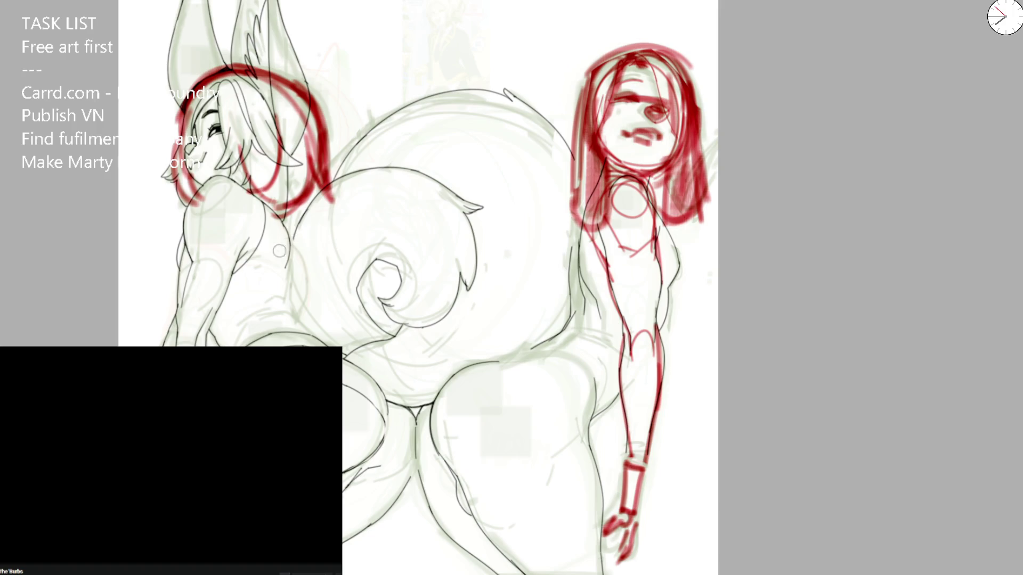
Step: Draw the neck line and construction arcs down the bunny girl's torso
mouse_move(282, 220)
left_mouse_down()
mouse_move(287, 314)
mouse_move(218, 329)
left_mouse_up()
key("ctrl+z")
left_click_drag(276, 303, 220, 334)
left_click_drag(232, 276, 297, 320)
left_click_drag(276, 274, 358, 370)
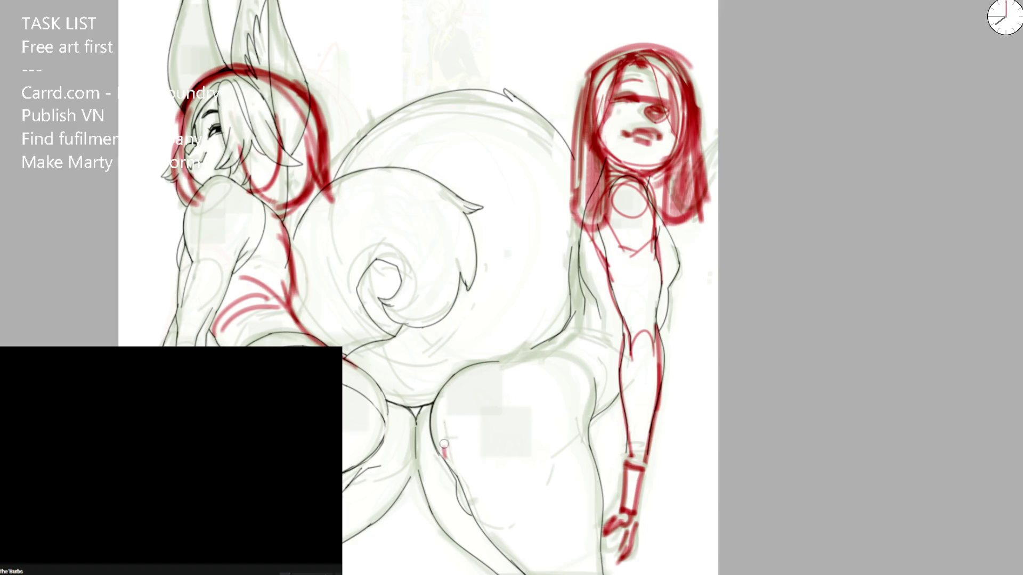
Step: Sketch the left hip's top curve and the crease, redrawing it to curve down-right
mouse_move(431, 406)
left_mouse_down()
mouse_move(489, 373)
mouse_move(554, 391)
left_mouse_up()
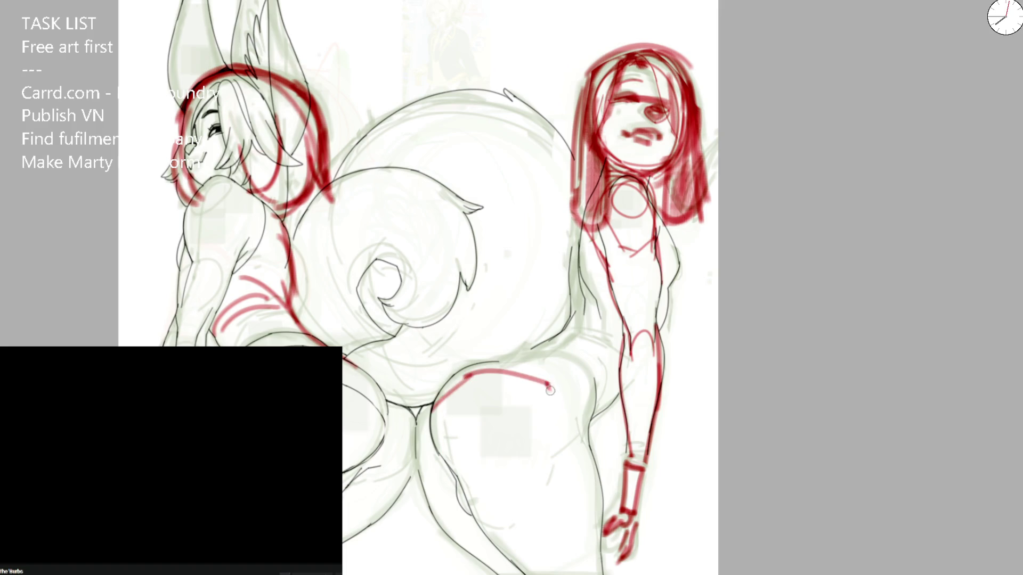
key("ctrl+z")
key("ctrl+z")
left_click_drag(450, 385, 556, 382)
left_click_drag(448, 388, 466, 476)
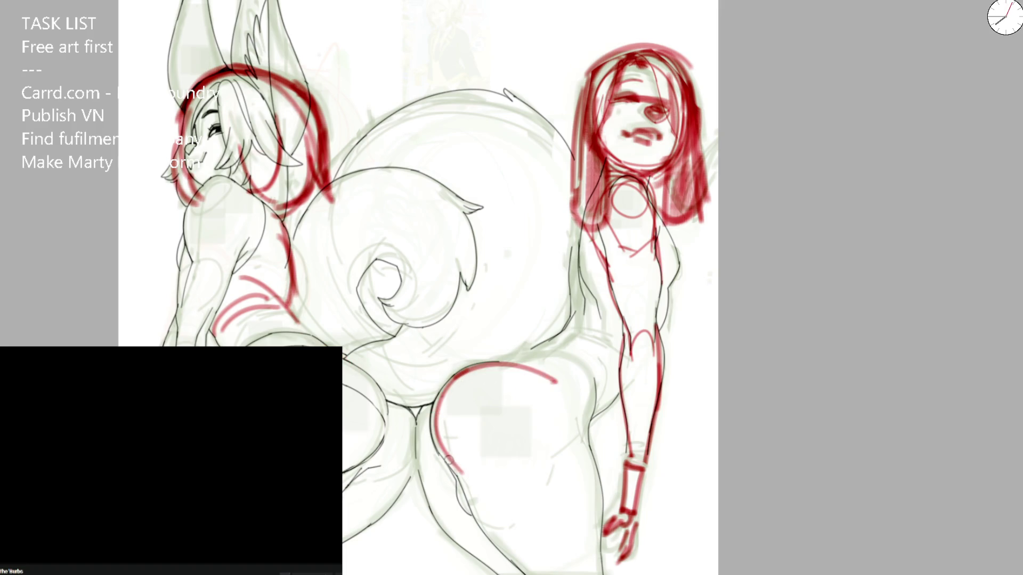
left_click_drag(440, 522, 415, 472)
key("ctrl+z")
mouse_move(443, 377)
left_mouse_down()
mouse_move(413, 420)
mouse_move(419, 472)
mouse_move(398, 500)
left_mouse_up()
mouse_move(412, 398)
left_mouse_down()
mouse_move(418, 457)
mouse_move(374, 370)
mouse_move(415, 409)
mouse_move(389, 506)
left_mouse_up()
key("ctrl+z")
key("ctrl+z")
key("ctrl+z")
mouse_move(415, 408)
left_mouse_down()
mouse_move(432, 495)
mouse_move(496, 572)
mouse_move(468, 379)
left_mouse_up()
key("ctrl+z")
Step: Sweep arcs from the crease to the right hip, sketch its contour, the waist line and left torso edge
mouse_move(407, 406)
left_mouse_down()
mouse_move(462, 369)
mouse_move(564, 375)
mouse_move(598, 398)
left_mouse_up()
mouse_move(551, 338)
left_mouse_down()
mouse_move(587, 375)
mouse_move(611, 361)
left_mouse_up()
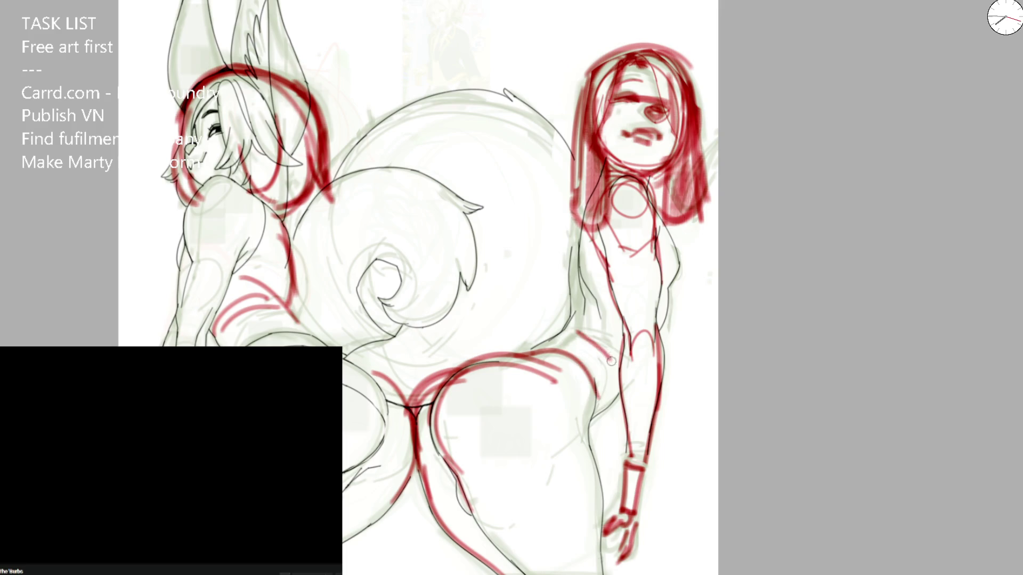
left_click_drag(558, 338, 605, 406)
mouse_move(519, 364)
left_mouse_down()
mouse_move(569, 397)
mouse_move(595, 452)
left_mouse_up()
left_click_drag(550, 339, 590, 456)
mouse_move(557, 346)
left_mouse_down()
mouse_move(588, 312)
mouse_move(649, 338)
mouse_move(663, 313)
left_mouse_up()
left_click_drag(588, 225, 551, 347)
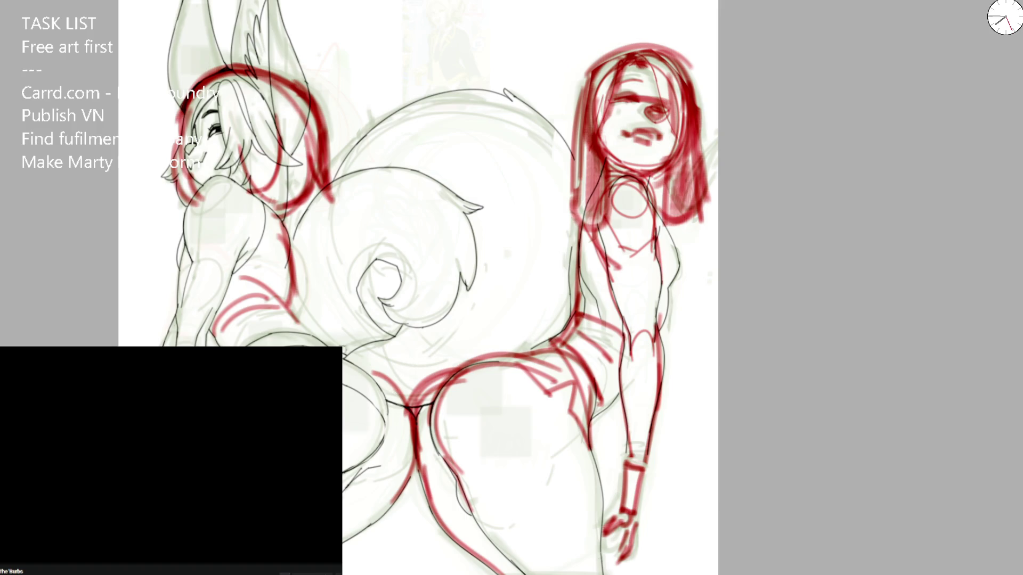
Step: Sketch the tail's lower edge and redraw its left edge in shorter red strokes
left_click_drag(345, 358, 477, 342)
mouse_move(527, 304)
left_mouse_down()
mouse_move(446, 107)
mouse_move(512, 127)
left_mouse_up()
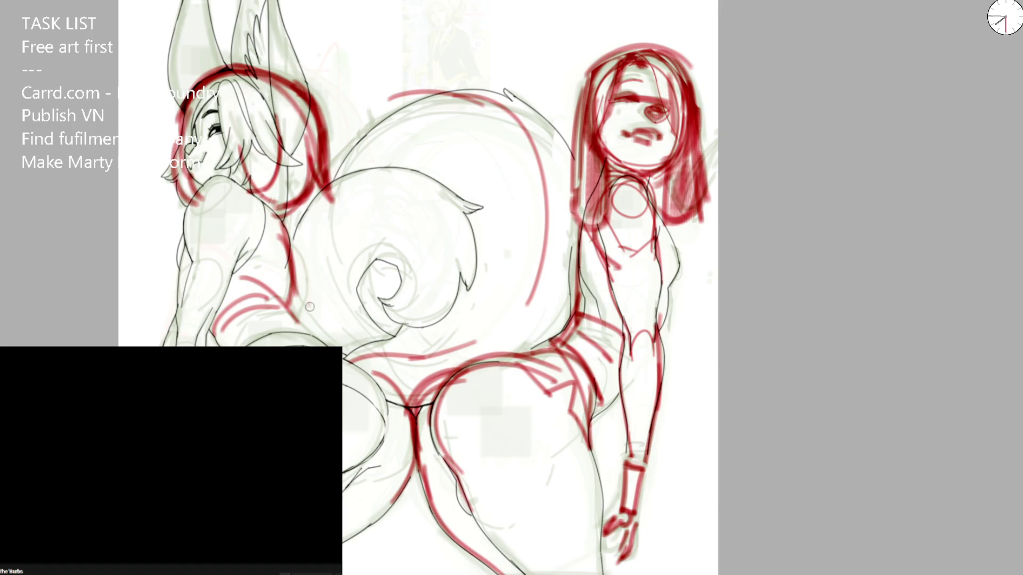
mouse_move(331, 340)
left_mouse_down()
mouse_move(309, 312)
mouse_move(416, 320)
left_mouse_up()
key("ctrl+z")
mouse_move(367, 376)
left_mouse_down()
mouse_move(418, 400)
mouse_move(406, 400)
mouse_move(430, 398)
left_mouse_up()
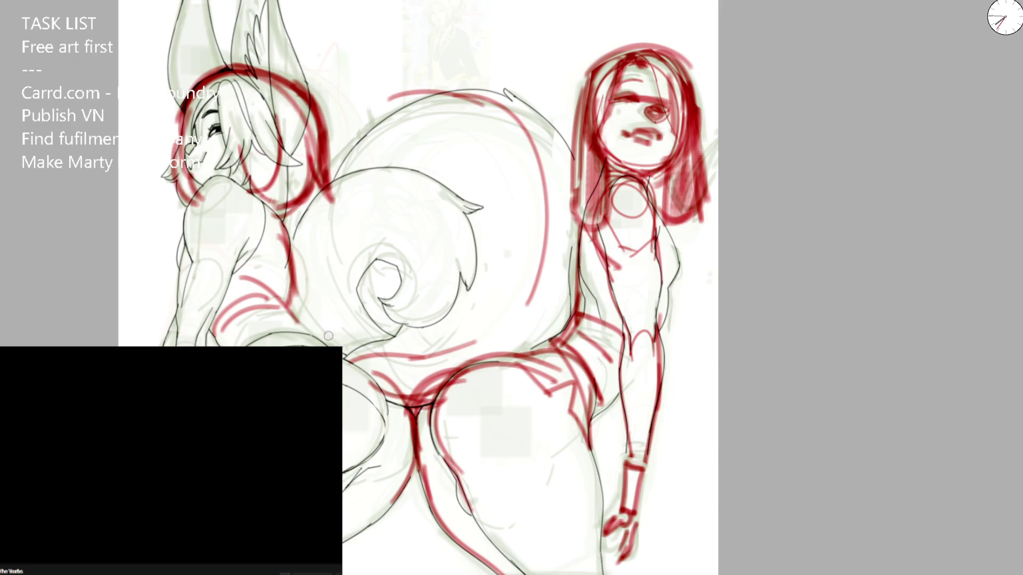
mouse_move(279, 226)
left_mouse_down()
mouse_move(328, 344)
mouse_move(337, 203)
left_mouse_up()
key("ctrl+z")
left_click_drag(311, 253, 327, 342)
left_click_drag(299, 279, 348, 355)
left_click_drag(300, 320, 325, 345)
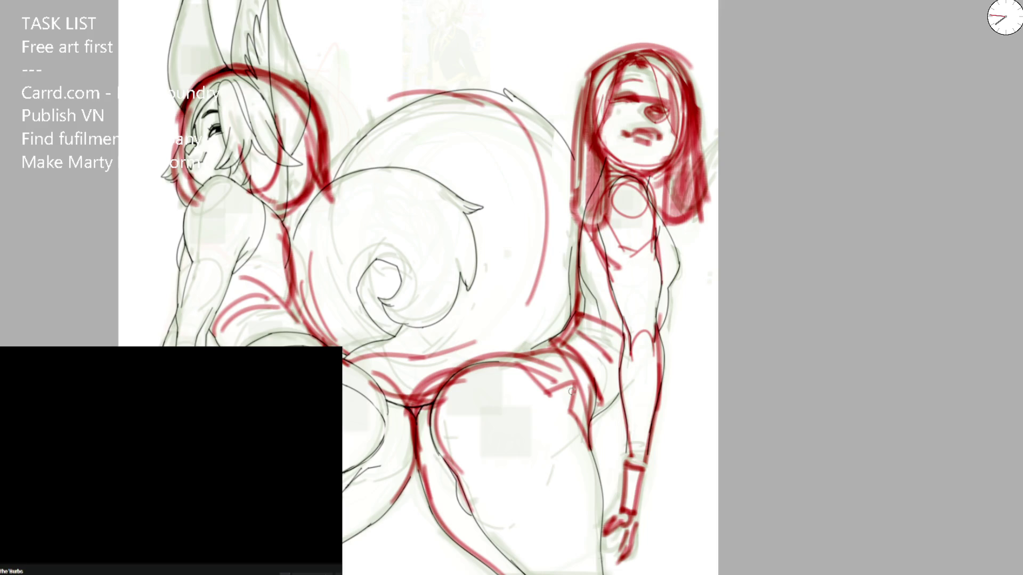
Step: Add blue guide strokes where the hips meet and along the tail's left edge
left_click_drag(442, 383, 391, 397)
left_click_drag(282, 272, 324, 344)
left_click_drag(346, 169, 284, 299)
mouse_move(324, 342)
left_mouse_down()
mouse_move(310, 320)
mouse_move(428, 240)
mouse_move(412, 290)
left_mouse_up()
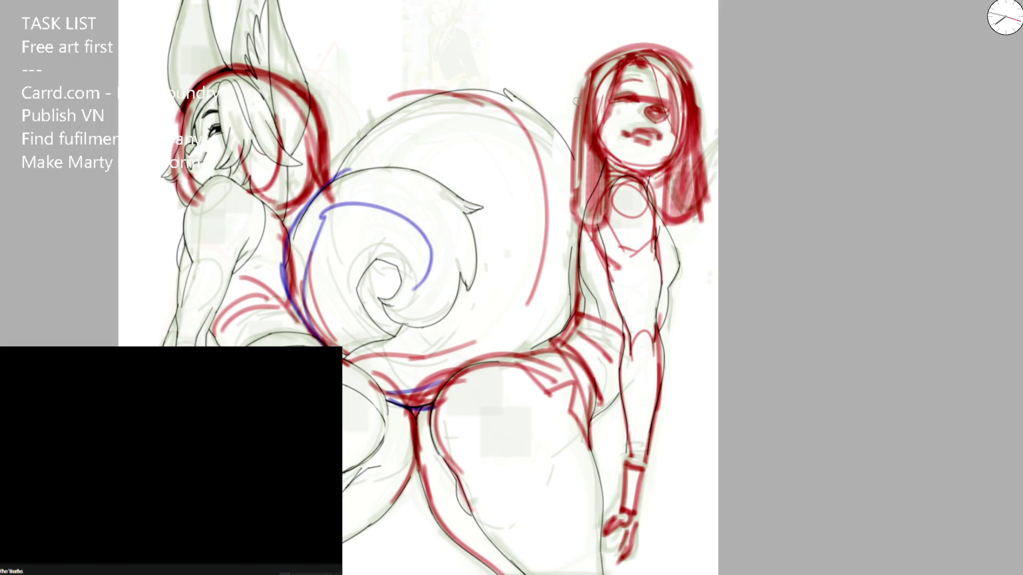
Step: Add blue guide arcs over both girls' heads and ink a long black line down to the tail
left_click_drag(595, 78, 683, 97)
mouse_move(323, 112)
left_mouse_down()
mouse_move(314, 224)
mouse_move(290, 316)
left_mouse_up()
scroll(403, 35, "up", 2)
scroll(404, 35, "up", 2)
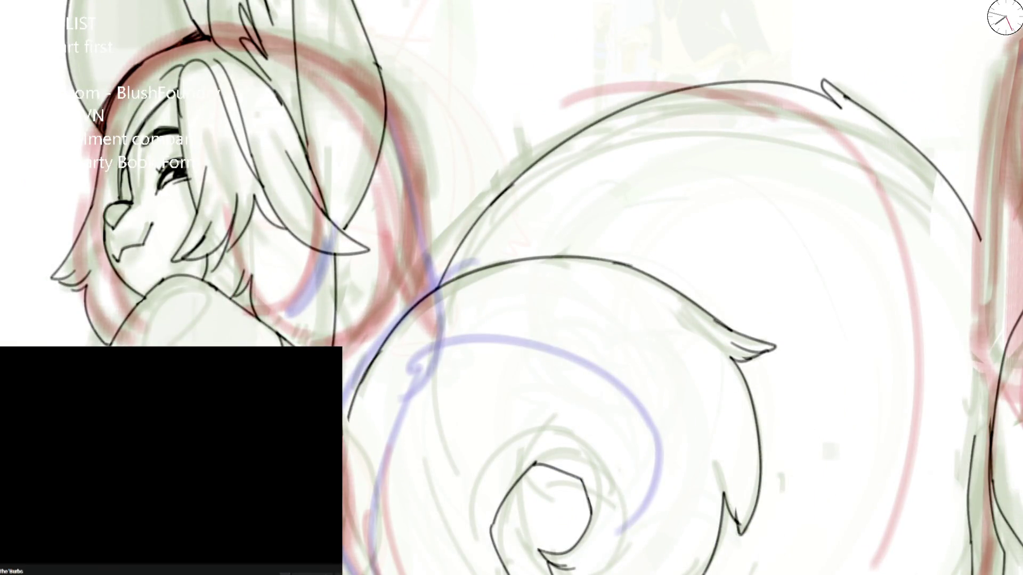
scroll(173, 206, "up", 1)
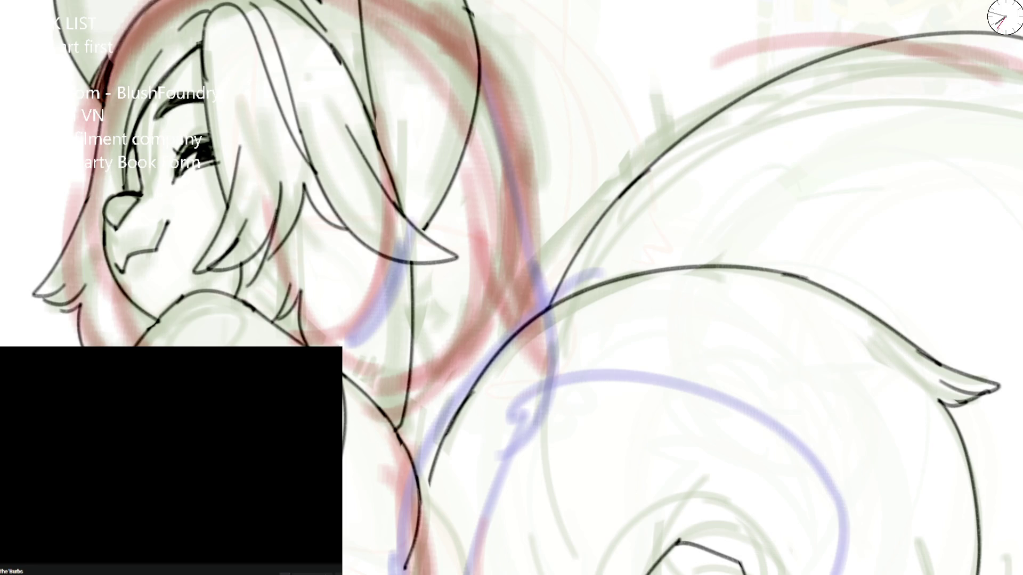
mouse_move(476, 47)
left_mouse_down()
mouse_move(561, 272)
mouse_move(526, 258)
mouse_move(532, 314)
left_mouse_up()
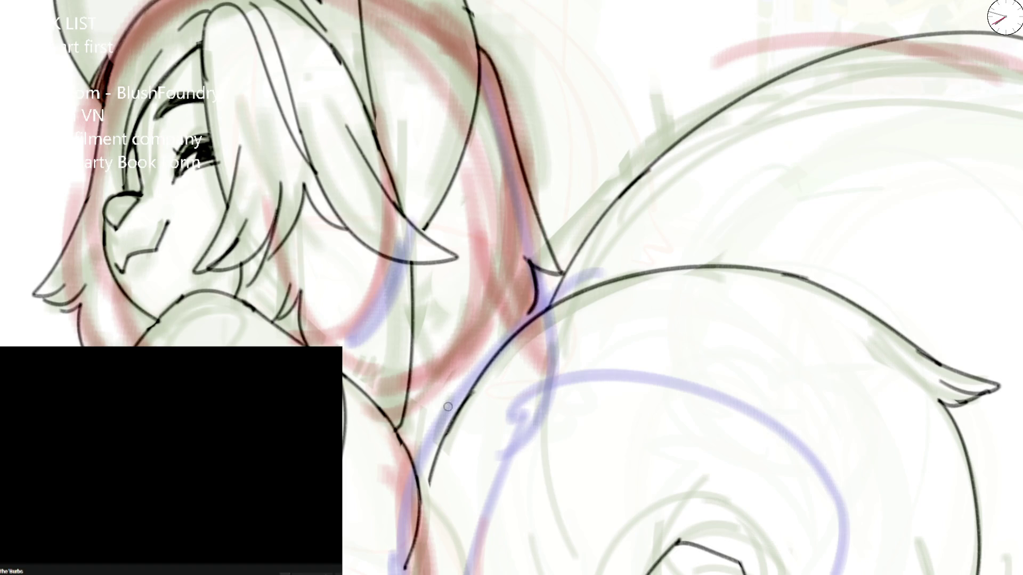
Step: Ink first black strokes along the tail's left edge with a fur zigzag, undoing misplaced ones
mouse_move(403, 442)
left_mouse_down()
mouse_move(438, 460)
mouse_move(448, 187)
left_mouse_up()
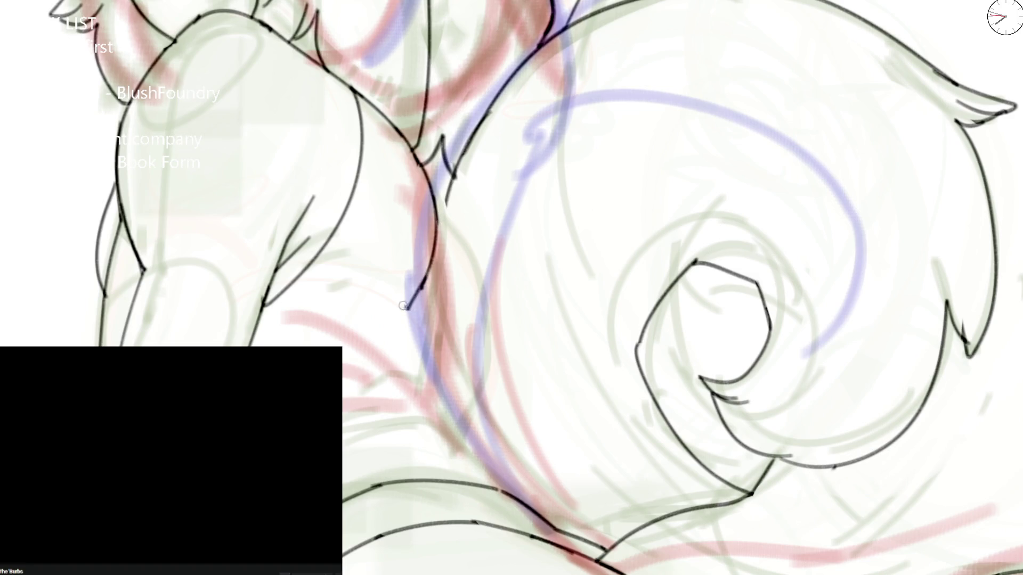
key("ctrl+z")
left_click_drag(428, 176, 412, 346)
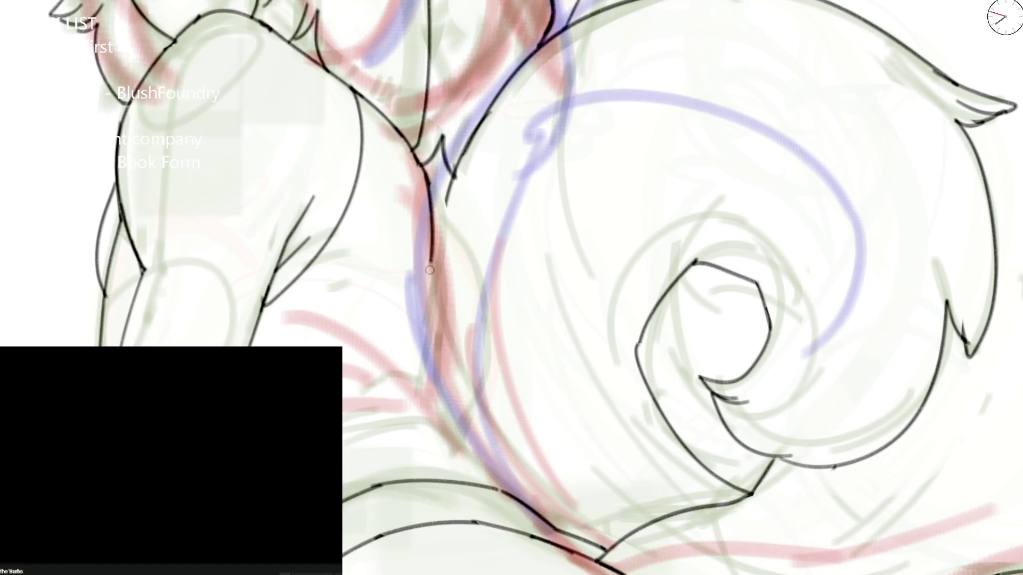
left_click_drag(445, 193, 494, 447)
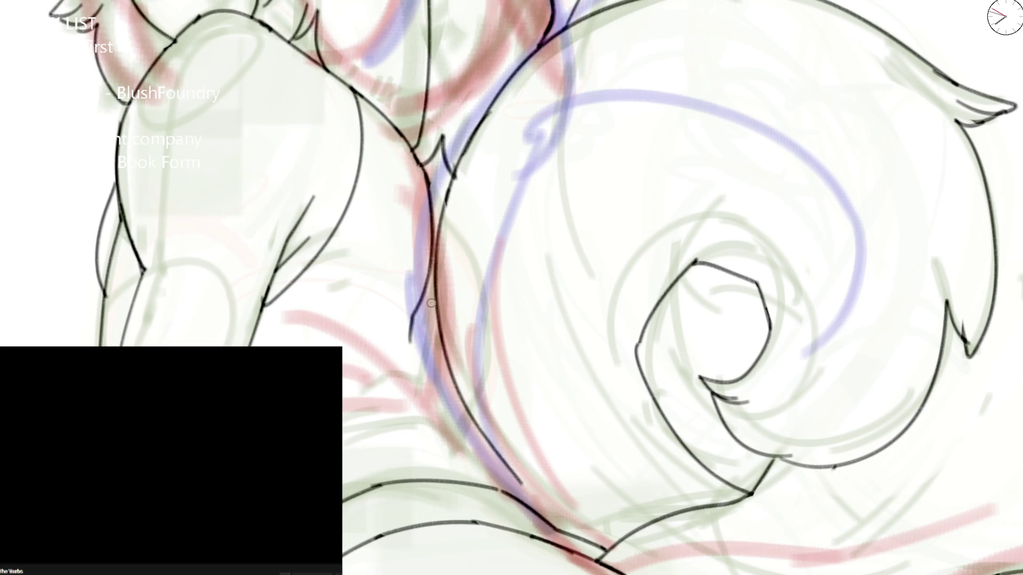
left_click_drag(423, 286, 431, 353)
left_click_drag(429, 189, 440, 222)
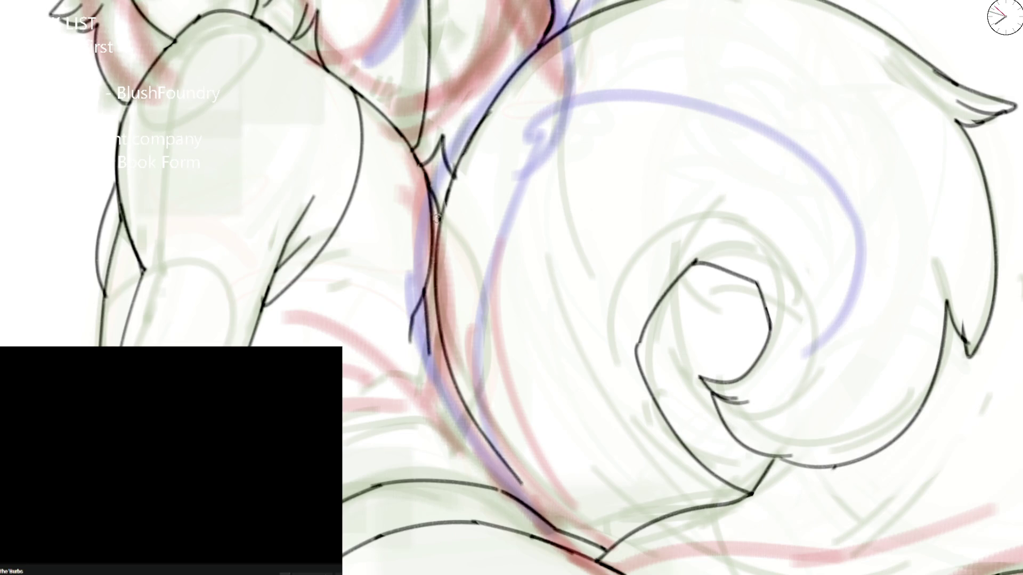
key("ctrl+z")
key("ctrl+z")
key("ctrl+z")
Step: Re-ink the tail's left edge cleanly over the red guide, erase a stray part and redraw the lower arc
left_click_drag(419, 160, 415, 319)
left_click_drag(424, 196, 436, 252)
left_click_drag(425, 191, 453, 381)
left_click_drag(452, 185, 438, 304)
mouse_move(573, 377)
left_mouse_down()
mouse_move(421, 234)
mouse_move(539, 311)
left_mouse_up()
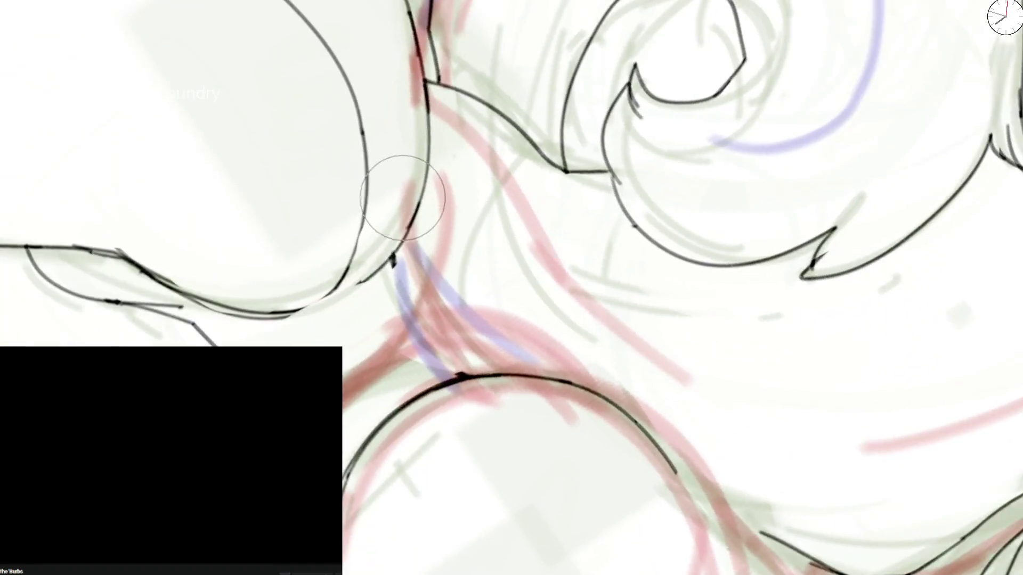
left_click_drag(403, 197, 400, 247)
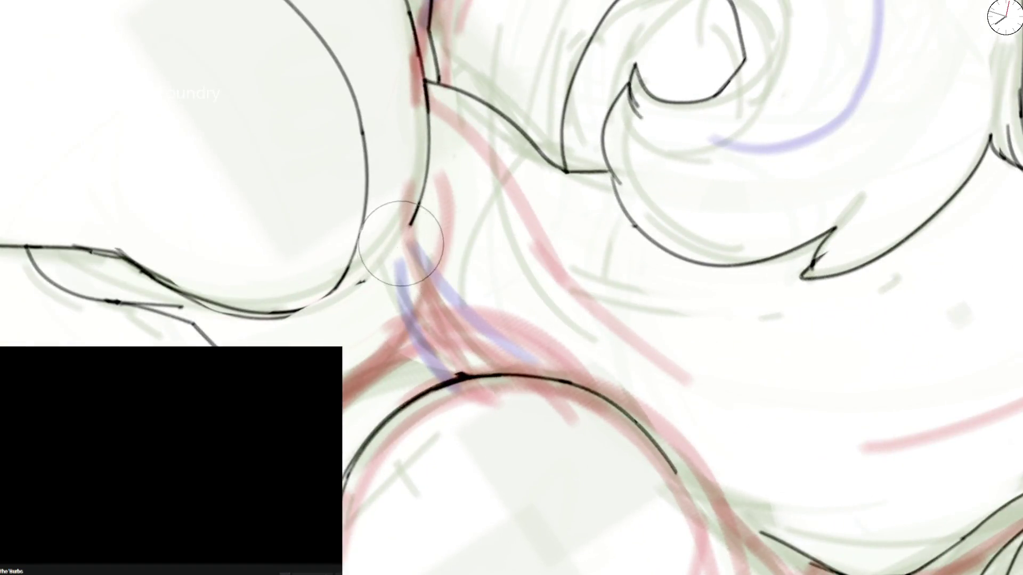
left_click_drag(417, 199, 309, 309)
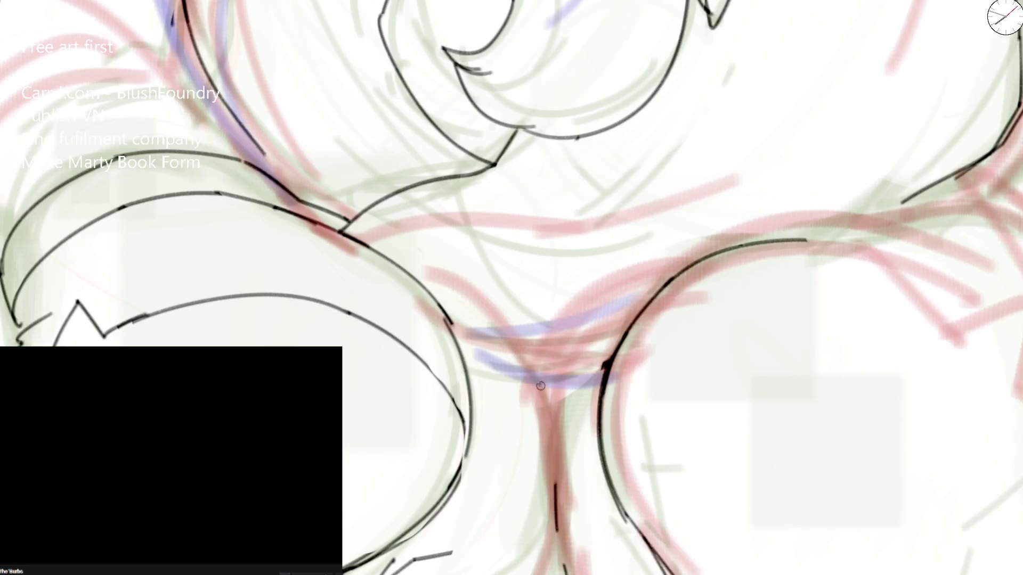
Step: Ink the Y-shaped line where the hips meet, the curve under the tail, and darken the hair outline
left_click_drag(540, 384, 550, 437)
left_click_drag(558, 387, 550, 431)
left_click_drag(465, 365, 612, 316)
key("ctrl+z")
mouse_move(472, 377)
left_mouse_down()
mouse_move(516, 347)
mouse_move(644, 311)
left_mouse_up()
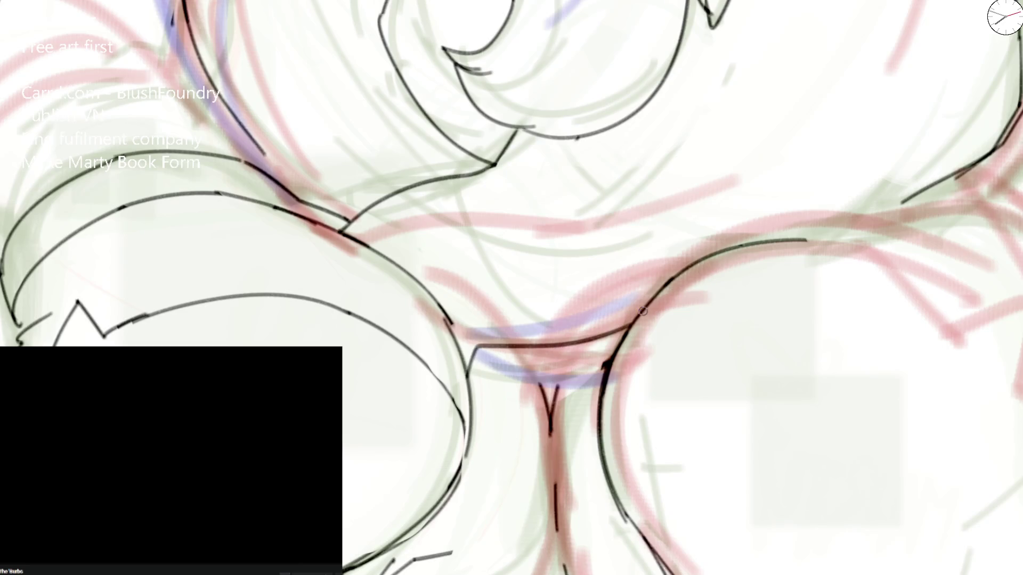
left_click_drag(503, 345, 609, 365)
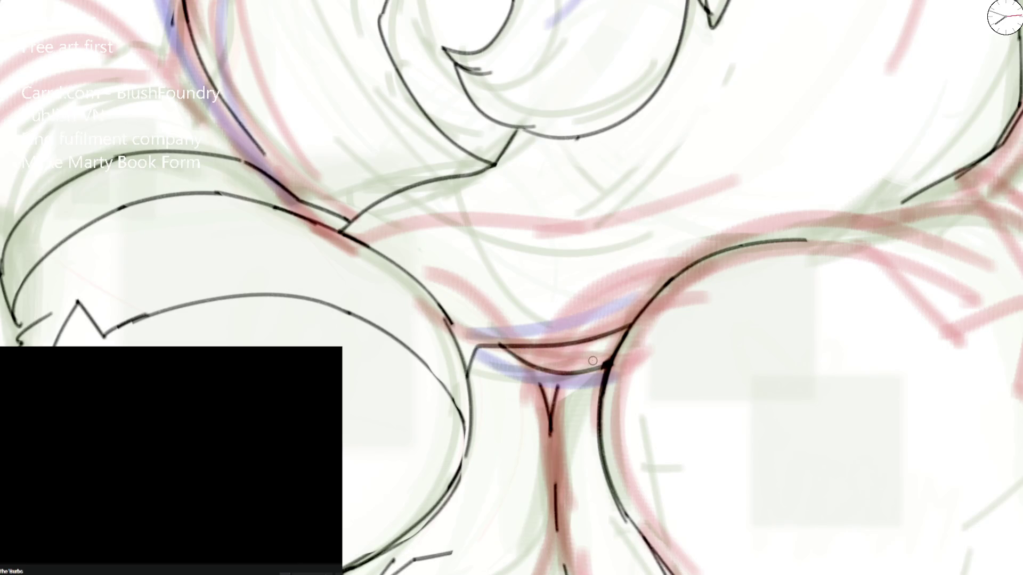
key("ctrl+z")
mouse_move(479, 345)
left_mouse_down()
mouse_move(565, 377)
mouse_move(603, 366)
left_mouse_up()
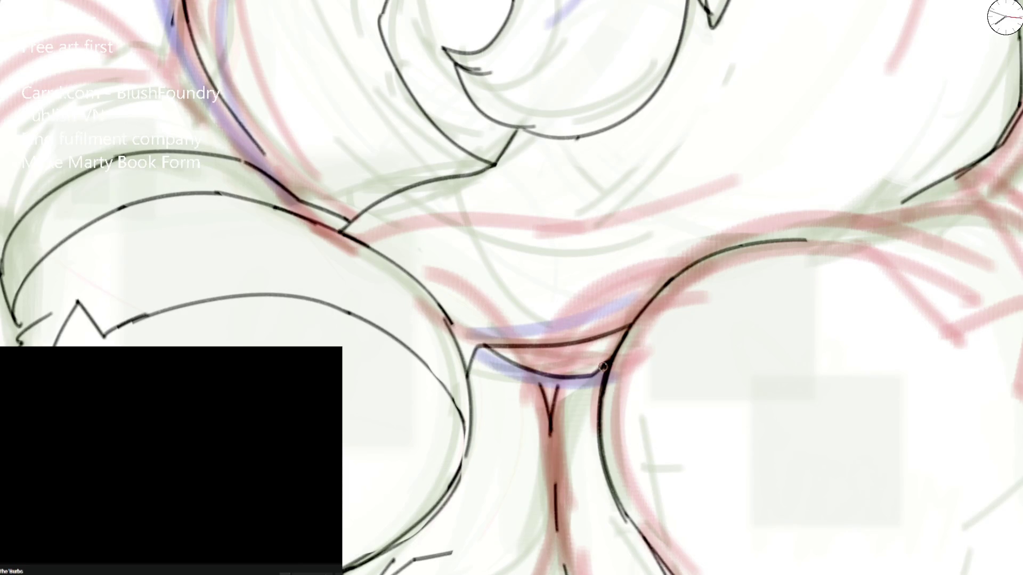
mouse_move(535, 381)
left_mouse_down()
mouse_move(563, 374)
mouse_move(412, 144)
mouse_move(440, 4)
mouse_move(401, 127)
mouse_move(404, 247)
mouse_move(405, 221)
left_mouse_up()
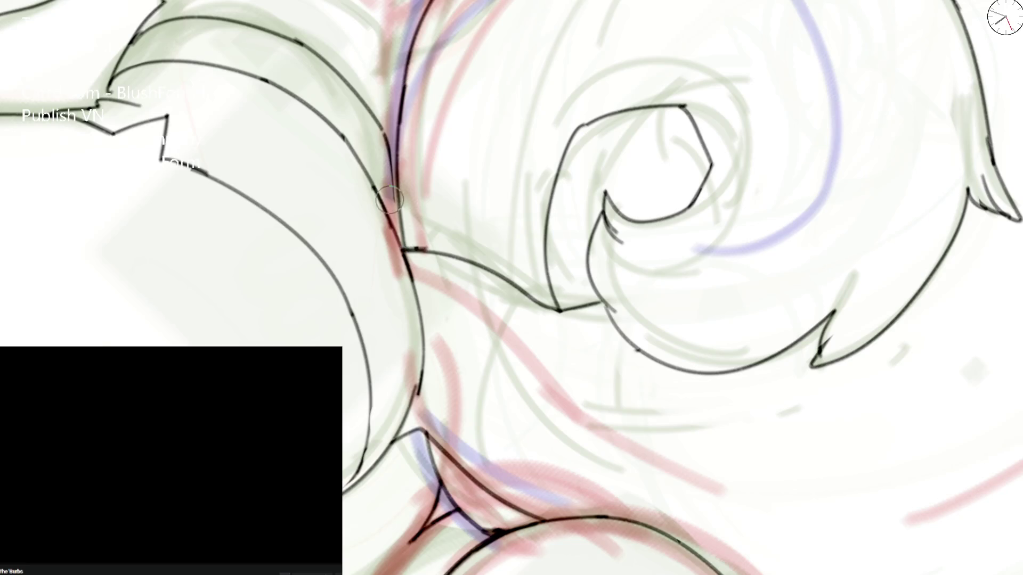
mouse_move(396, 172)
left_mouse_down()
mouse_move(388, 132)
mouse_move(409, 47)
left_mouse_up()
scroll(409, 46, "down", 1)
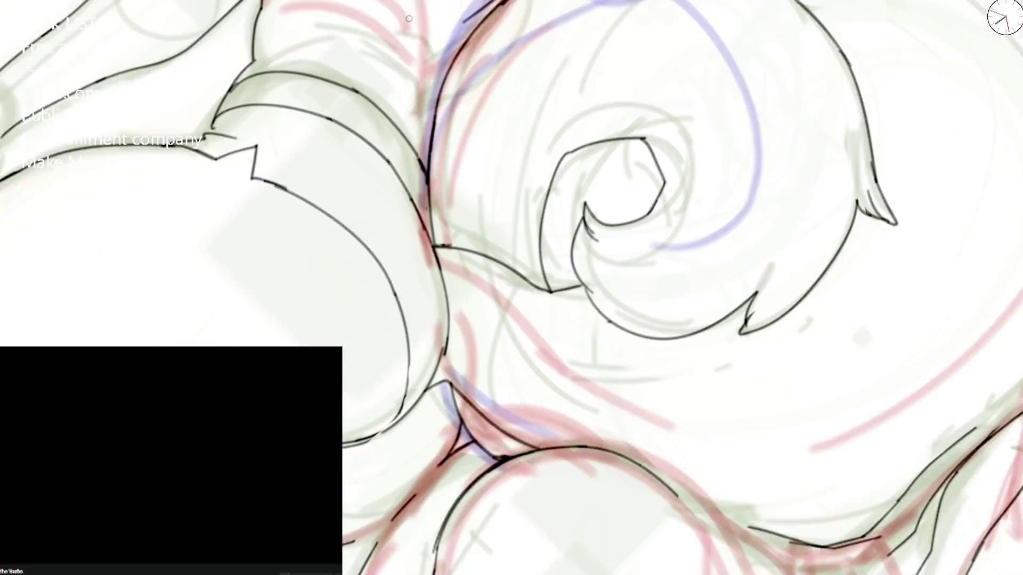
scroll(389, 66, "down", 1)
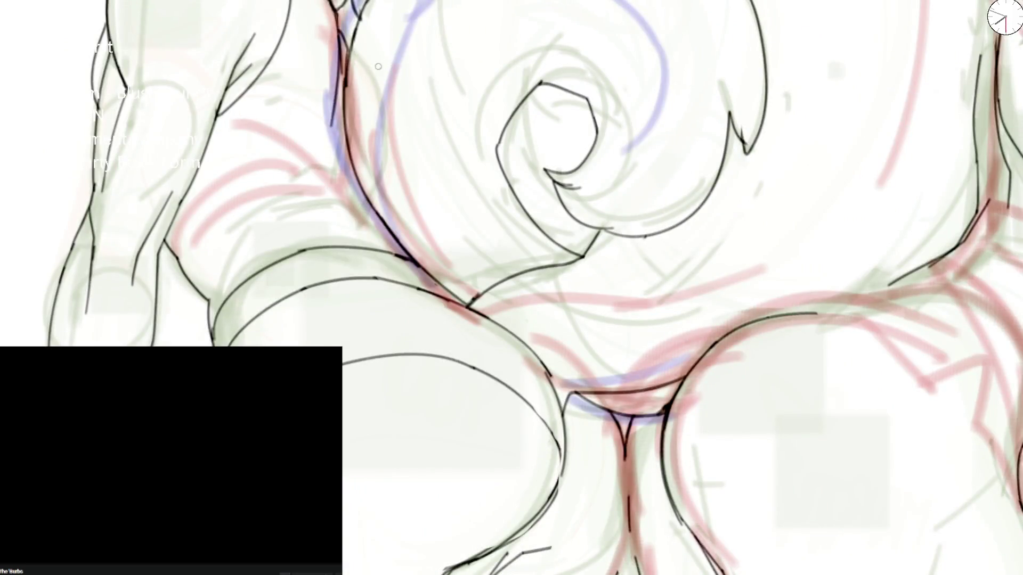
scroll(377, 66, "down", 1)
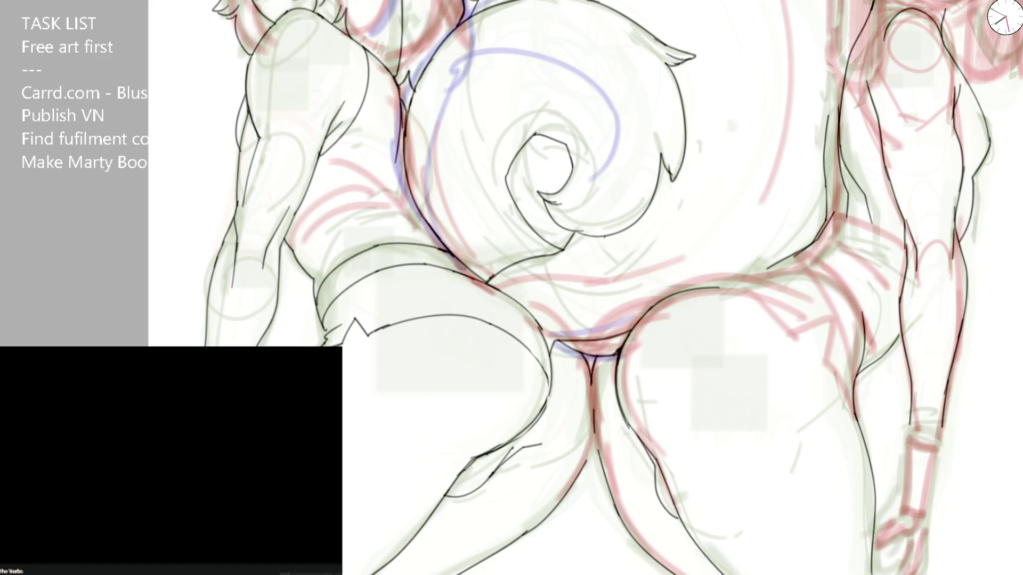
scroll(551, 162, "up", 1)
scroll(551, 162, "up", 1)
scroll(528, 240, "up", 1)
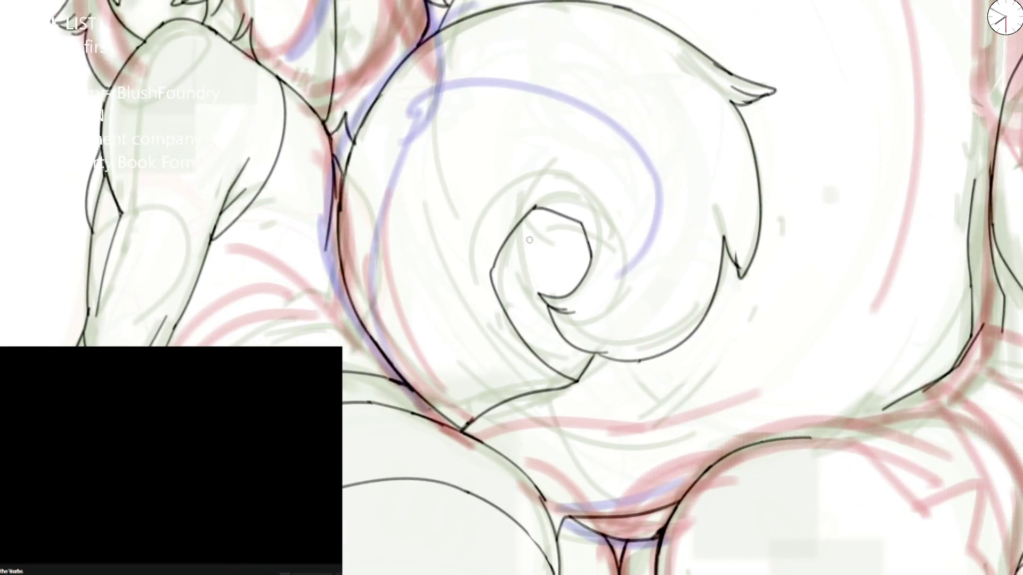
scroll(529, 239, "down", 2)
scroll(562, 194, "down", 1)
Step: Mirror and rotate the view, erase stray strokes and re-ink the dark line up the tail's edge
key("m")
left_click_drag(471, 317, 457, 354)
scroll(471, 317, "up", 3)
left_click_drag(460, 232, 464, 189)
left_click_drag(452, 375, 492, 162)
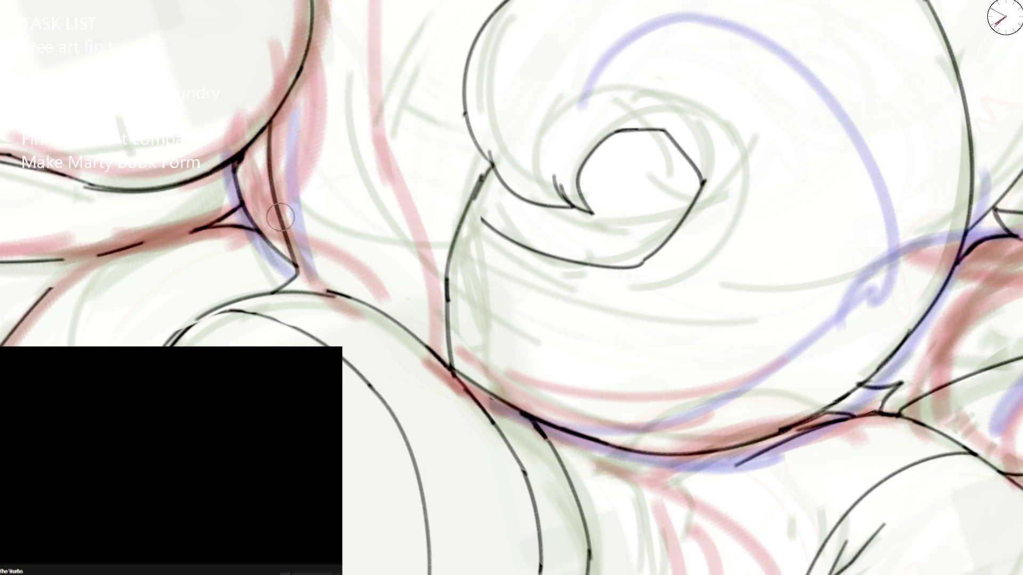
left_click_drag(276, 153, 293, 268)
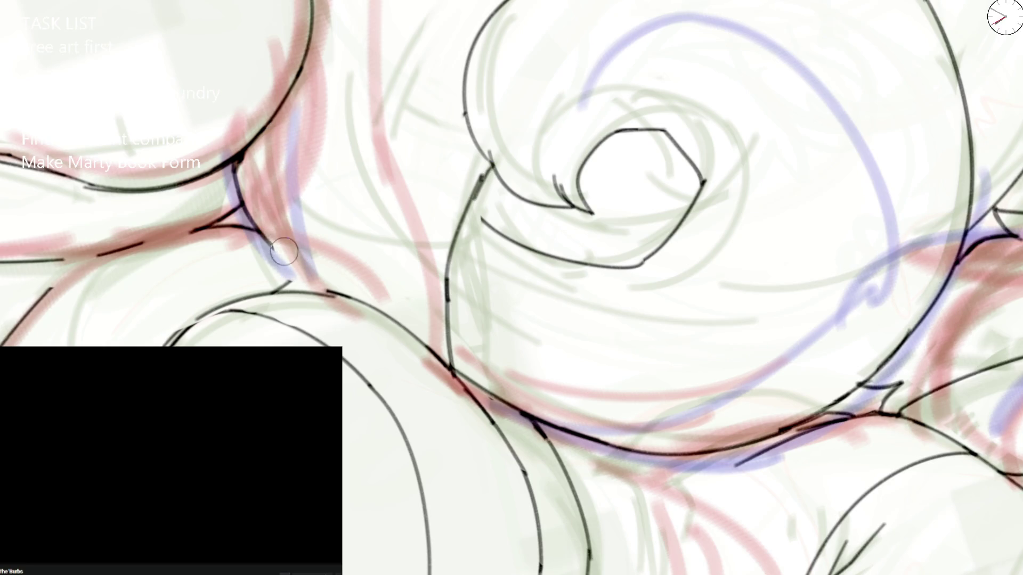
mouse_move(255, 144)
left_mouse_down()
mouse_move(264, 219)
mouse_move(297, 293)
mouse_move(267, 130)
mouse_move(271, 232)
mouse_move(301, 281)
mouse_move(286, 272)
left_mouse_up()
key("ctrl+z")
key("ctrl+z")
Step: Erase the long line toward the hip and ink the hip outline darker and thicker
key("ctrl+minus")
key("ctrl+minus")
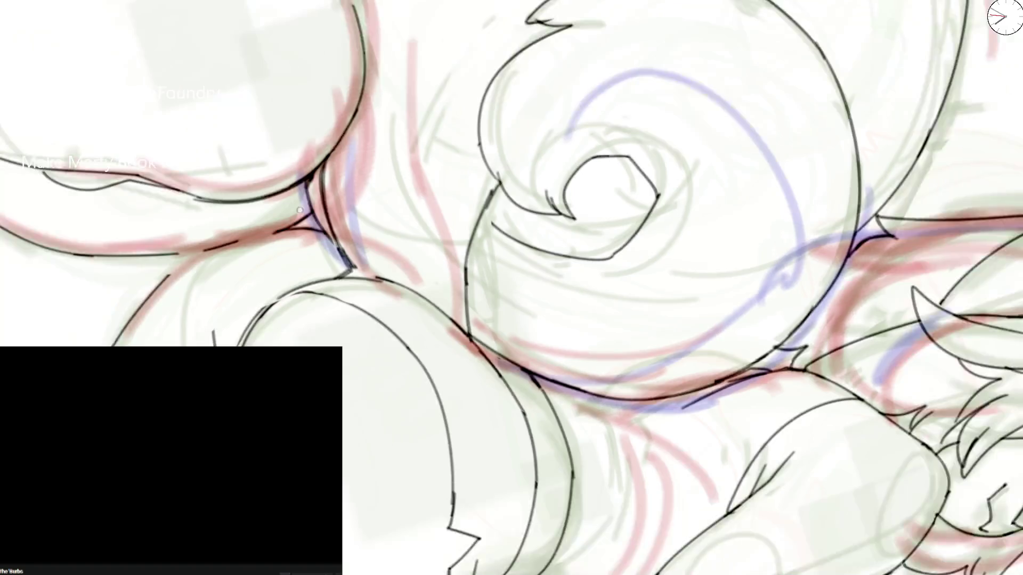
key("Delete")
key("Delete")
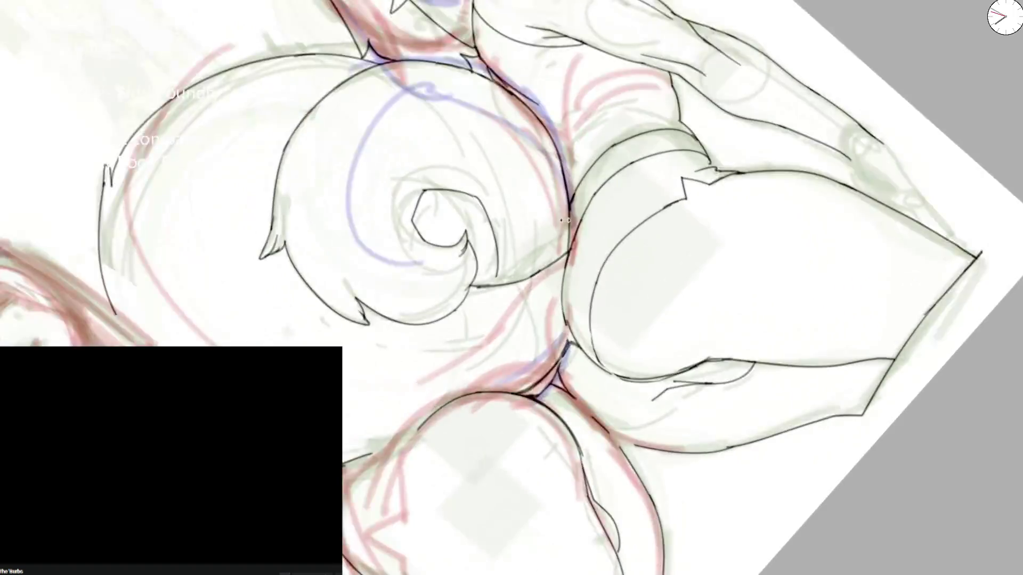
scroll(558, 268, "up", 5)
mouse_move(558, 268)
left_mouse_down()
mouse_move(388, 352)
mouse_move(441, 337)
mouse_move(560, 262)
mouse_move(567, 385)
left_mouse_up()
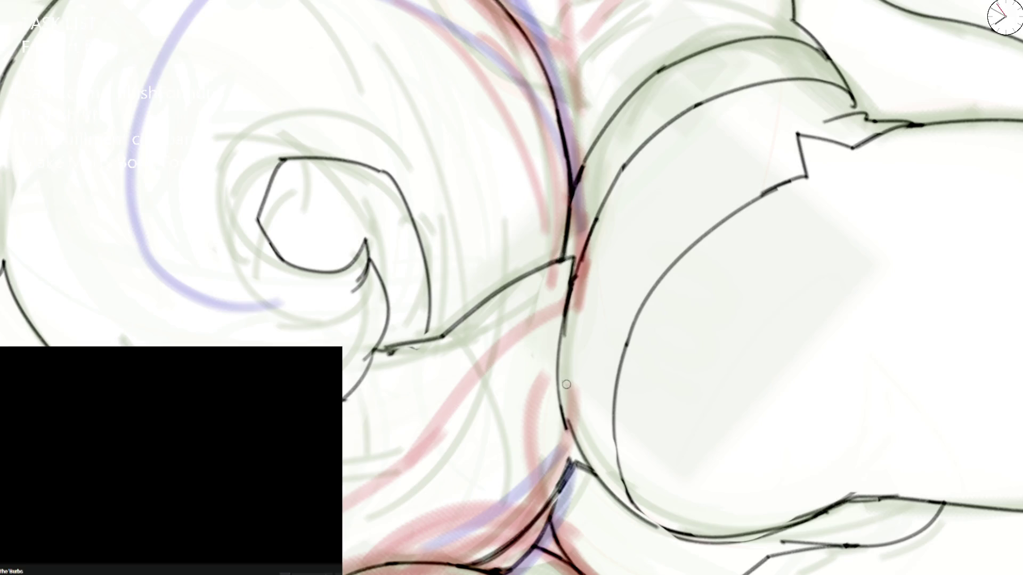
left_click_drag(572, 291, 598, 483)
left_click_drag(567, 273, 579, 460)
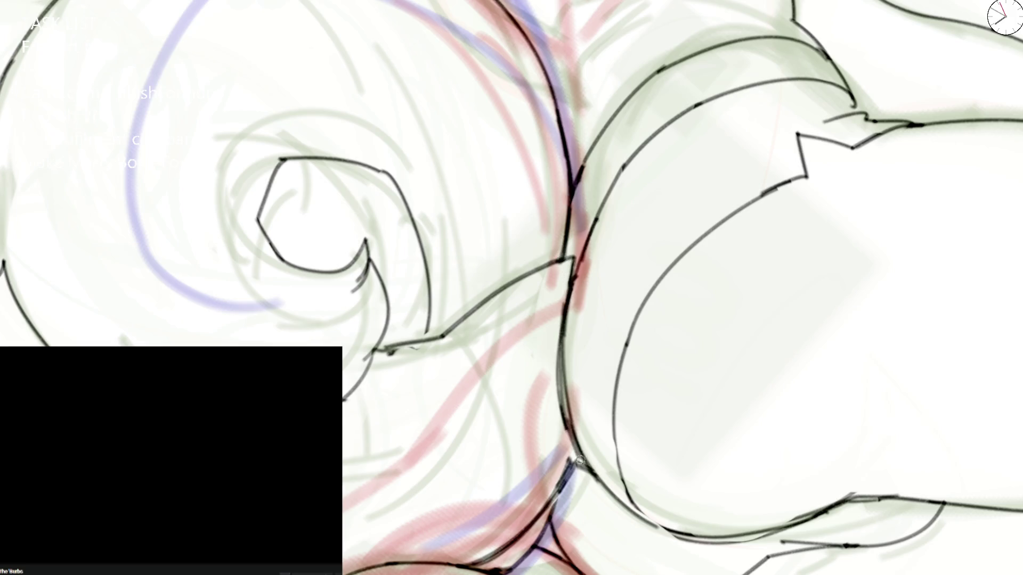
key("ctrl+0")
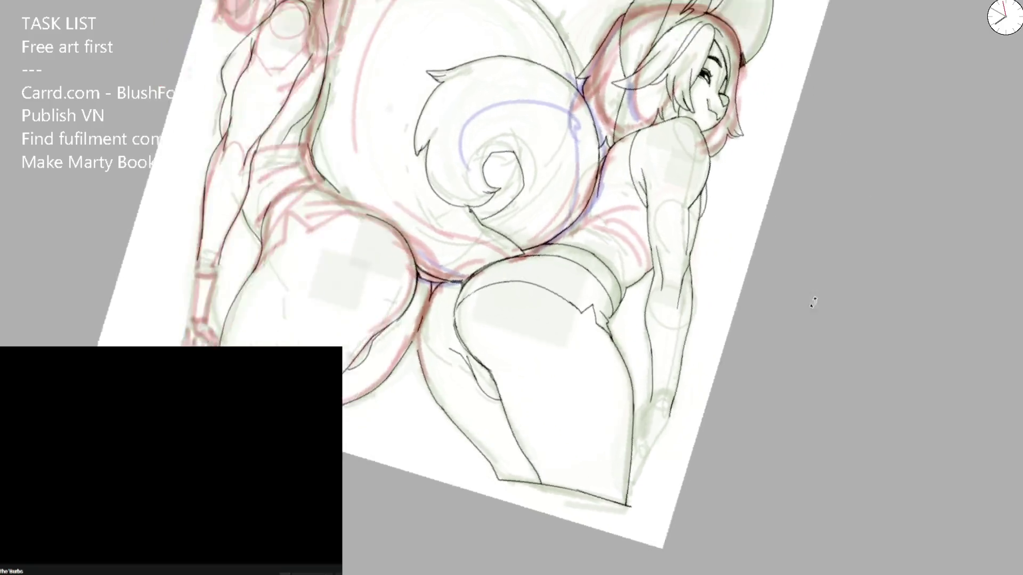
Step: Ink and darken the tail swirl's junction and arcs, undoing stray strokes, then reset and mirror the view
left_click_drag(524, 218, 479, 256)
scroll(467, 268, "up", 5)
mouse_move(469, 171)
left_mouse_down()
mouse_move(471, 268)
mouse_move(489, 304)
left_mouse_up()
left_click_drag(408, 120, 471, 172)
left_click_drag(446, 123, 472, 175)
left_click_drag(474, 185, 534, 215)
scroll(534, 214, "down", 5)
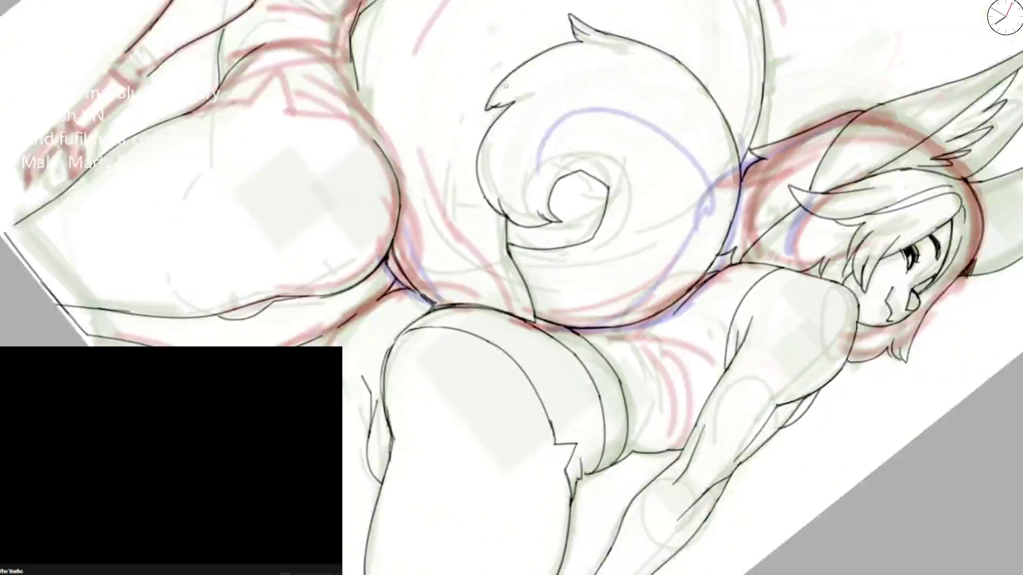
key("shift+r")
scroll(278, 130, "up", 5)
key("ctrl+z")
left_click_drag(267, 319, 271, 345)
key("ctrl+z")
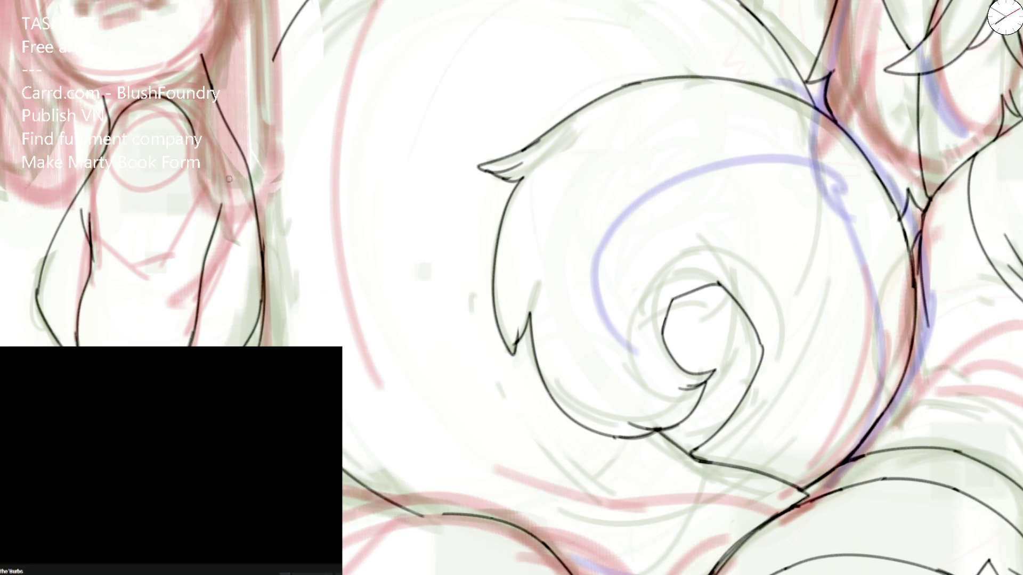
left_click_drag(512, 240, 518, 328)
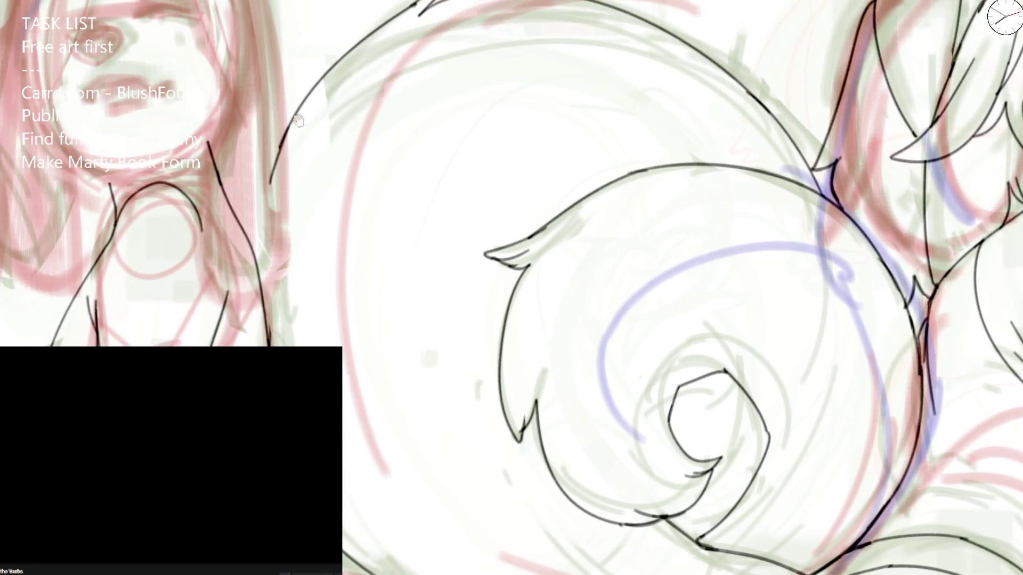
key("m")
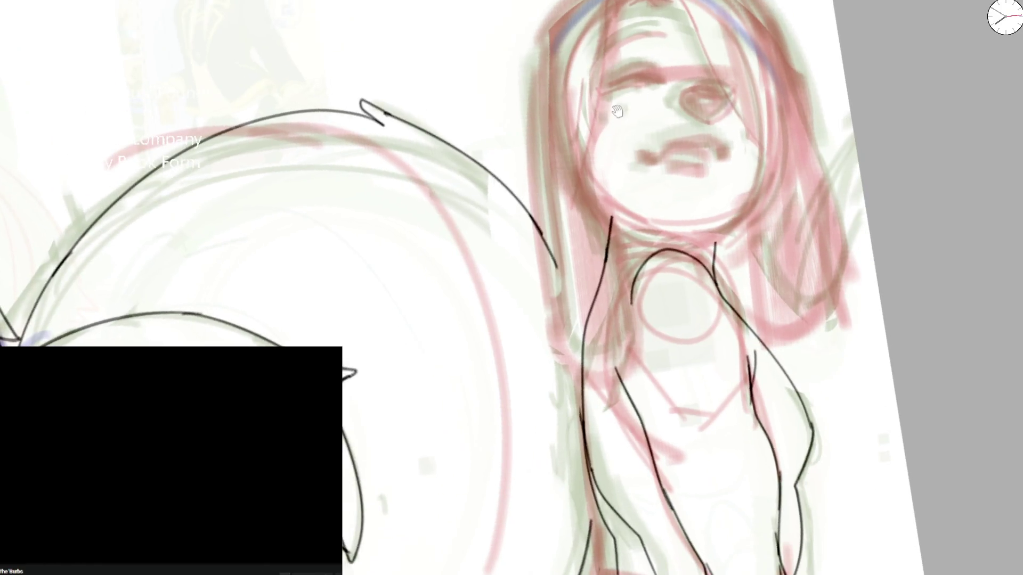
Step: Ink the line from jaw down the neck, the mouth line and the nose outline
key("m")
scroll(292, 135, "up", 2)
mouse_move(260, 128)
left_mouse_down()
mouse_move(364, 268)
mouse_move(274, 129)
mouse_move(368, 266)
left_mouse_up()
key("ctrl+z")
key("ctrl+z")
key("ctrl+z")
left_click_drag(268, 149, 345, 317)
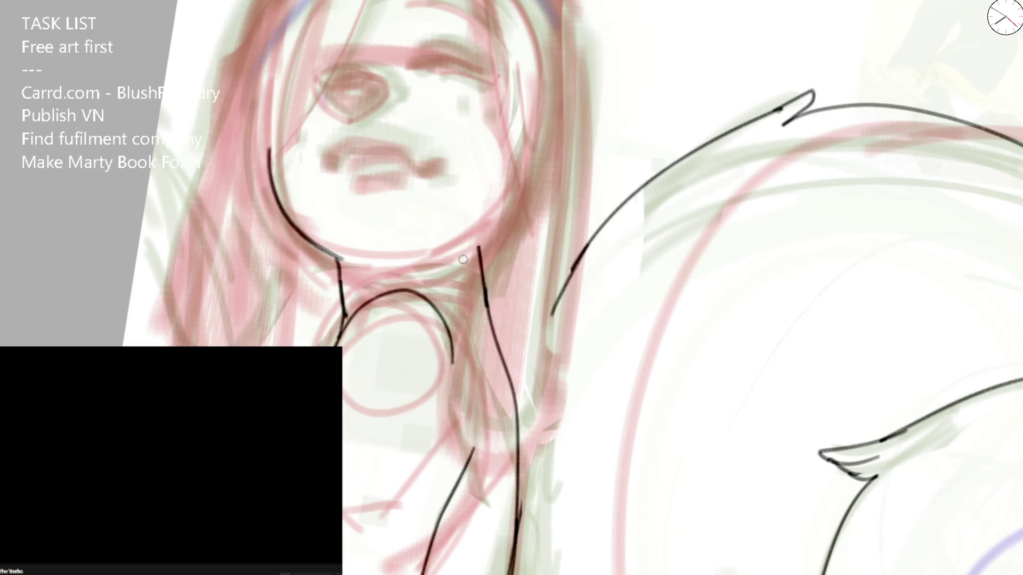
mouse_move(325, 168)
left_mouse_down()
mouse_move(347, 156)
mouse_move(407, 154)
mouse_move(430, 166)
left_mouse_up()
mouse_move(332, 80)
left_mouse_down()
mouse_move(357, 121)
mouse_move(392, 88)
mouse_move(324, 72)
mouse_move(354, 121)
left_mouse_up()
Step: Ink the closed eye with lids, lash and eyebrow, plus small curves and dashes at the nose and mouth
left_click_drag(409, 65, 484, 70)
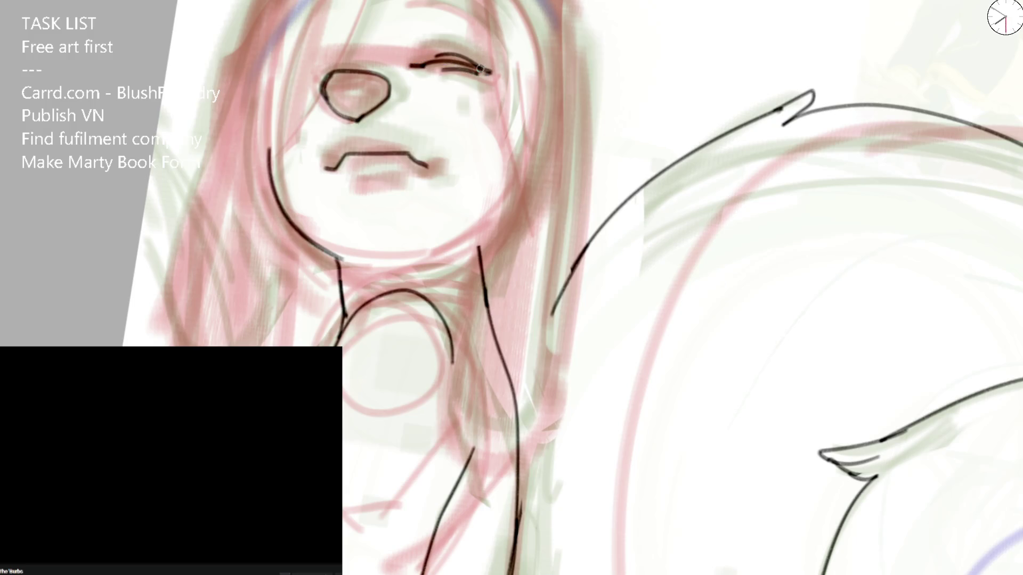
left_click_drag(414, 8, 473, 26)
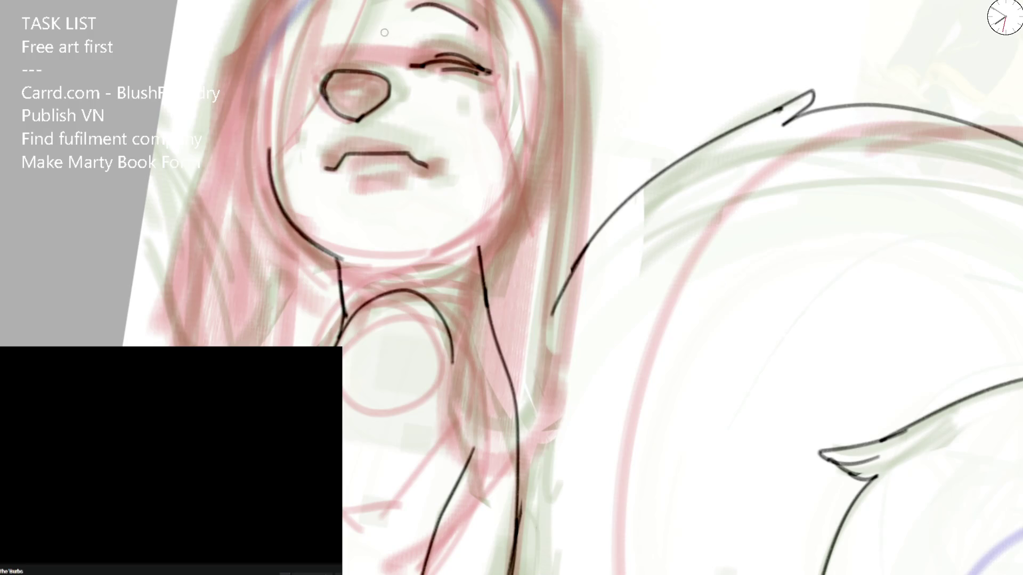
left_click_drag(417, 64, 483, 73)
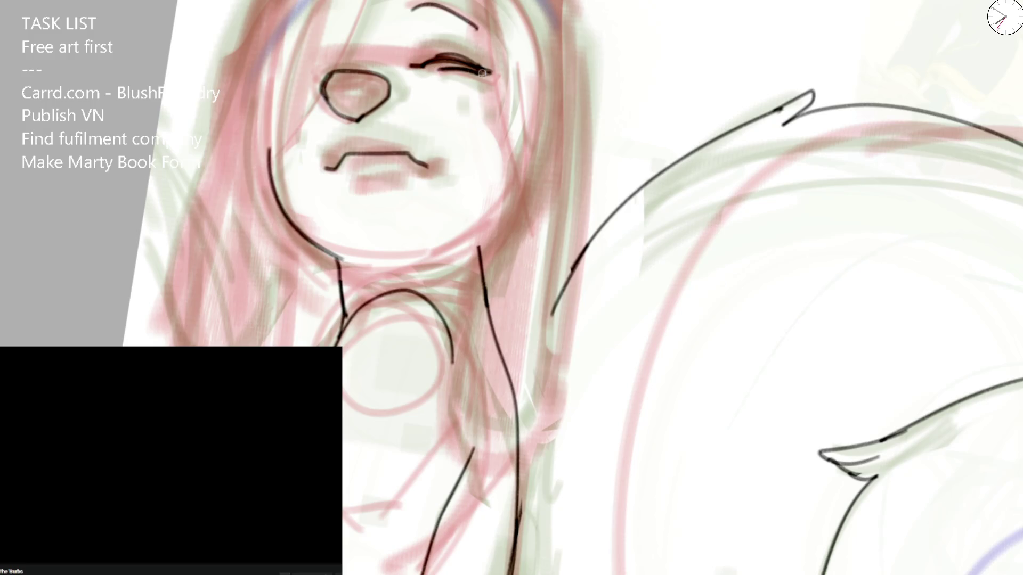
mouse_move(433, 39)
left_mouse_down()
mouse_move(451, 45)
mouse_move(446, 67)
left_mouse_up()
left_click_drag(326, 83, 367, 80)
left_click_drag(356, 133, 374, 132)
left_click_drag(365, 176, 384, 133)
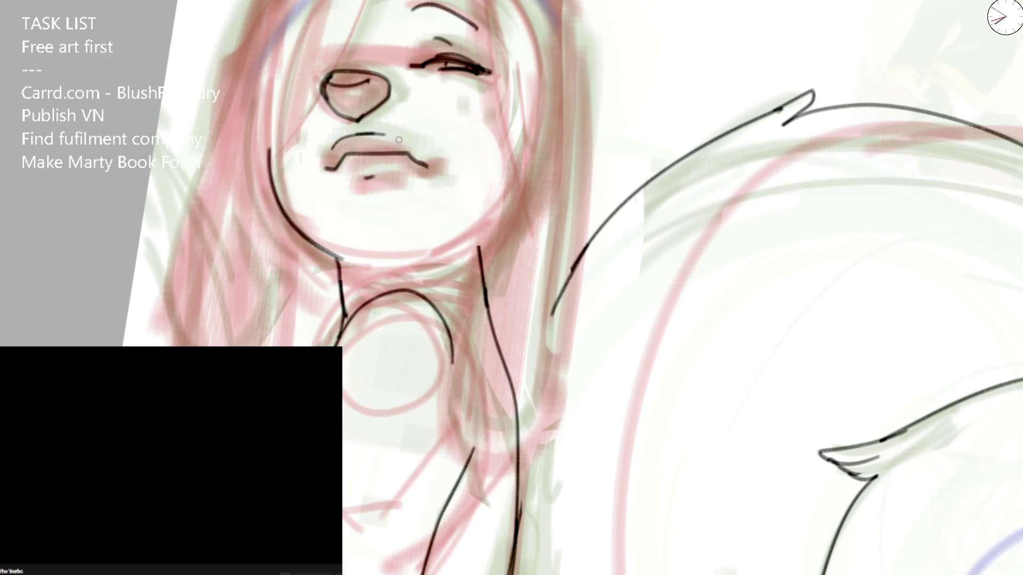
left_click_drag(367, 178, 383, 178)
Step: Redraw the left jaw line and extend the right neck line, undoing overshooting strokes
key("ctrl+z")
left_click_drag(272, 158, 352, 268)
mouse_move(319, 246)
left_mouse_down()
mouse_move(372, 270)
mouse_move(483, 237)
mouse_move(480, 264)
left_mouse_up()
key("ctrl+z")
key("ctrl+z")
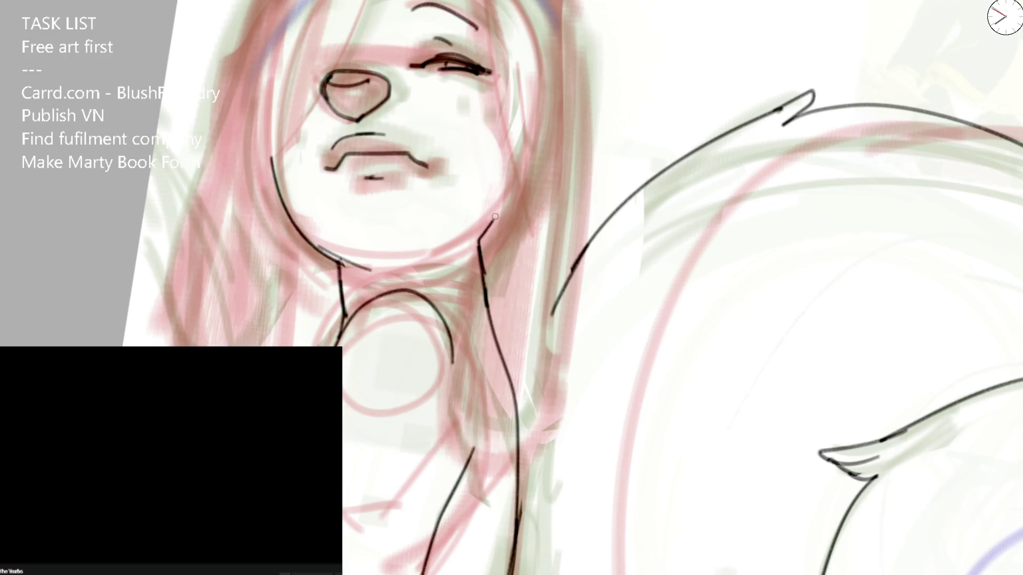
left_click_drag(365, 265, 445, 249)
scroll(302, 24, "up", 2)
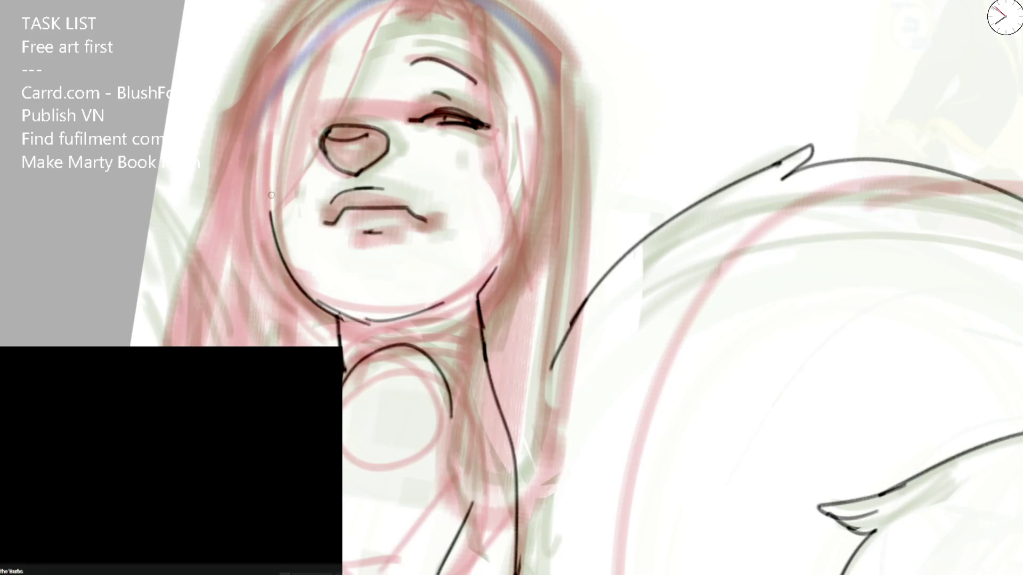
mouse_move(271, 210)
left_mouse_down()
mouse_move(392, 2)
mouse_move(383, 31)
left_mouse_up()
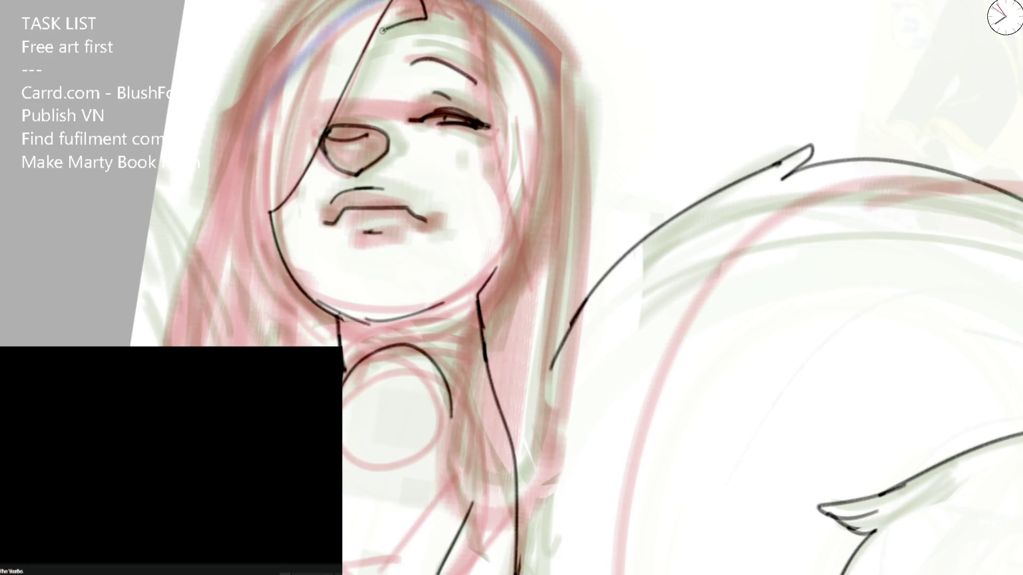
key("ctrl+z")
key("ctrl+z")
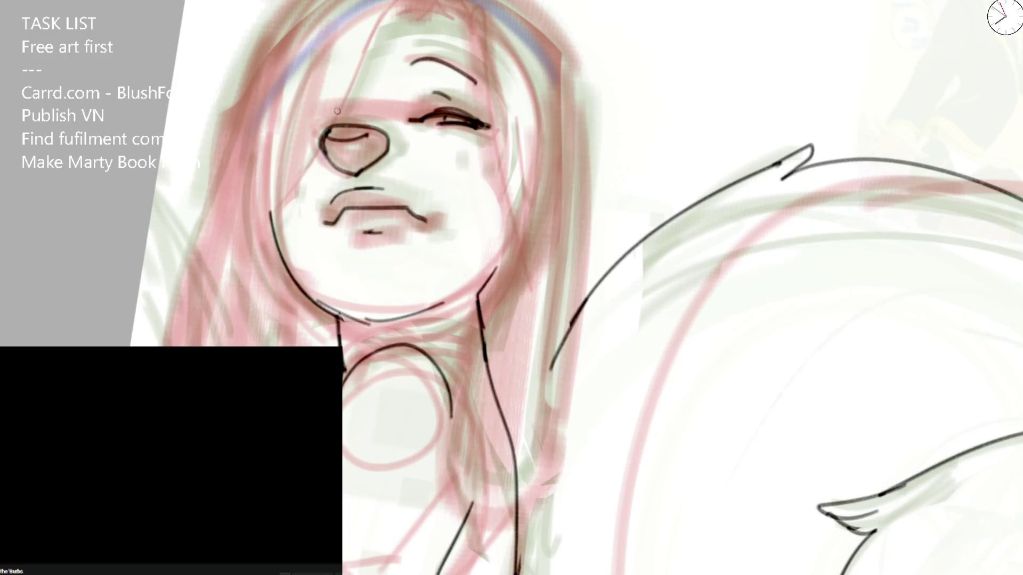
Step: Redraw the nose top as a rounder arch and ink an arched crease above the eye, then mirror the view
left_click_drag(318, 142, 378, 131)
key("ctrl+z")
left_click_drag(320, 142, 390, 144)
key("ctrl+z")
left_click_drag(320, 143, 389, 145)
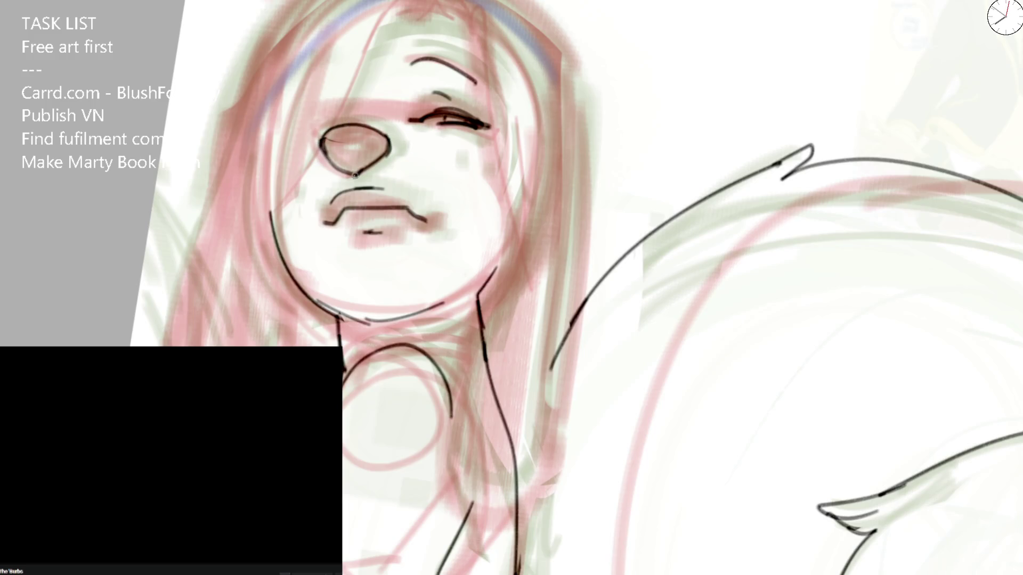
key("ctrl+z")
left_click_drag(414, 99, 477, 118)
key("ctrl+z")
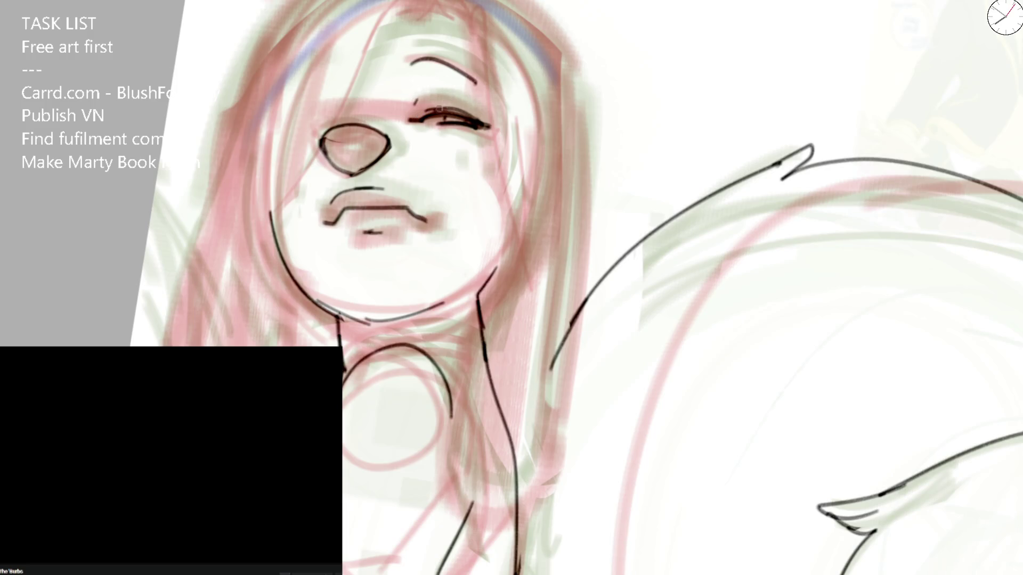
left_click_drag(416, 95, 468, 98)
key("m")
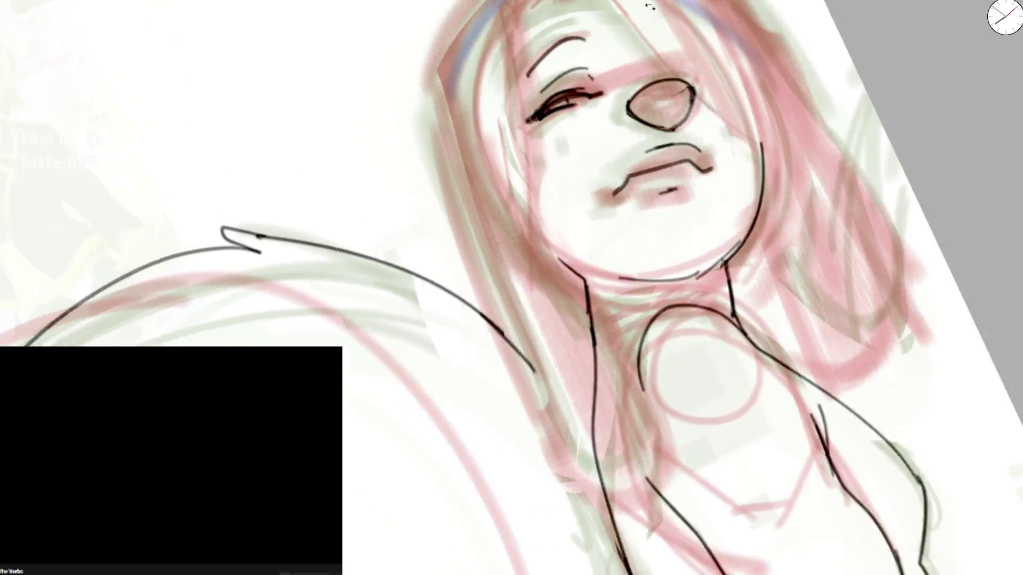
Step: Ink the eyelid crease and arched eyebrows on both eyes, redoing the short eyebrow arc
left_click_drag(524, 105, 579, 80)
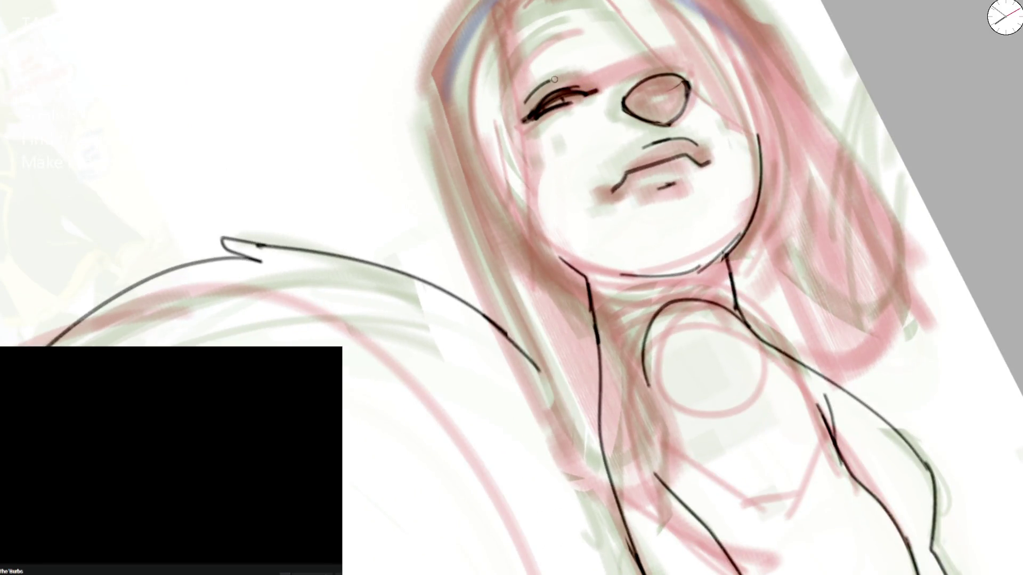
left_click_drag(510, 72, 570, 24)
left_click_drag(521, 50, 573, 26)
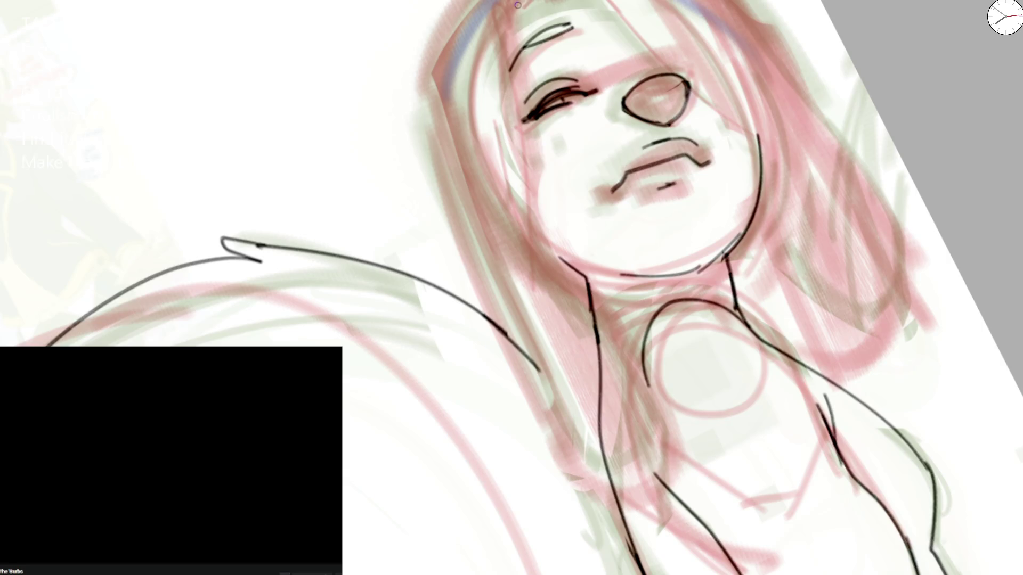
key("m")
mouse_move(467, 35)
left_mouse_down()
mouse_move(505, 32)
mouse_move(548, 62)
left_mouse_up()
key("ctrl+z")
key("ctrl+z")
left_click_drag(464, 30, 536, 69)
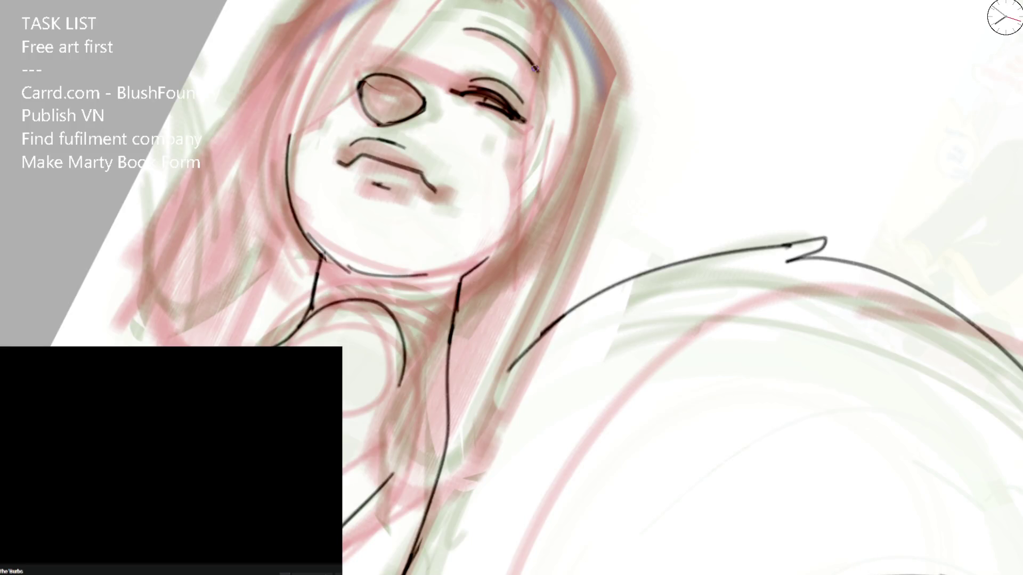
left_click_drag(480, 40, 542, 74)
Step: Draw a hair strand across the face, a new upper eyelid and the nose curve
left_click_drag(310, 126, 438, 2)
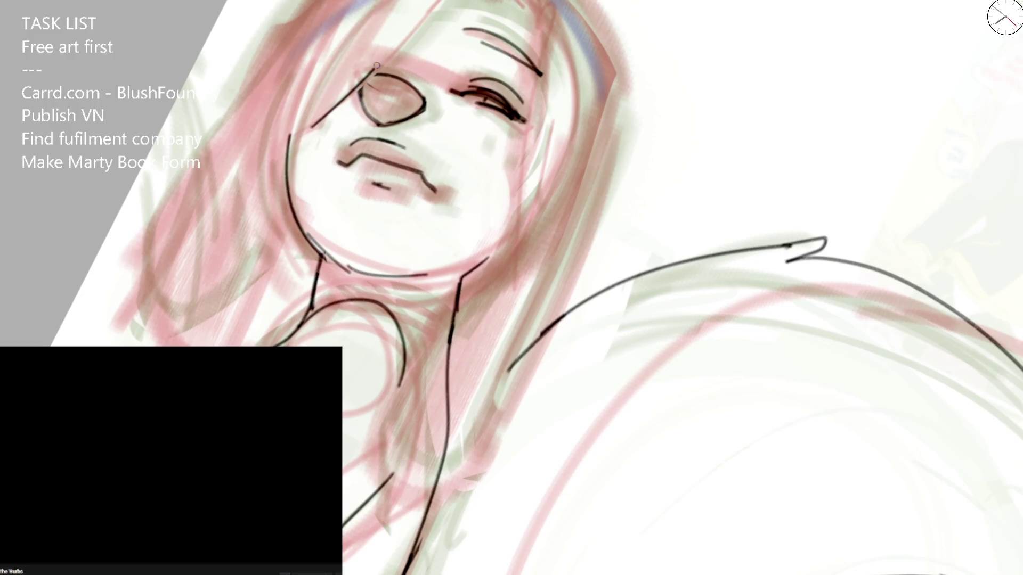
key("ctrl+z")
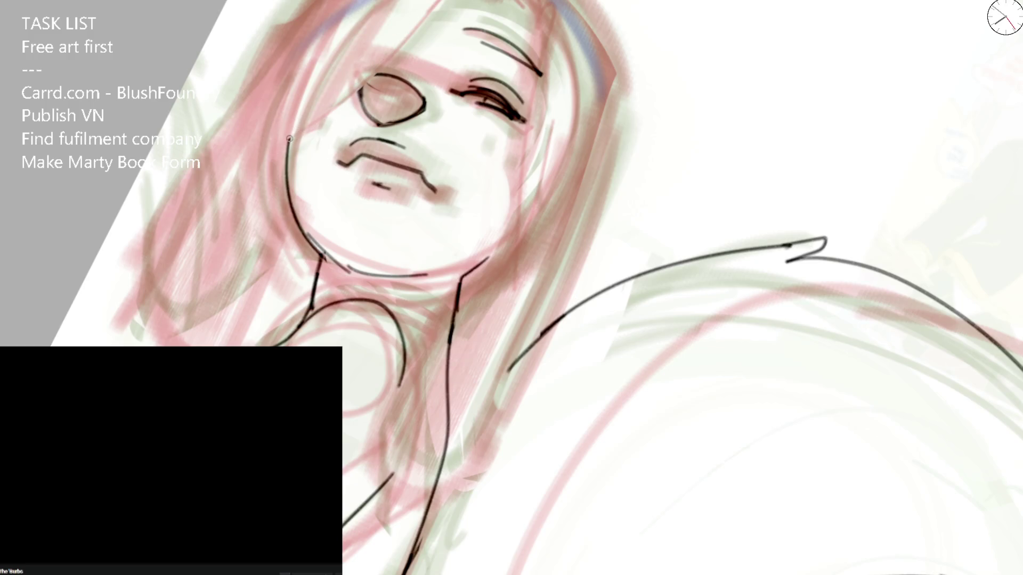
left_click_drag(288, 138, 423, 23)
left_click_drag(389, 64, 416, 96)
left_click_drag(359, 78, 430, 107)
key("m")
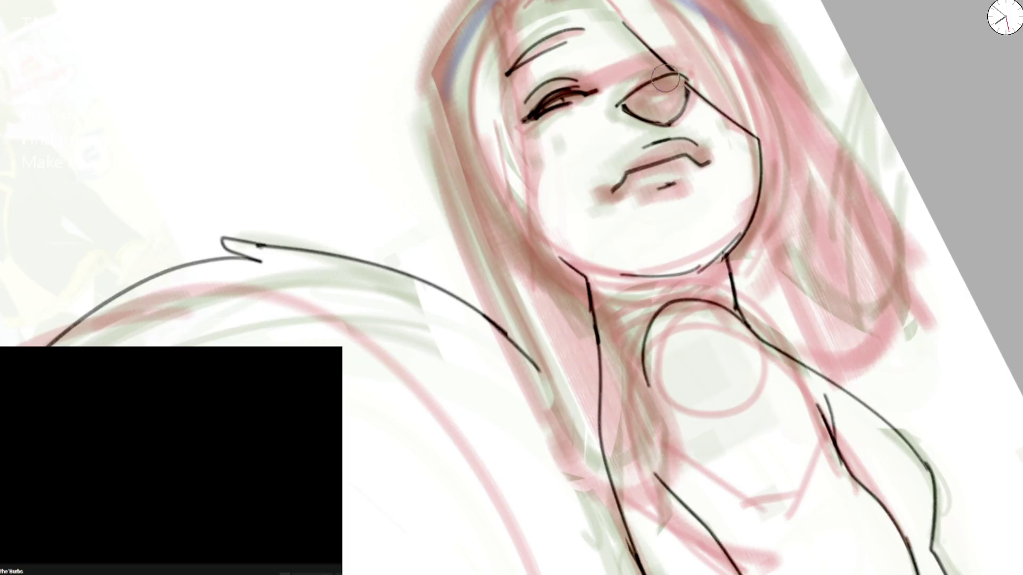
left_click_drag(632, 116, 671, 119)
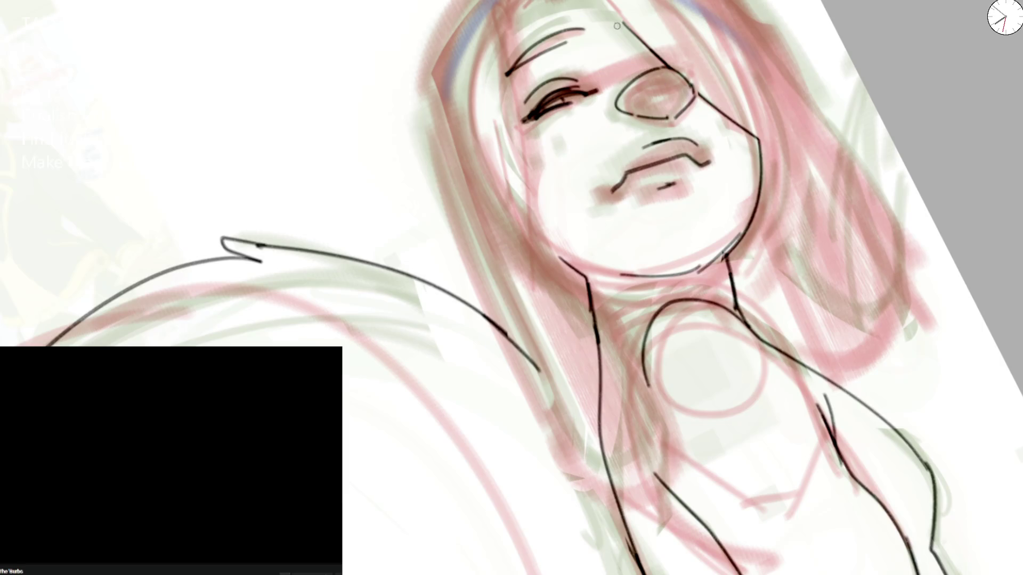
left_click_drag(582, 74, 586, 85)
left_click_drag(611, 2, 626, 32)
Step: Redraw the face contour near the nose and attempt the head-top hairline, undoing it again
key("m")
key("ctrl+z")
mouse_move(295, 209)
left_mouse_down()
mouse_move(357, 30)
mouse_move(405, 22)
mouse_move(365, 44)
left_mouse_up()
key("ctrl+z")
key("ctrl+z")
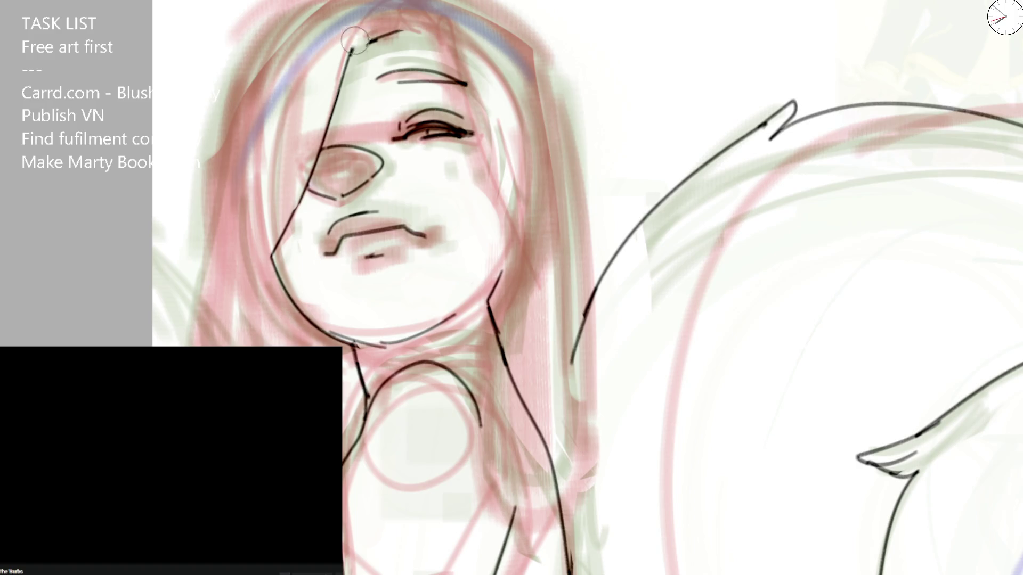
mouse_move(349, 58)
left_mouse_down()
mouse_move(403, 23)
mouse_move(369, 38)
mouse_move(400, 13)
mouse_move(422, 32)
mouse_move(526, 238)
left_mouse_up()
key("ctrl+z")
key("ctrl+z")
scroll(526, 238, "down", 2)
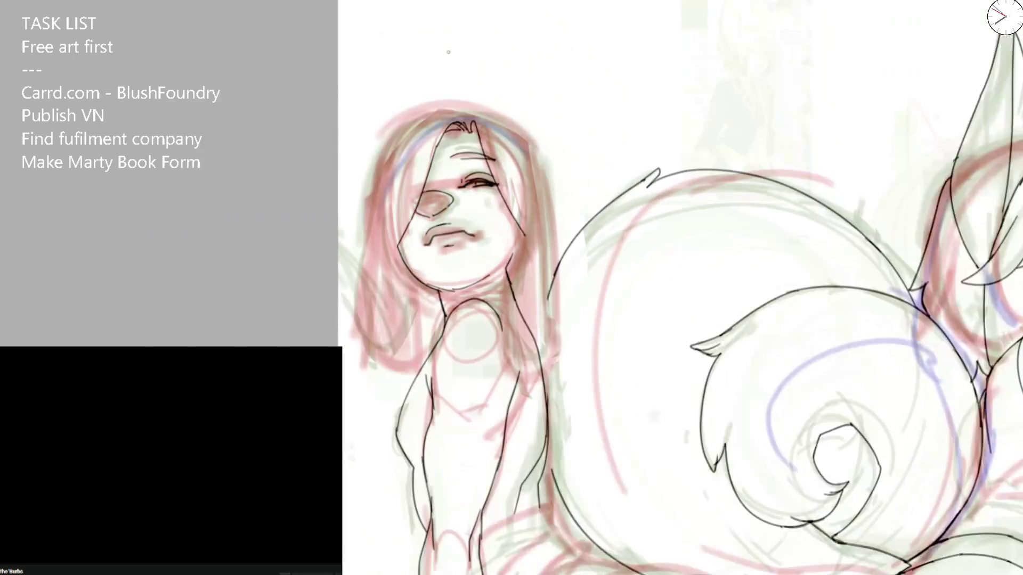
scroll(456, 170, "up", 2)
left_click_drag(416, 100, 472, 81)
key("ctrl+z")
key("ctrl+z")
key("ctrl+z")
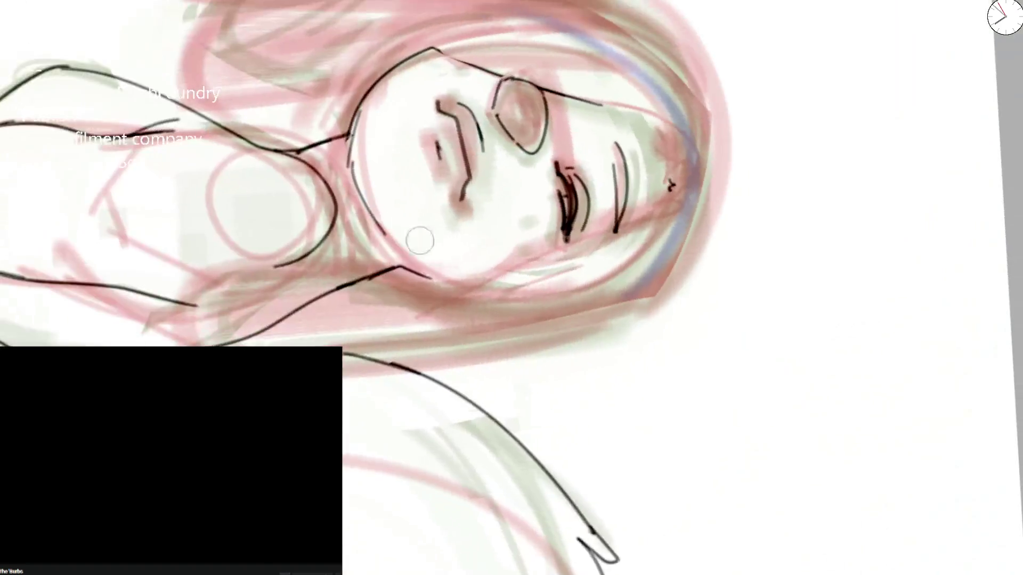
Step: Ink the left face outline and jaw with the view turned sideways, undoing unsatisfying strokes
left_click_drag(396, 325, 419, 239)
left_click_drag(351, 126, 430, 38)
left_click_drag(352, 136, 384, 233)
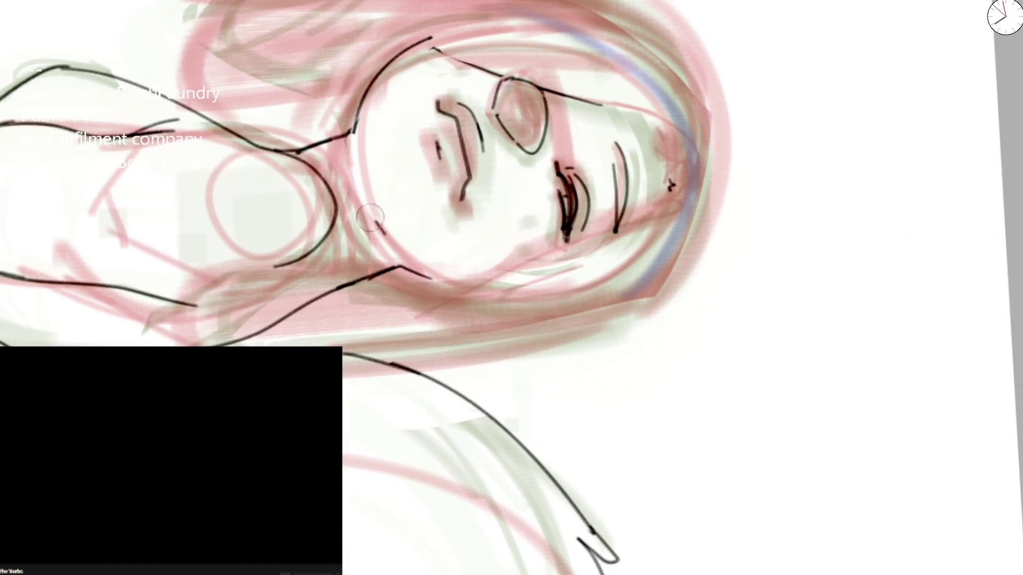
mouse_move(352, 124)
left_mouse_down()
mouse_move(387, 243)
mouse_move(356, 204)
mouse_move(385, 247)
left_mouse_up()
key("Delete")
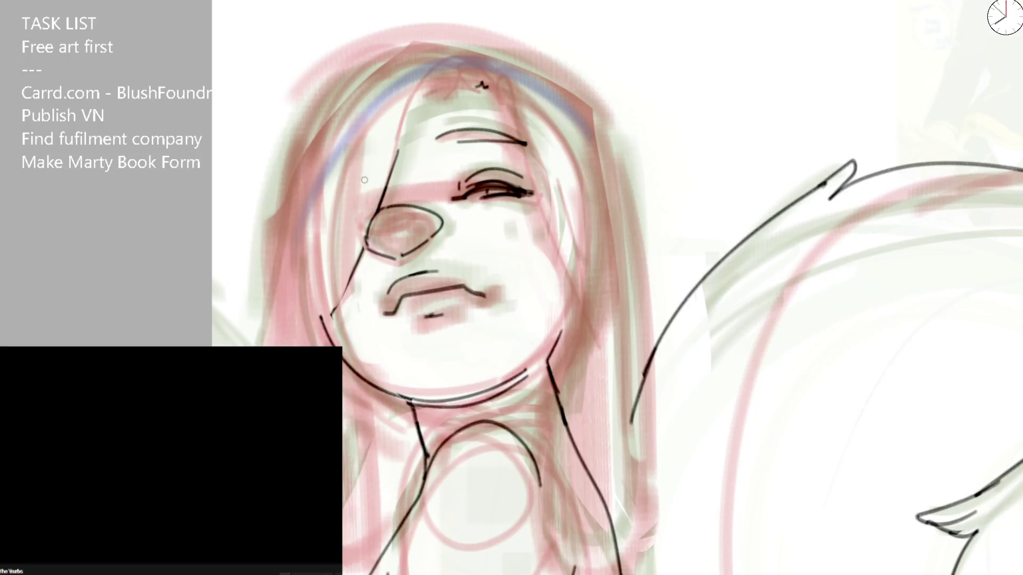
key("ctrl+z")
key("ctrl+z")
key("ctrl+z")
left_click_drag(329, 324, 424, 422)
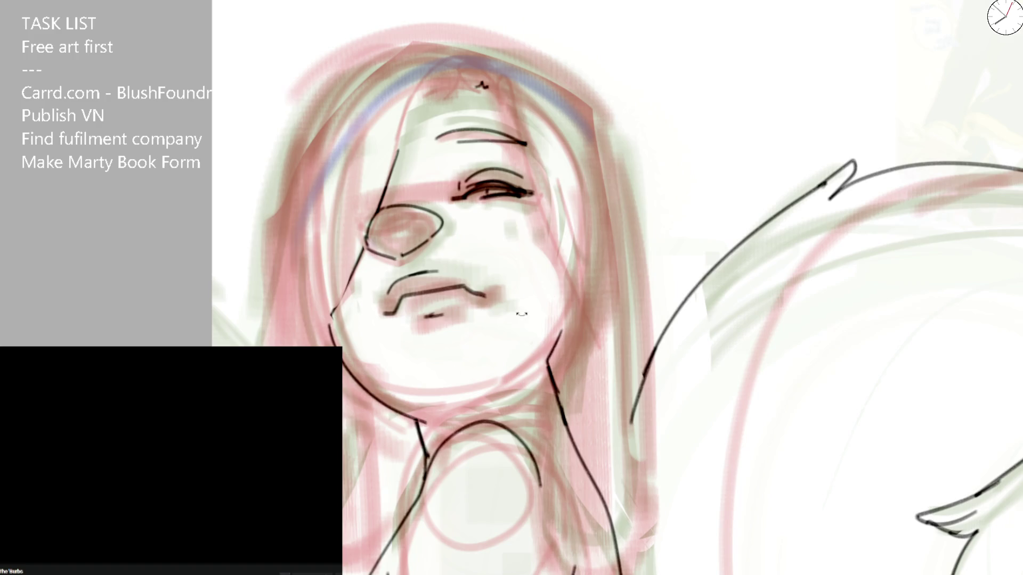
key("End")
key("End")
key("ctrl+z")
mouse_move(309, 200)
left_mouse_down()
mouse_move(335, 332)
mouse_move(319, 210)
mouse_move(333, 323)
mouse_move(319, 198)
mouse_move(347, 329)
left_mouse_up()
key("ctrl+z")
key("ctrl+z")
key("ctrl+z")
key("ctrl+z")
key("ctrl+z")
key("ctrl+z")
key("ctrl+z")
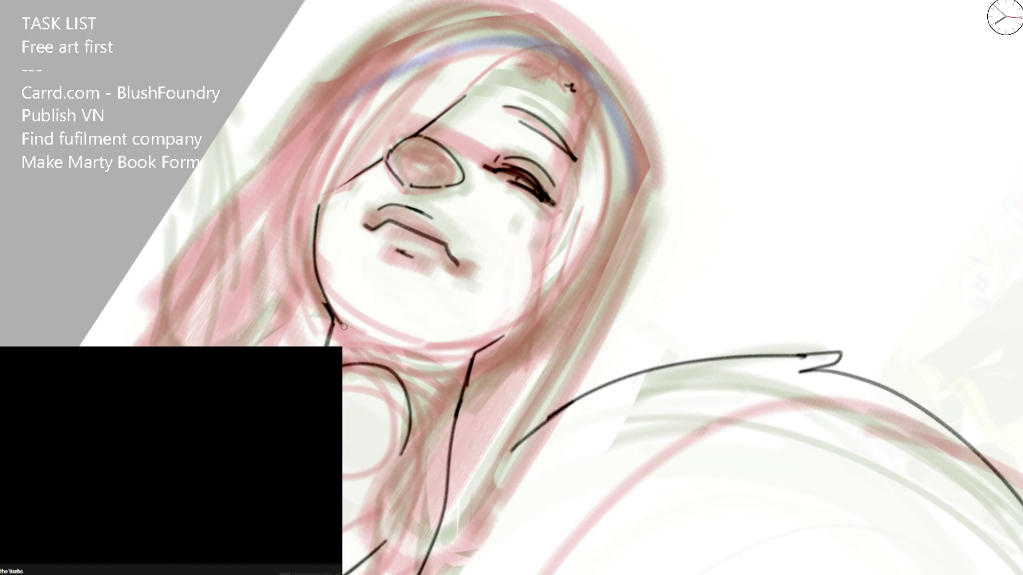
Step: Trace the left face outline, the left hair outline and a line along the neck
left_click_drag(324, 192, 348, 336)
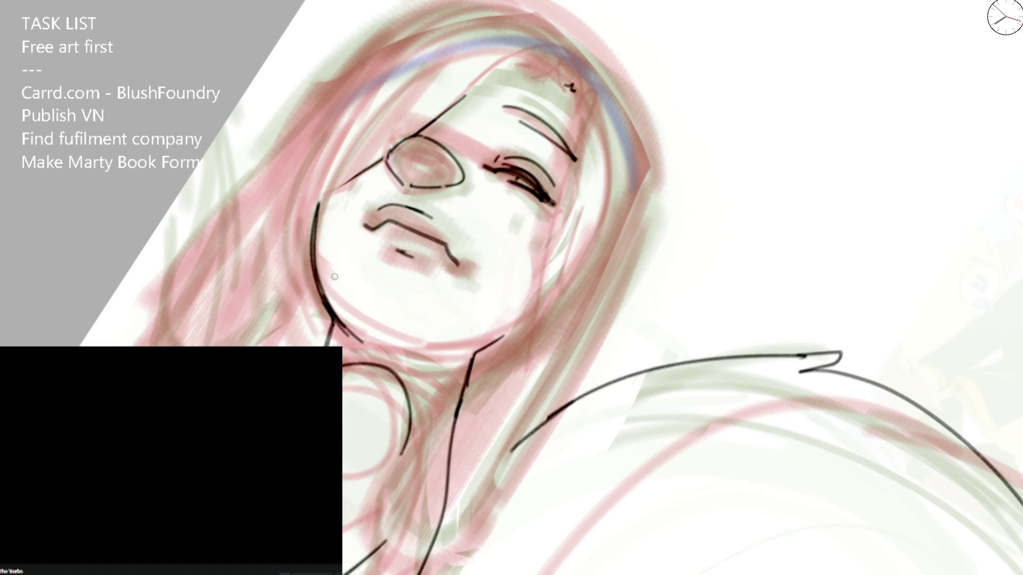
key("5")
mouse_move(304, 109)
left_mouse_down()
mouse_move(268, 212)
mouse_move(248, 347)
left_mouse_up()
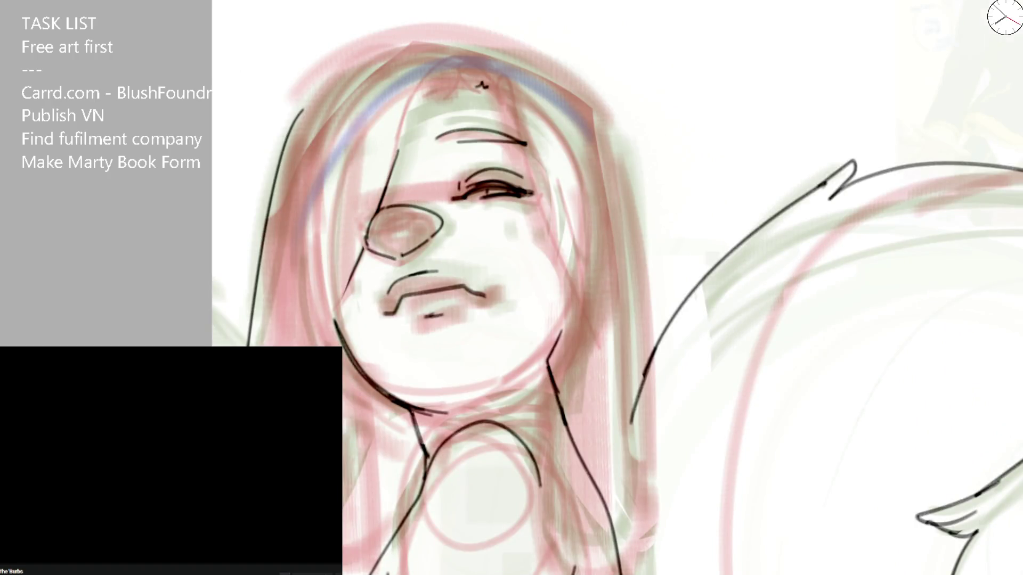
key("ctrl+z")
left_click_drag(276, 192, 262, 347)
left_click_drag(364, 532, 370, 404)
Step: Attempt the upper hair outline several times, undoing each, and readjust the brush size
left_click_drag(274, 212, 337, 67)
key("ctrl+z")
left_click_drag(281, 201, 272, 178)
key("ctrl+z")
mouse_move(264, 254)
left_mouse_down()
mouse_move(428, 20)
mouse_move(271, 288)
left_mouse_up()
key("ctrl+z")
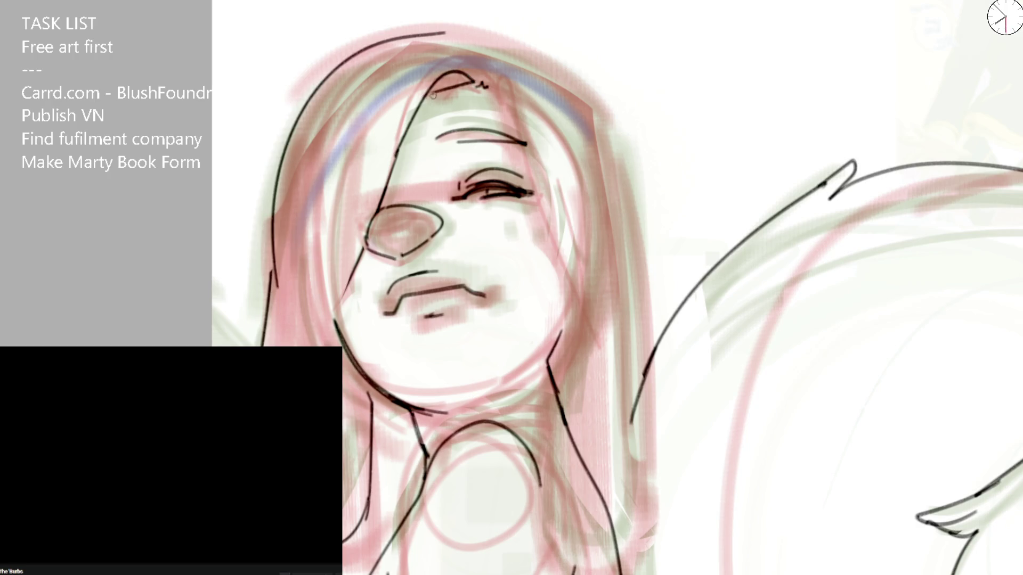
left_click_drag(481, 83, 478, 79)
key("e")
Step: Draw the long hair strands across the top of the head, rotating the view between strokes
mouse_move(389, 175)
left_mouse_down()
mouse_move(470, 80)
mouse_move(491, 102)
mouse_move(496, 88)
mouse_move(528, 190)
left_mouse_up()
key("4")
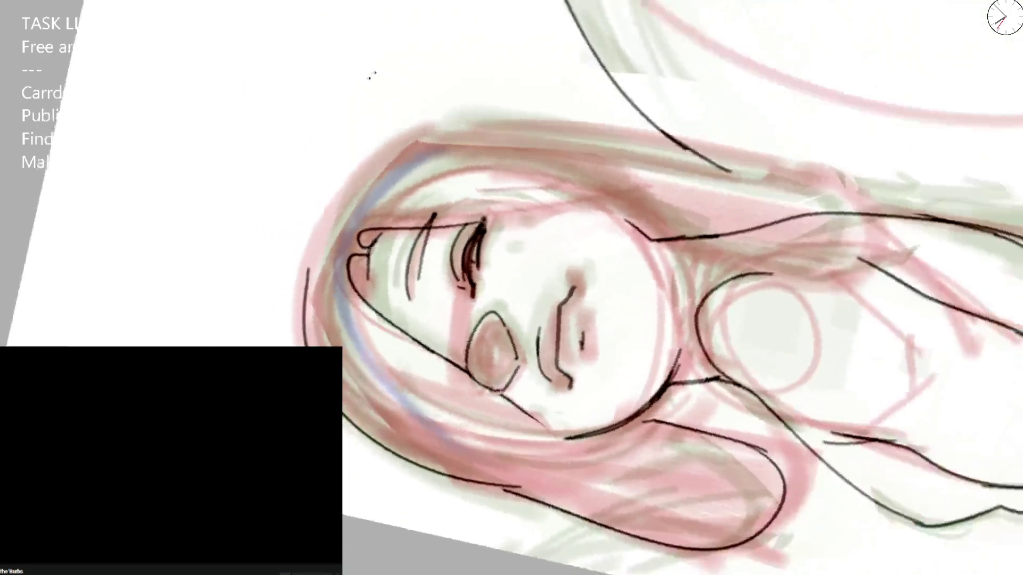
left_click_drag(328, 256, 464, 136)
key("5")
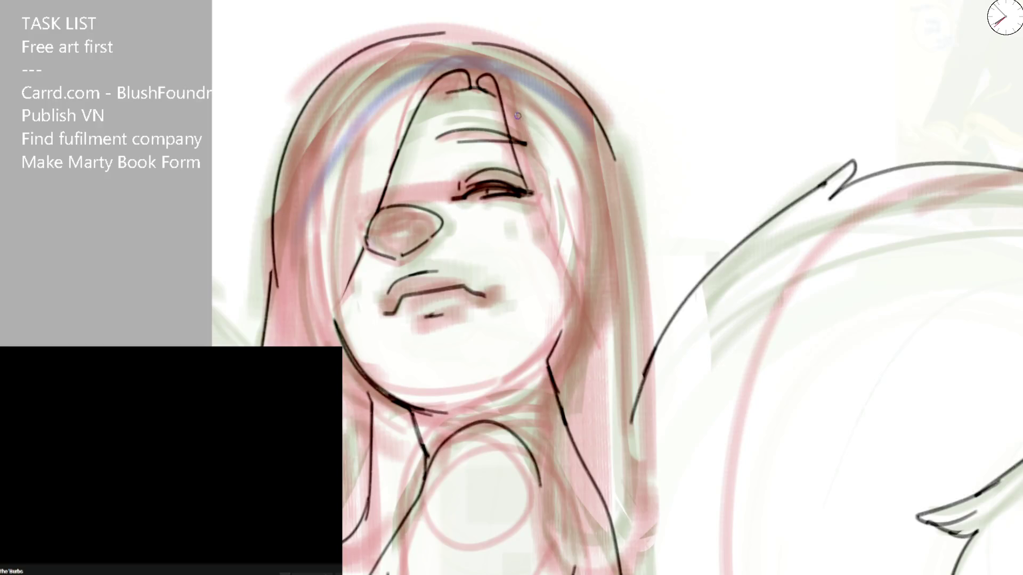
key("4")
key("4")
key("4")
key("4")
key("4")
key("4")
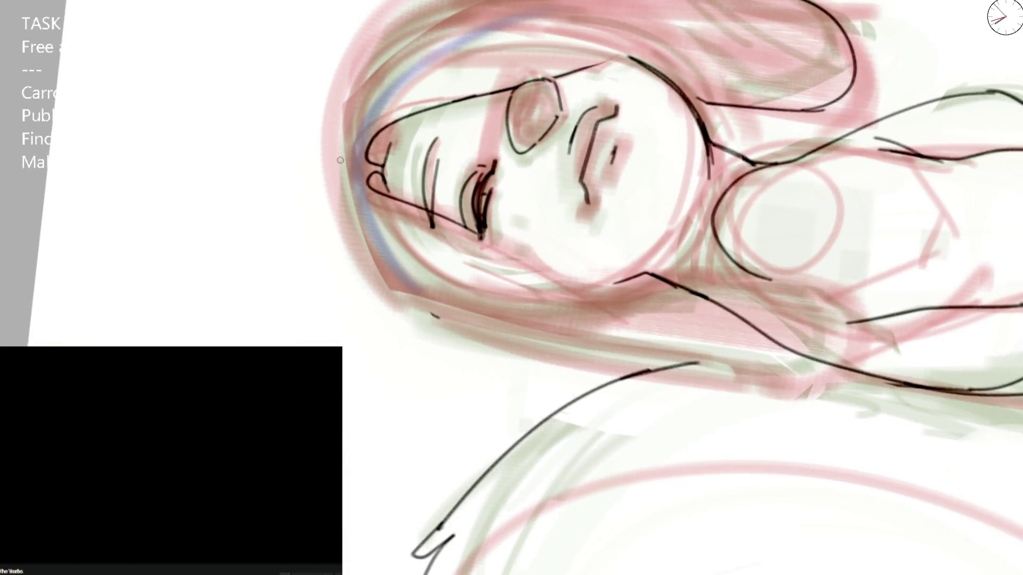
left_click_drag(341, 150, 462, 2)
key("5")
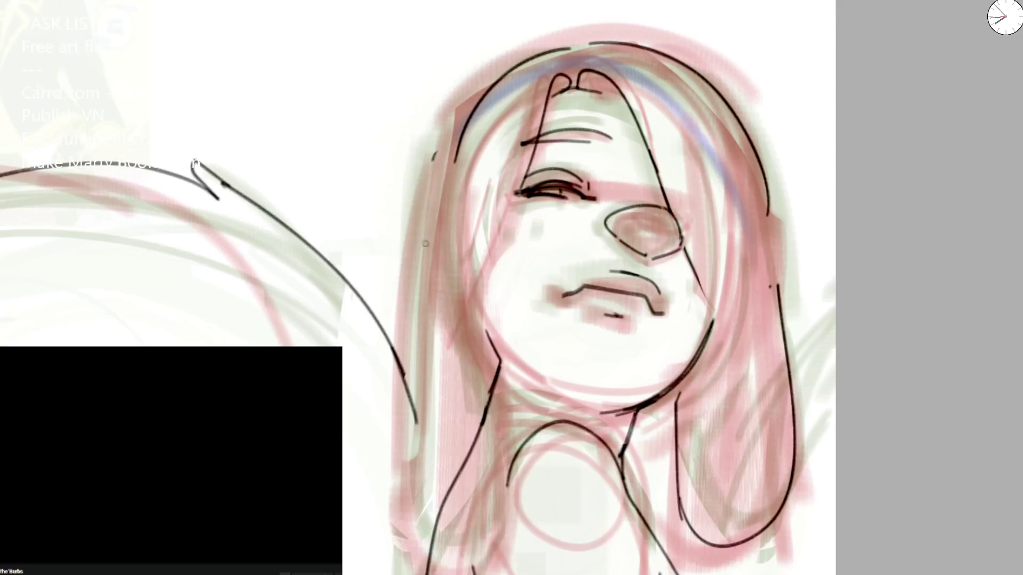
Step: Trace the left hair edge, remove the arm curve's thick tail, and redraw the hair edge cleanly
left_click_drag(497, 71, 414, 284)
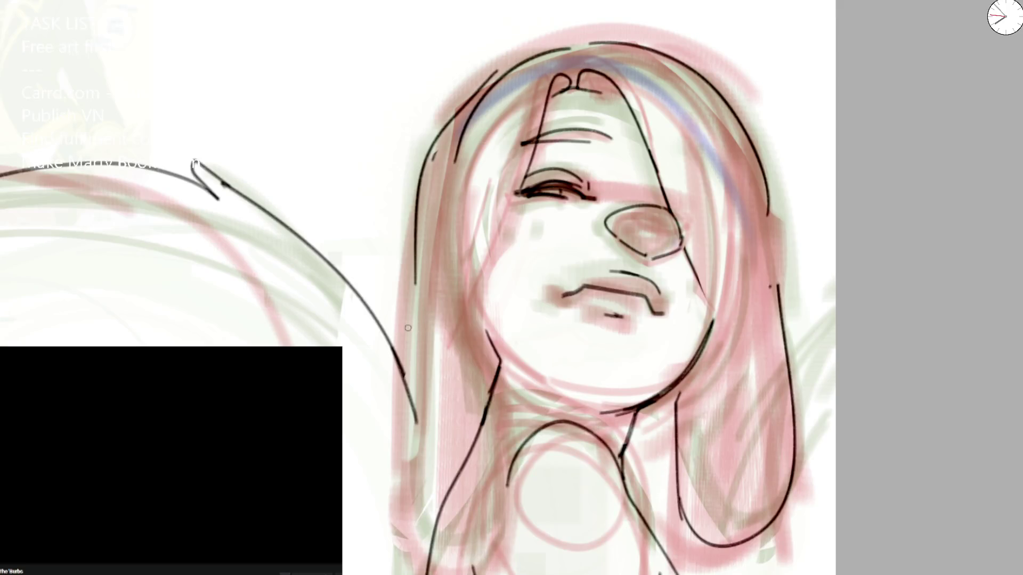
scroll(467, 375, "down", 3)
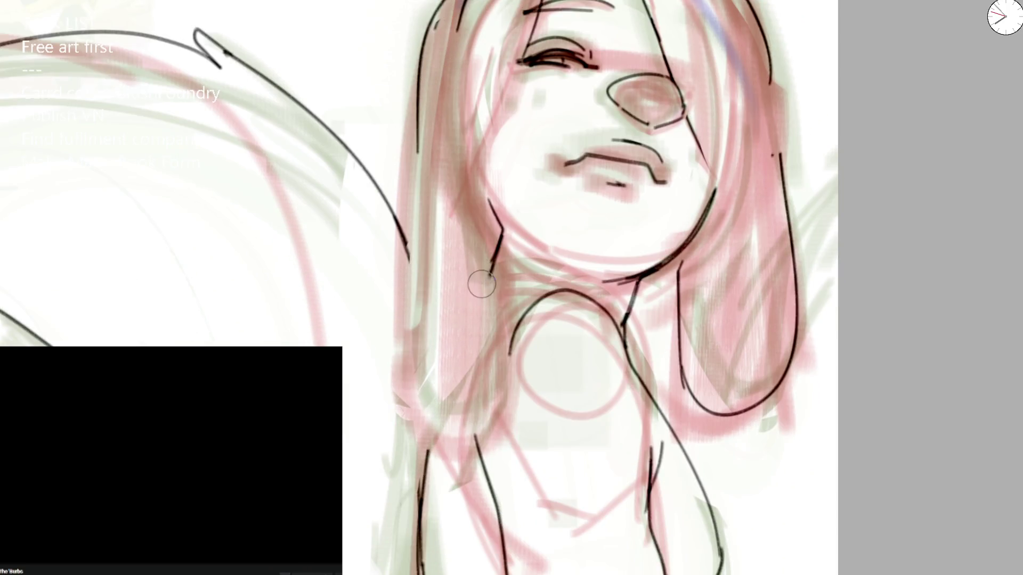
key("ctrl+z")
left_click_drag(458, 12, 422, 114)
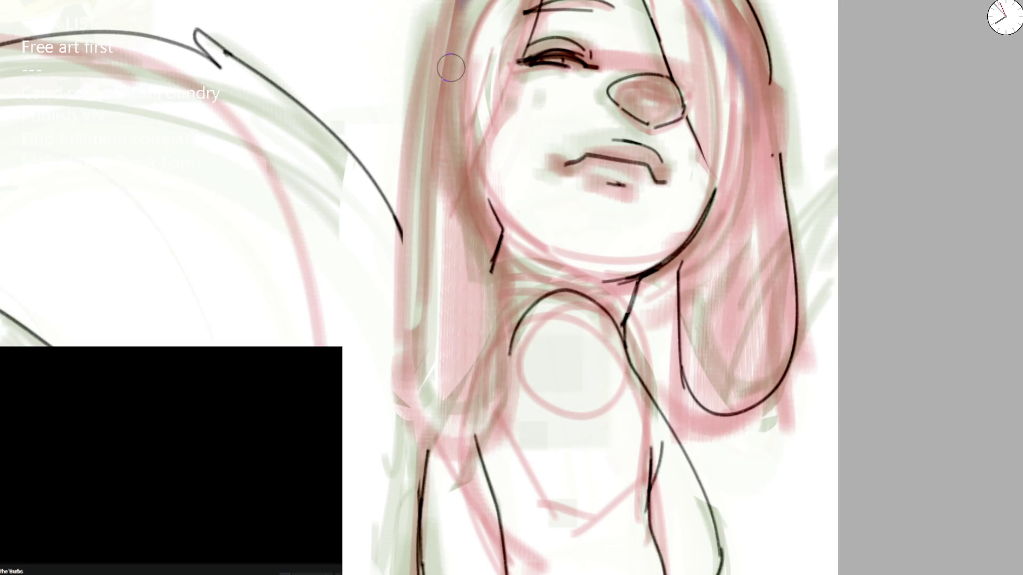
left_click_drag(437, 2, 468, 432)
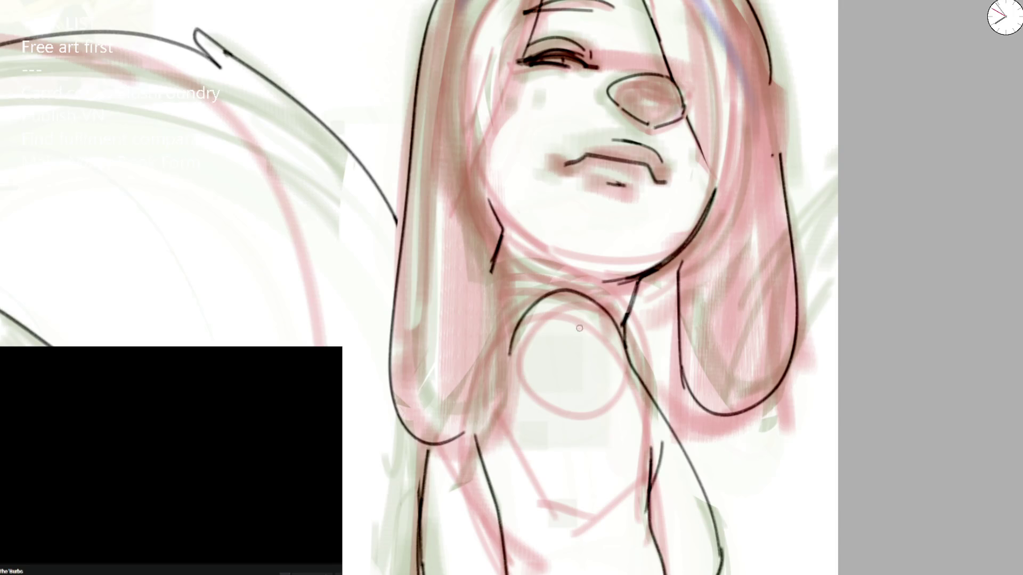
Step: Close the bottoms of the left and right hair locks with wider curves
left_click_drag(485, 436, 491, 202)
scroll(490, 201, "down", 1)
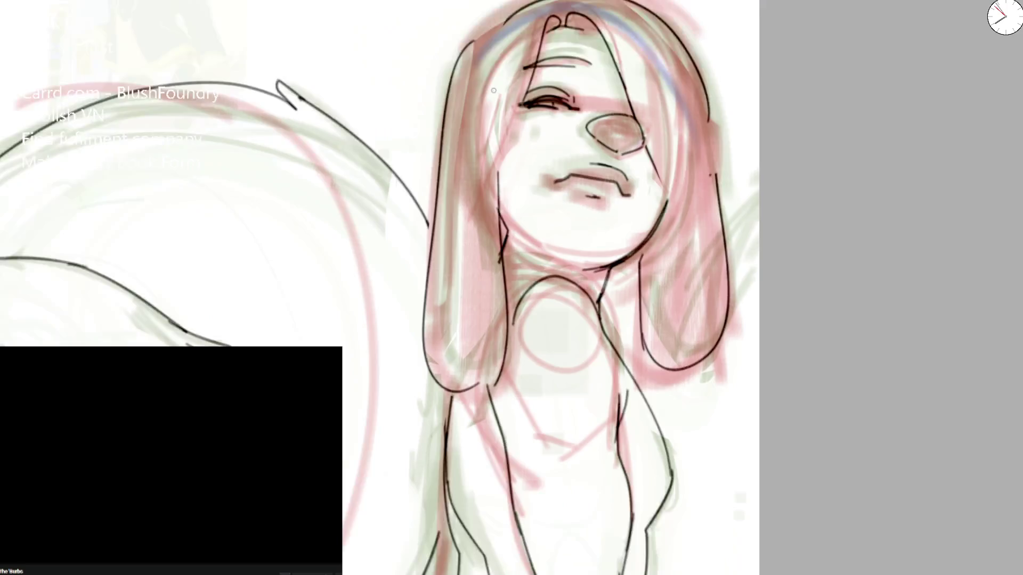
scroll(491, 201, "down", 4)
scroll(533, 263, "up", 2)
scroll(450, 283, "up", 2)
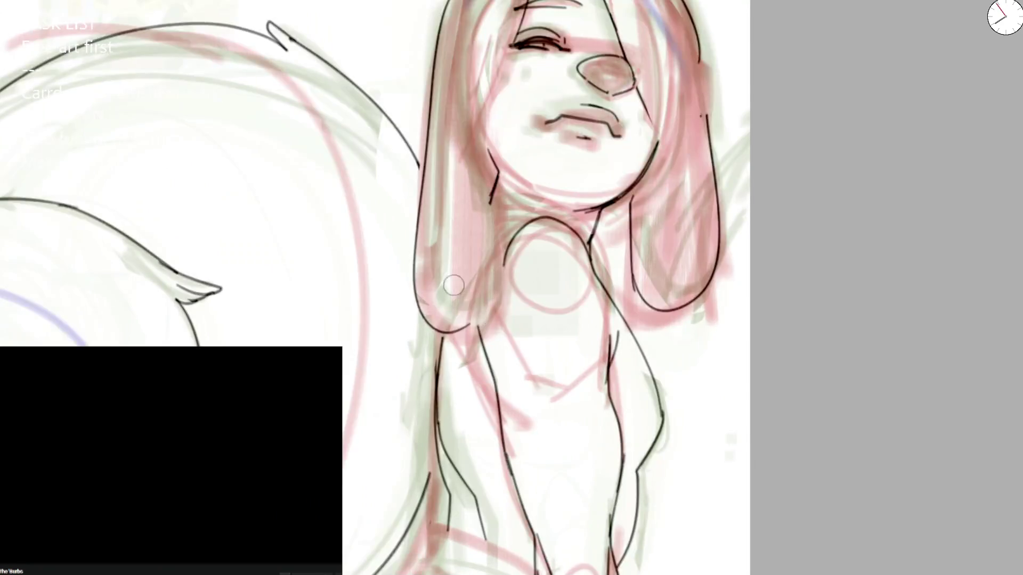
left_click_drag(416, 217, 480, 210)
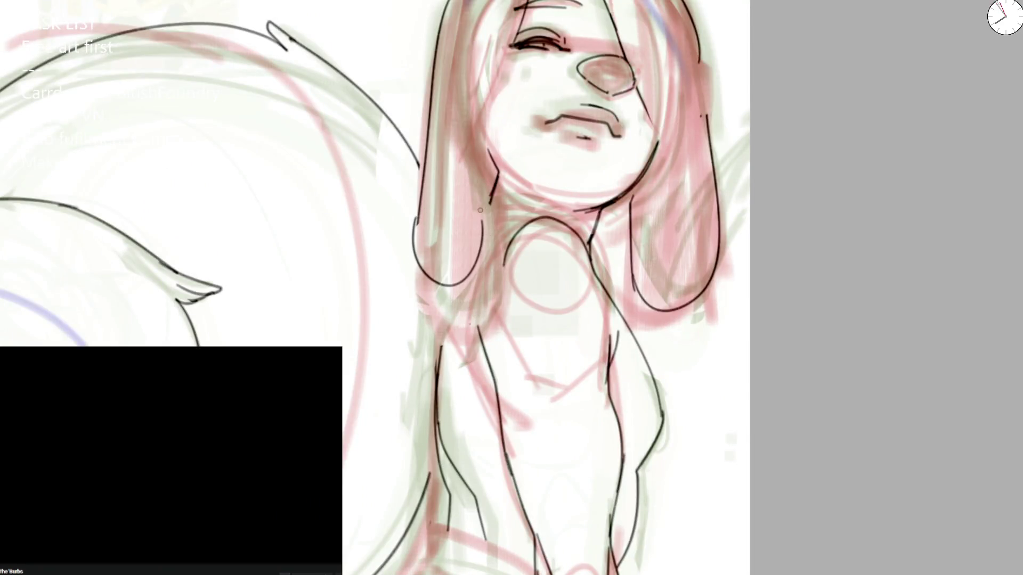
key("ctrl+z")
mouse_move(416, 218)
left_mouse_down()
mouse_move(506, 201)
mouse_move(476, 44)
left_mouse_up()
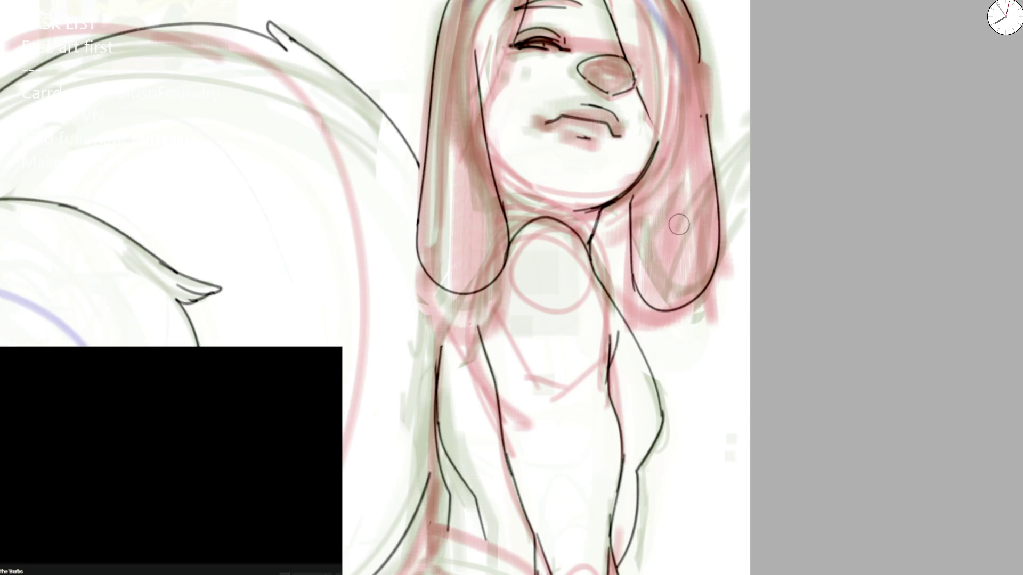
key("ctrl+z")
left_click_drag(632, 271, 675, 308)
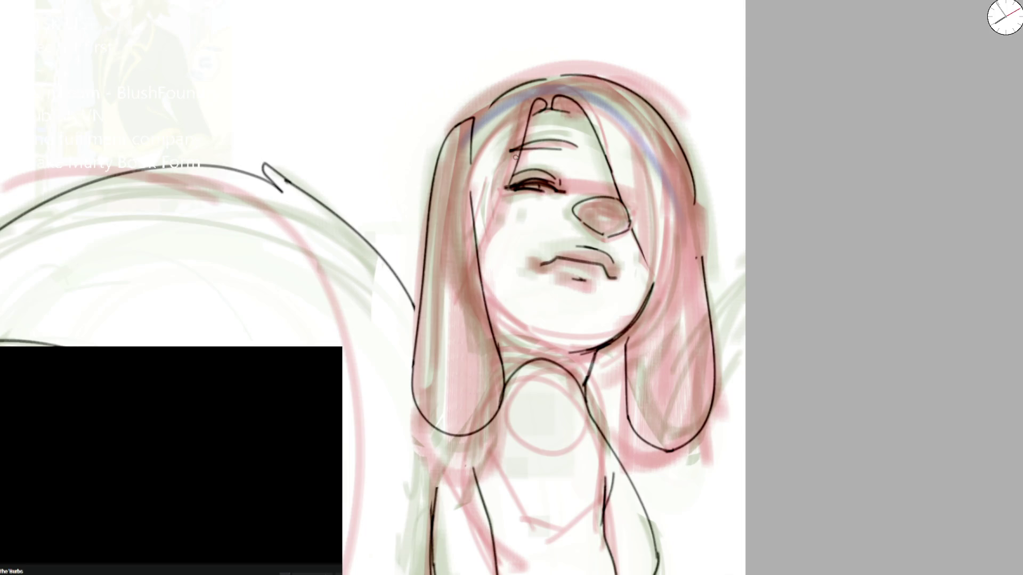
Step: Redraw the left cheek line and add a short line above the eye
mouse_move(517, 148)
left_mouse_down()
mouse_move(486, 238)
mouse_move(496, 202)
left_mouse_up()
key("ctrl+z")
key("ctrl+z")
left_click_drag(483, 238, 501, 274)
key("ctrl+z")
left_click_drag(500, 216, 511, 151)
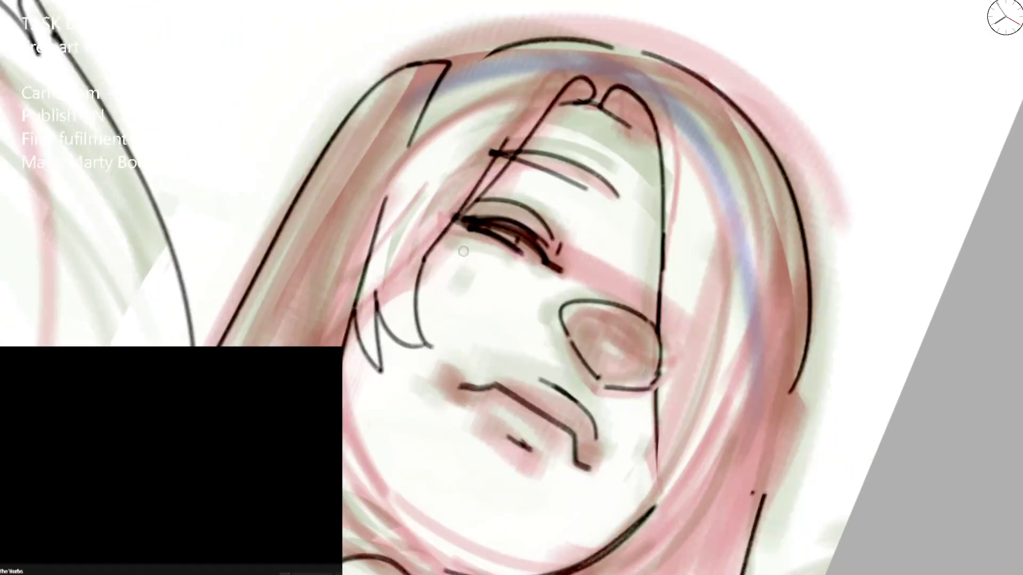
Step: Redraw the two cheek lines meeting at the chin plus diagonal lines above them
key("ctrl+z")
key("ctrl+z")
key("ctrl+z")
left_click_drag(353, 286, 412, 385)
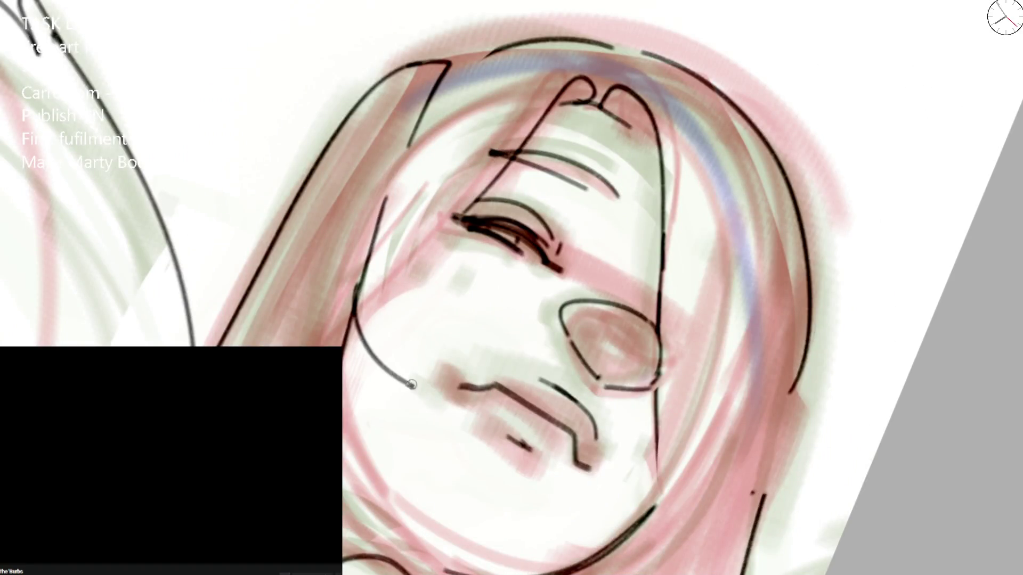
left_click_drag(402, 264, 411, 385)
left_click_drag(403, 282, 552, 98)
left_click_drag(410, 253, 463, 148)
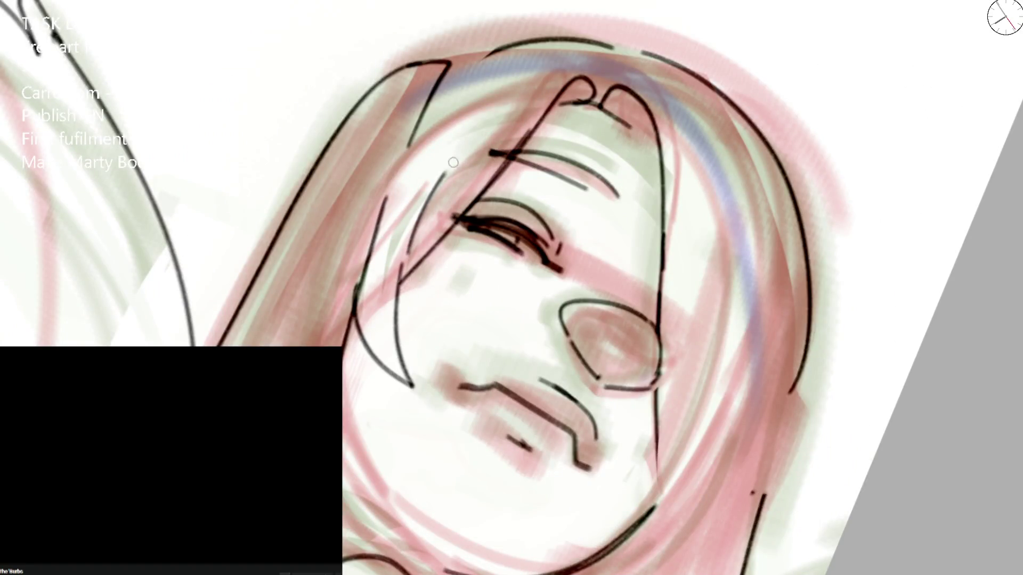
Step: Outline the top of the head and redraw the line under the hair bump
left_click_drag(439, 61, 552, 36)
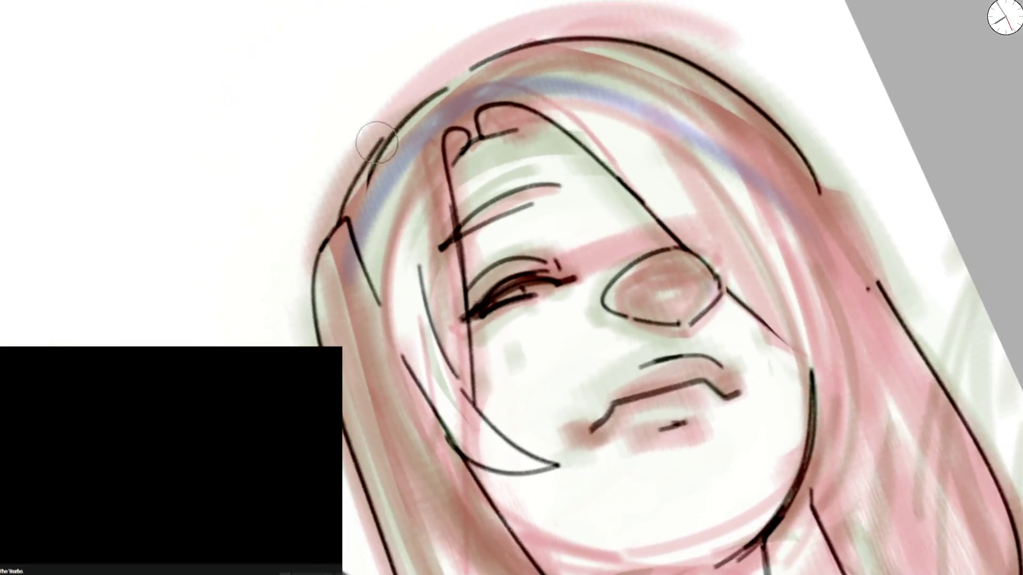
left_click_drag(333, 217, 455, 78)
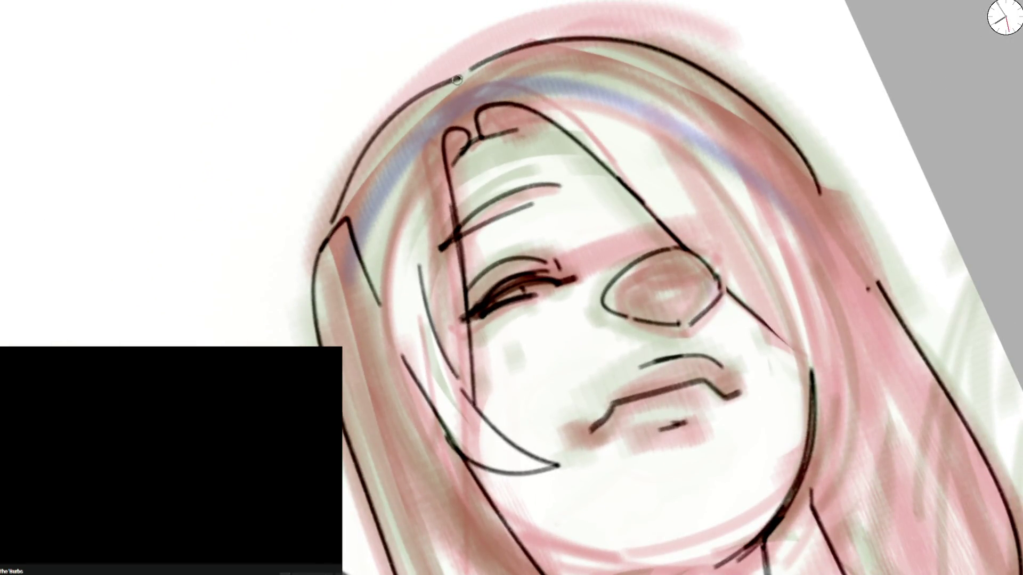
left_click_drag(467, 116, 611, 53)
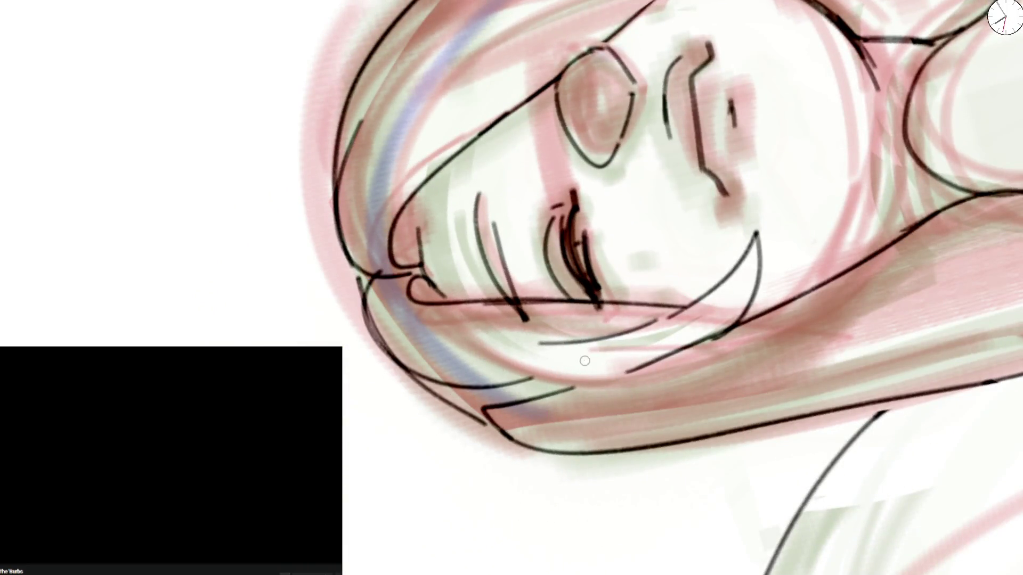
scroll(582, 313, "down", 3)
key("5")
scroll(534, 211, "up", 3)
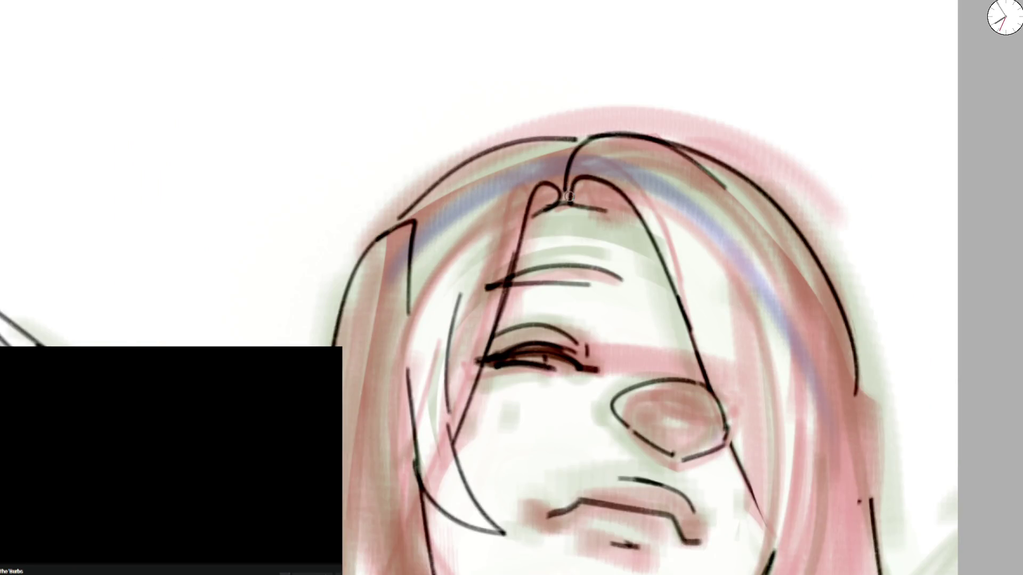
left_click_drag(534, 211, 596, 214)
mouse_move(530, 221)
left_mouse_down()
mouse_move(562, 194)
mouse_move(564, 216)
mouse_move(649, 233)
left_mouse_up()
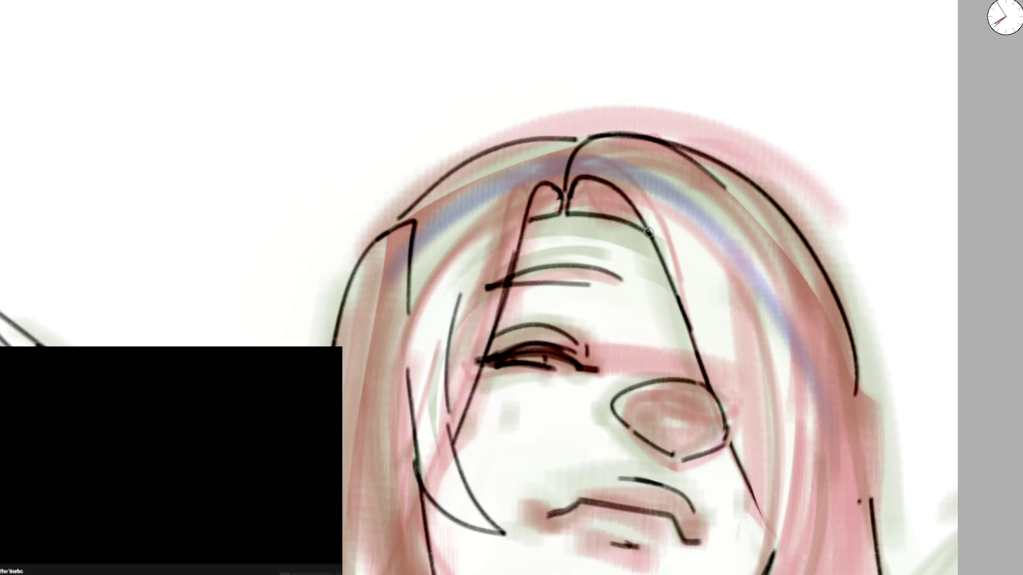
mouse_move(757, 178)
left_mouse_down()
mouse_move(502, 184)
mouse_move(495, 217)
mouse_move(566, 124)
left_mouse_up()
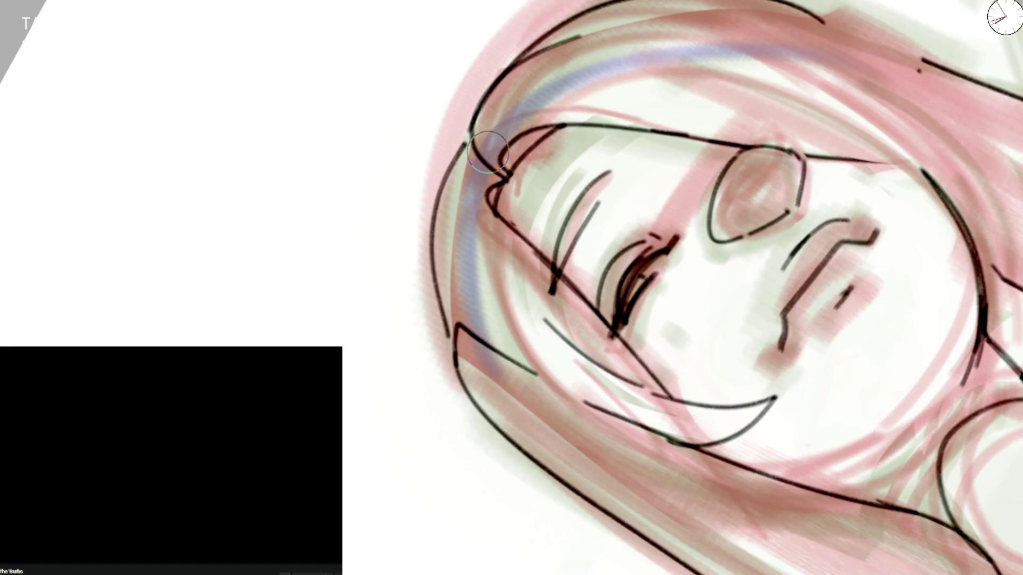